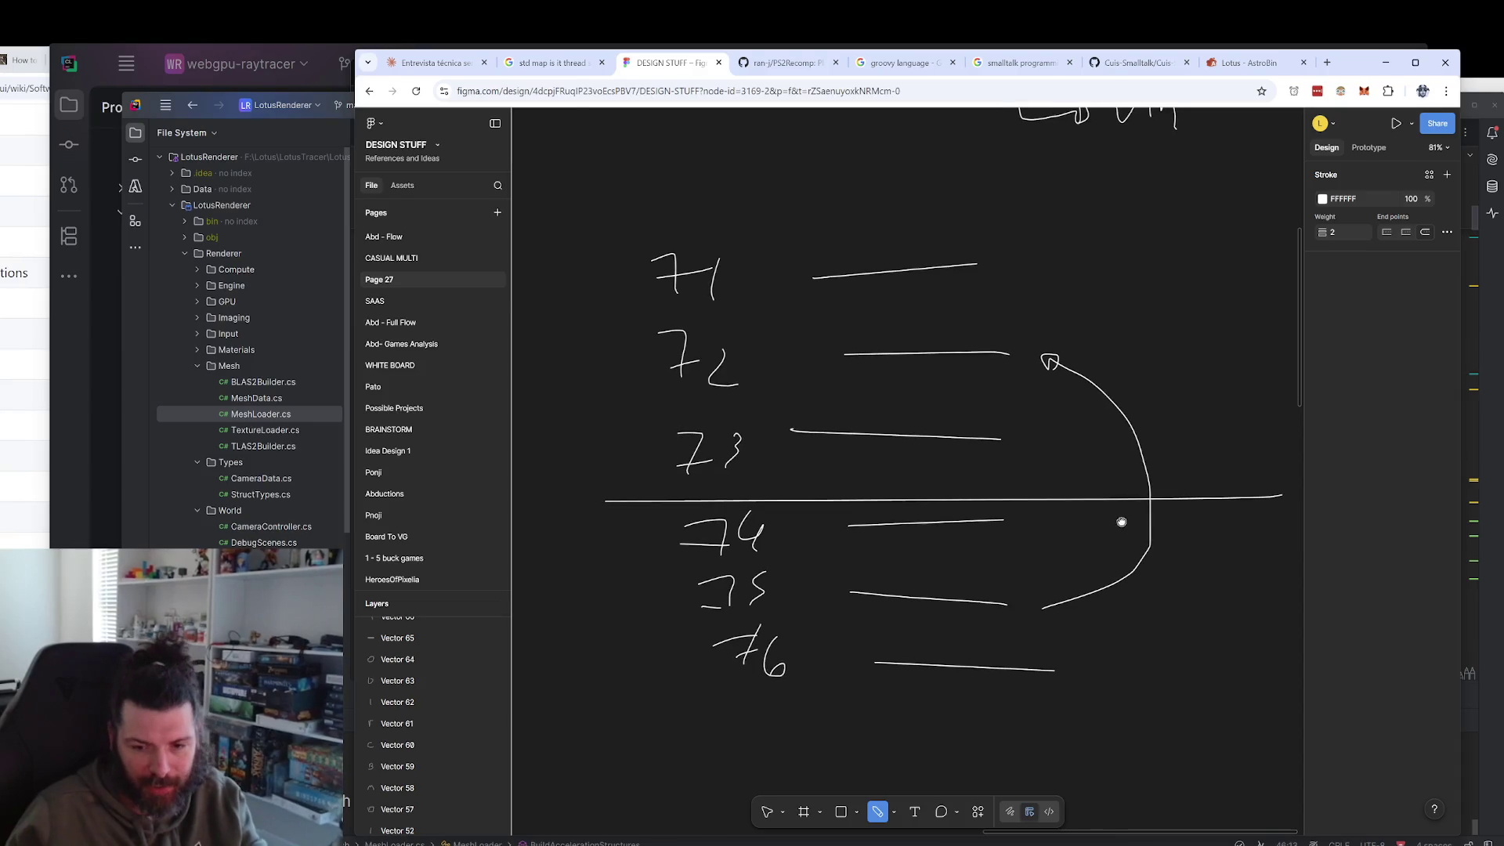
Draw a small scribble beside line 73 and a second long horizontal divider line.
mouse_move(1031, 433)
left_mouse_down()
mouse_move(1058, 422)
mouse_move(1048, 432)
mouse_move(1086, 443)
left_mouse_up()
left_click_drag(587, 491, 1286, 507)
scroll(1163, 569, "down", 5)
scroll(1163, 568, "right", 6)
Sketch a box at the whiteboard's right with two horizontal lines inside it.
left_click_drag(1055, 389, 1158, 384)
mouse_move(1041, 395)
left_mouse_down()
mouse_move(1079, 678)
mouse_move(1258, 410)
mouse_move(1165, 383)
mouse_move(1120, 389)
left_mouse_up()
left_click_drag(1049, 432, 1216, 420)
left_click_drag(1001, 488, 1259, 492)
left_click_drag(1112, 552, 1221, 548)
left_click_drag(1083, 629, 1210, 627)
scroll(1014, 574, "up", 4)
scroll(1014, 574, "left", 4)
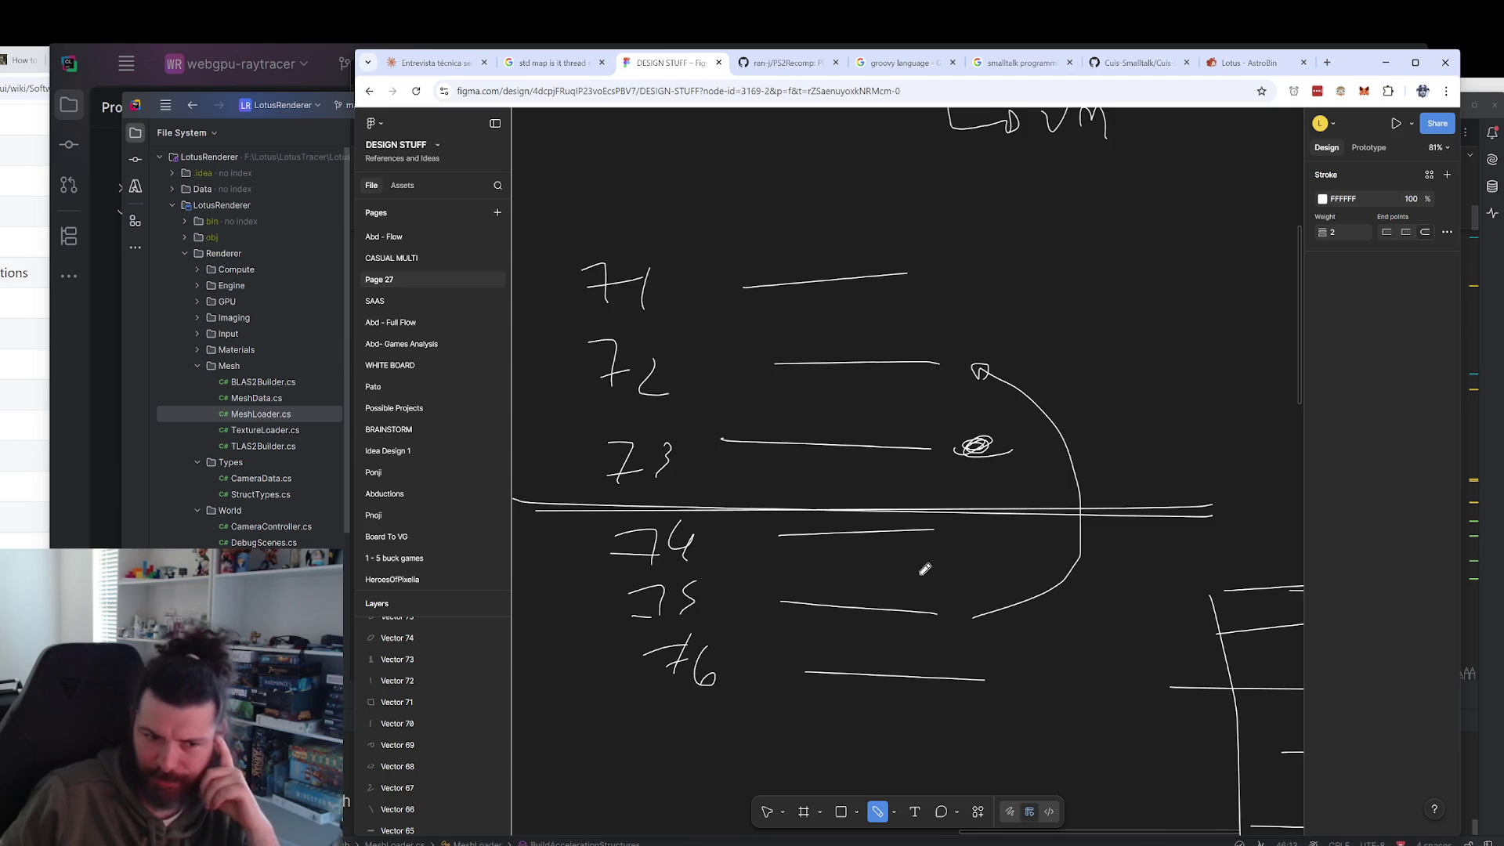
Google 'fortran' in a new tab, zoom the results out, and open the Fortran Wikipedia result.
left_click(1325, 63)
type("fortran")
key("Return")
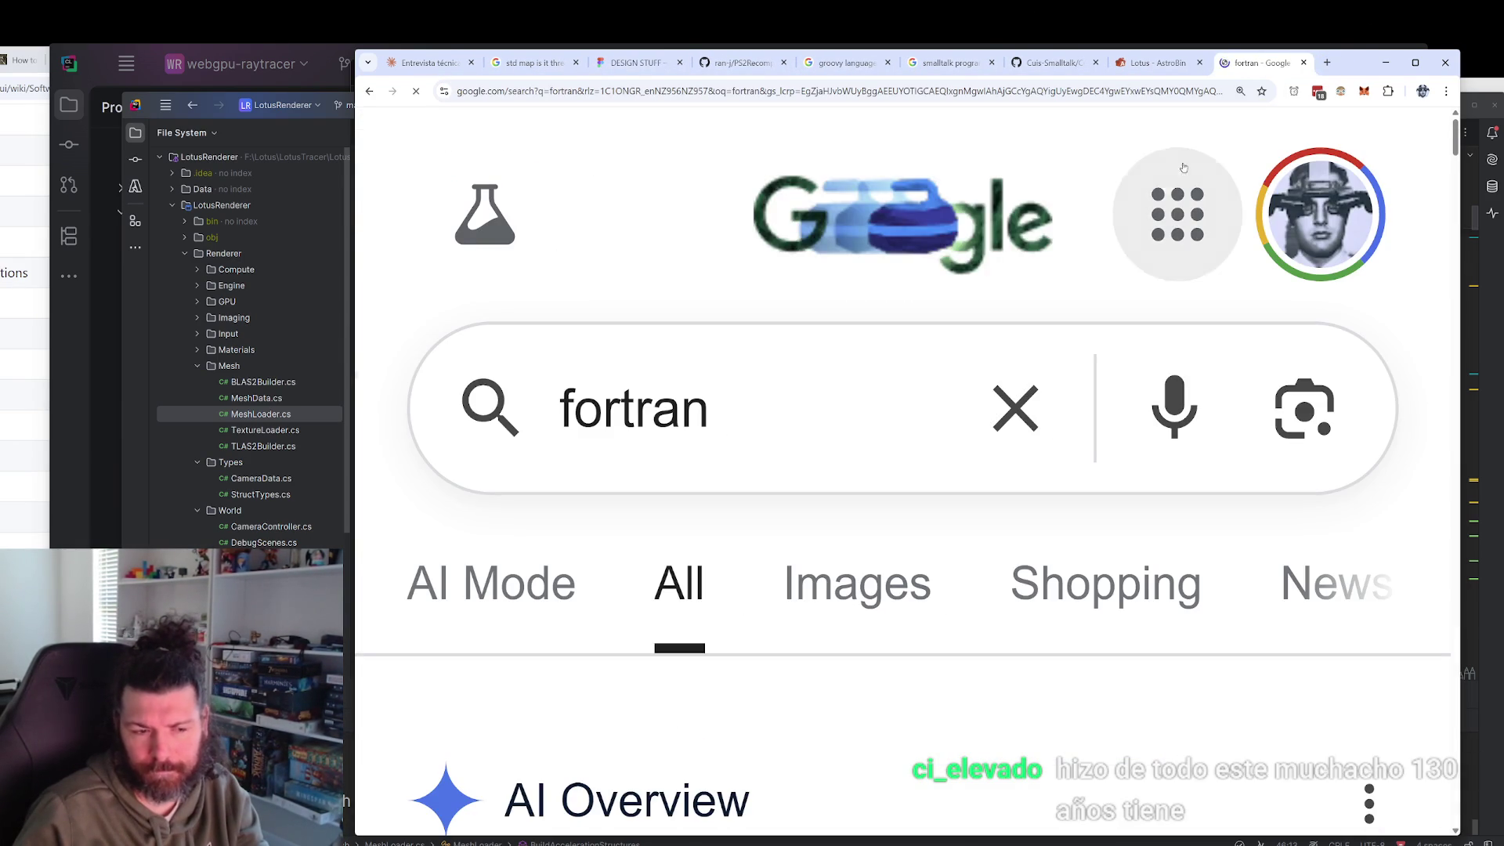
key("ctrl+minus")
key("ctrl+minus")
key("ctrl+minus")
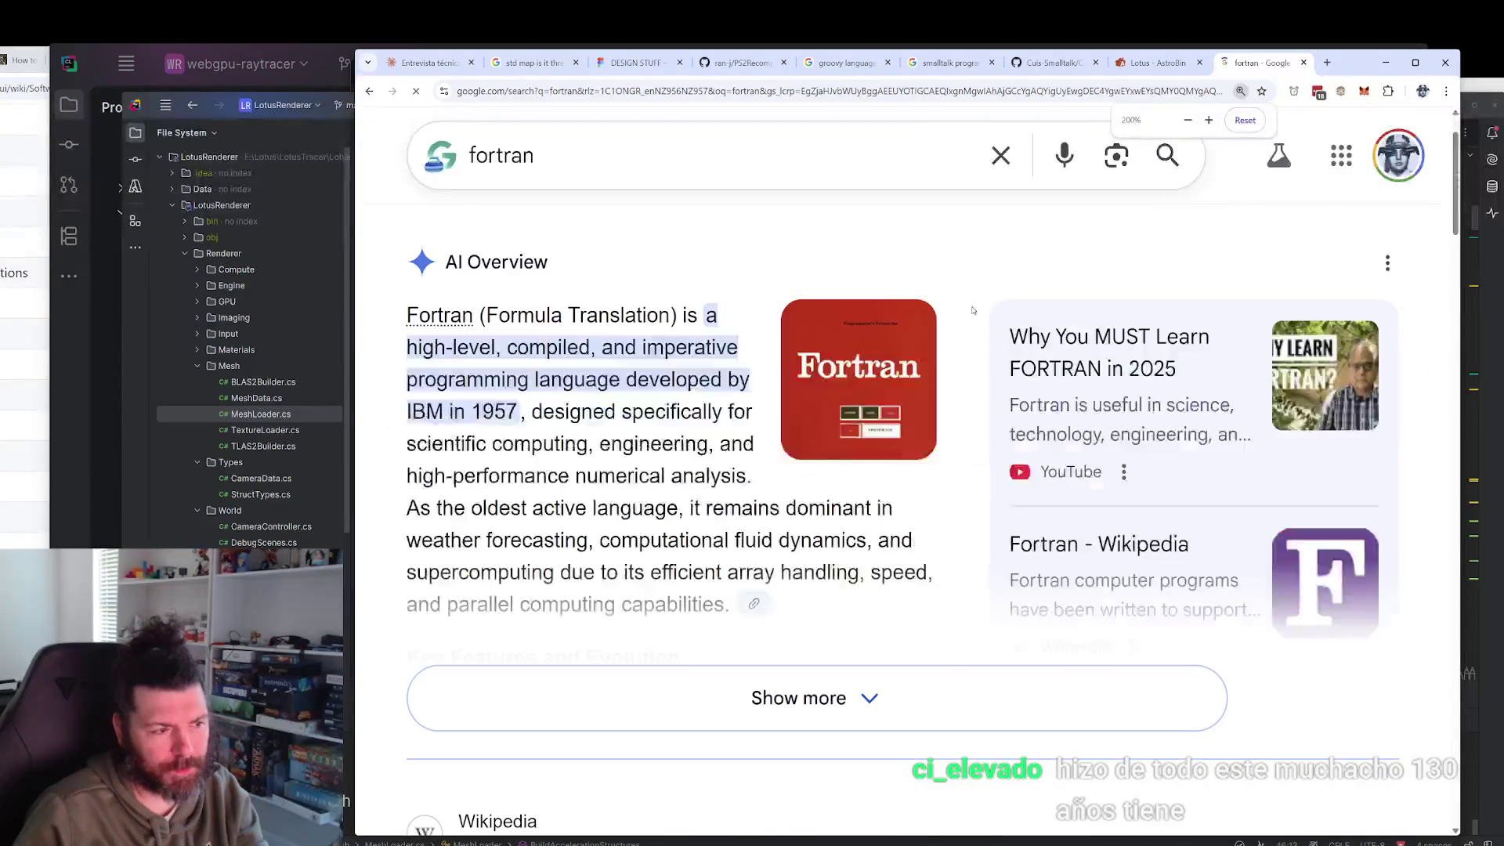
scroll(972, 311, "down", 5)
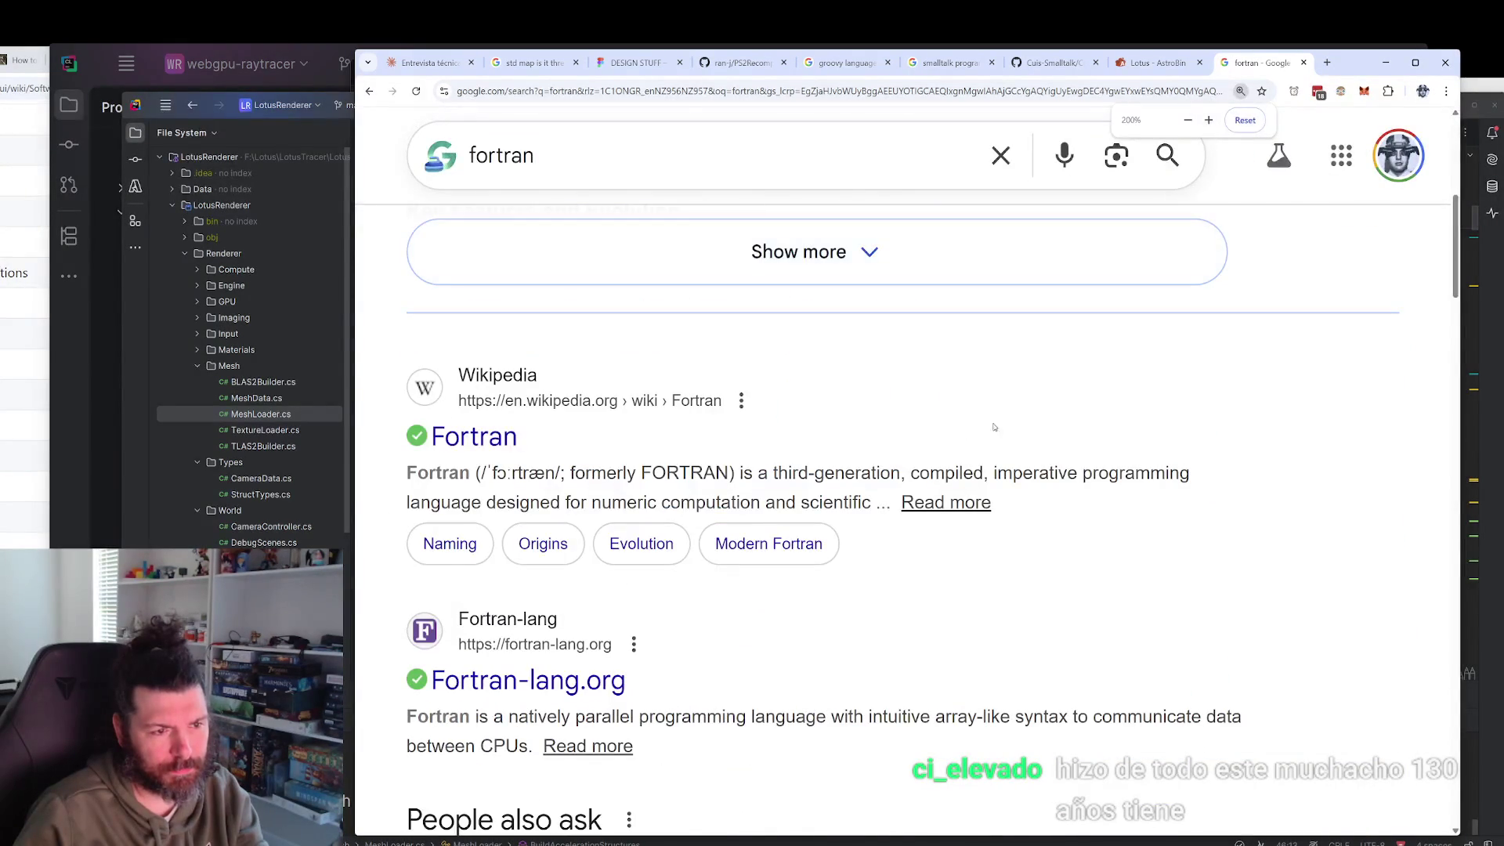
left_click(468, 436)
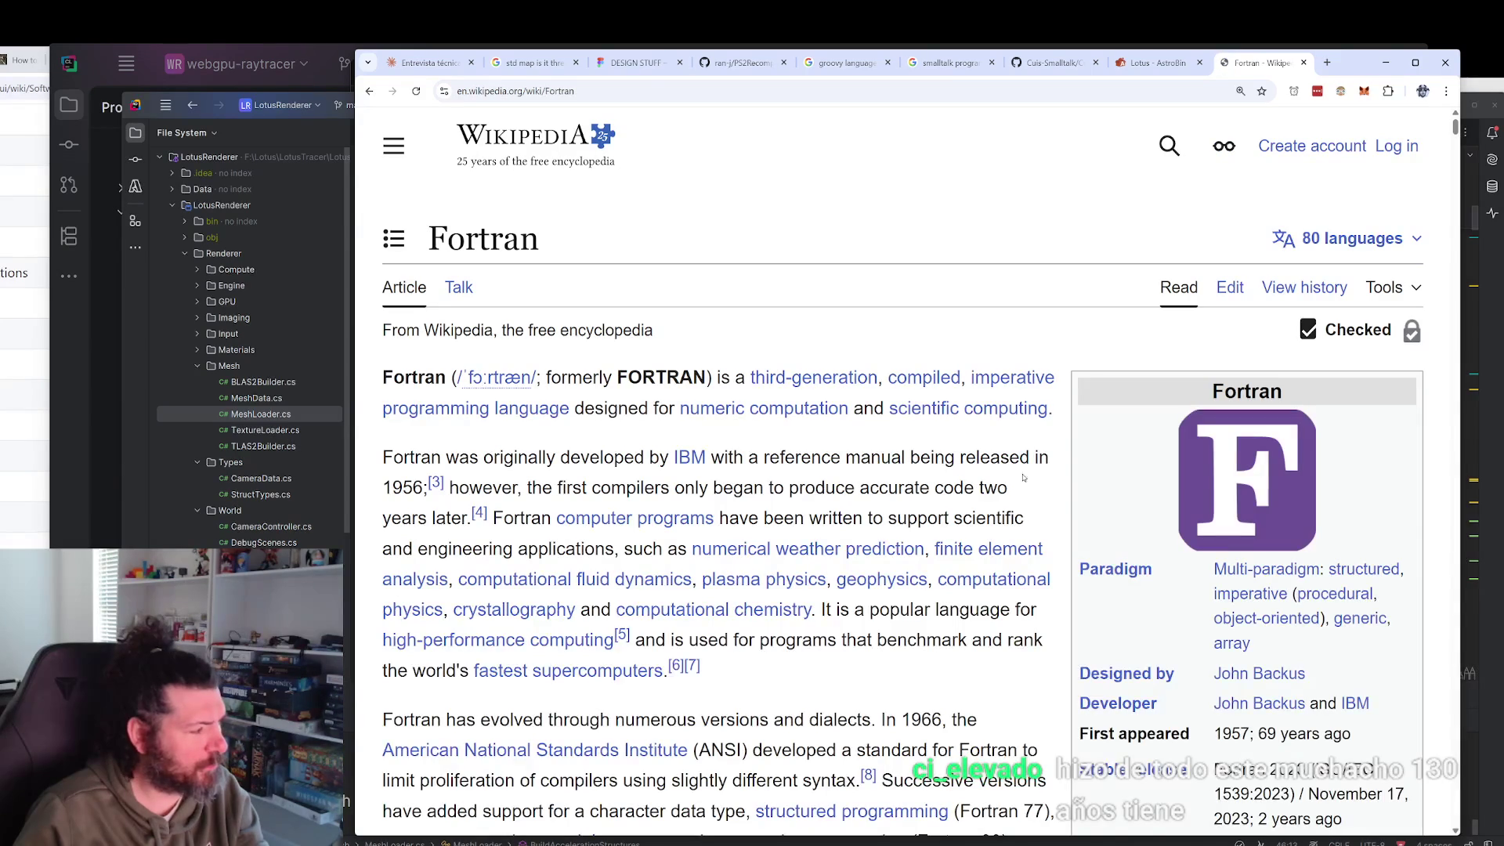
Skim the Fortran Wikipedia article, then close its tab.
scroll(1026, 485, "down", 3)
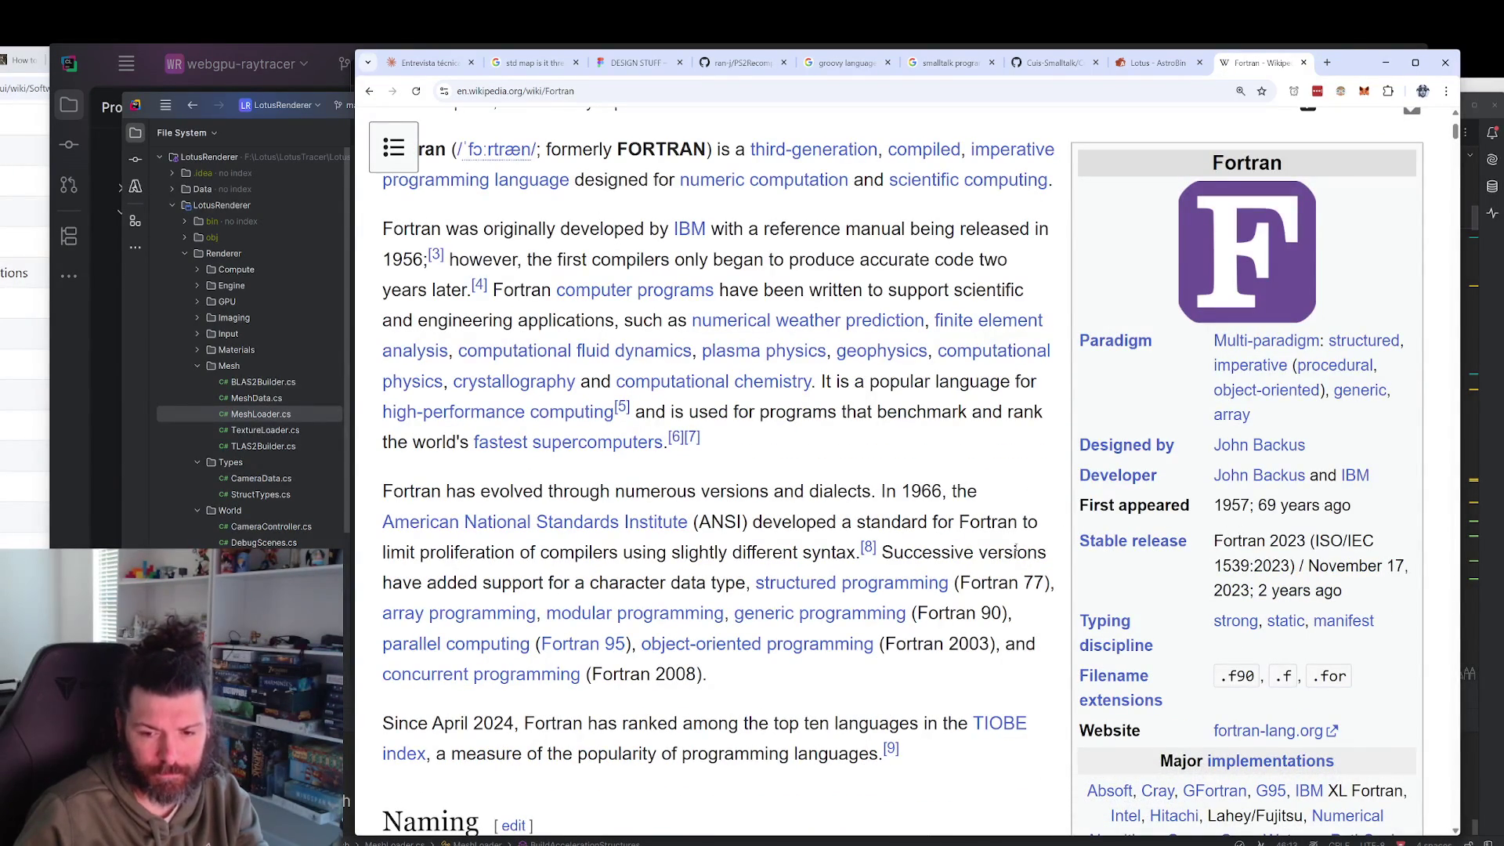
scroll(1038, 521, "up", 2, "ctrl")
scroll(1043, 524, "up", 1)
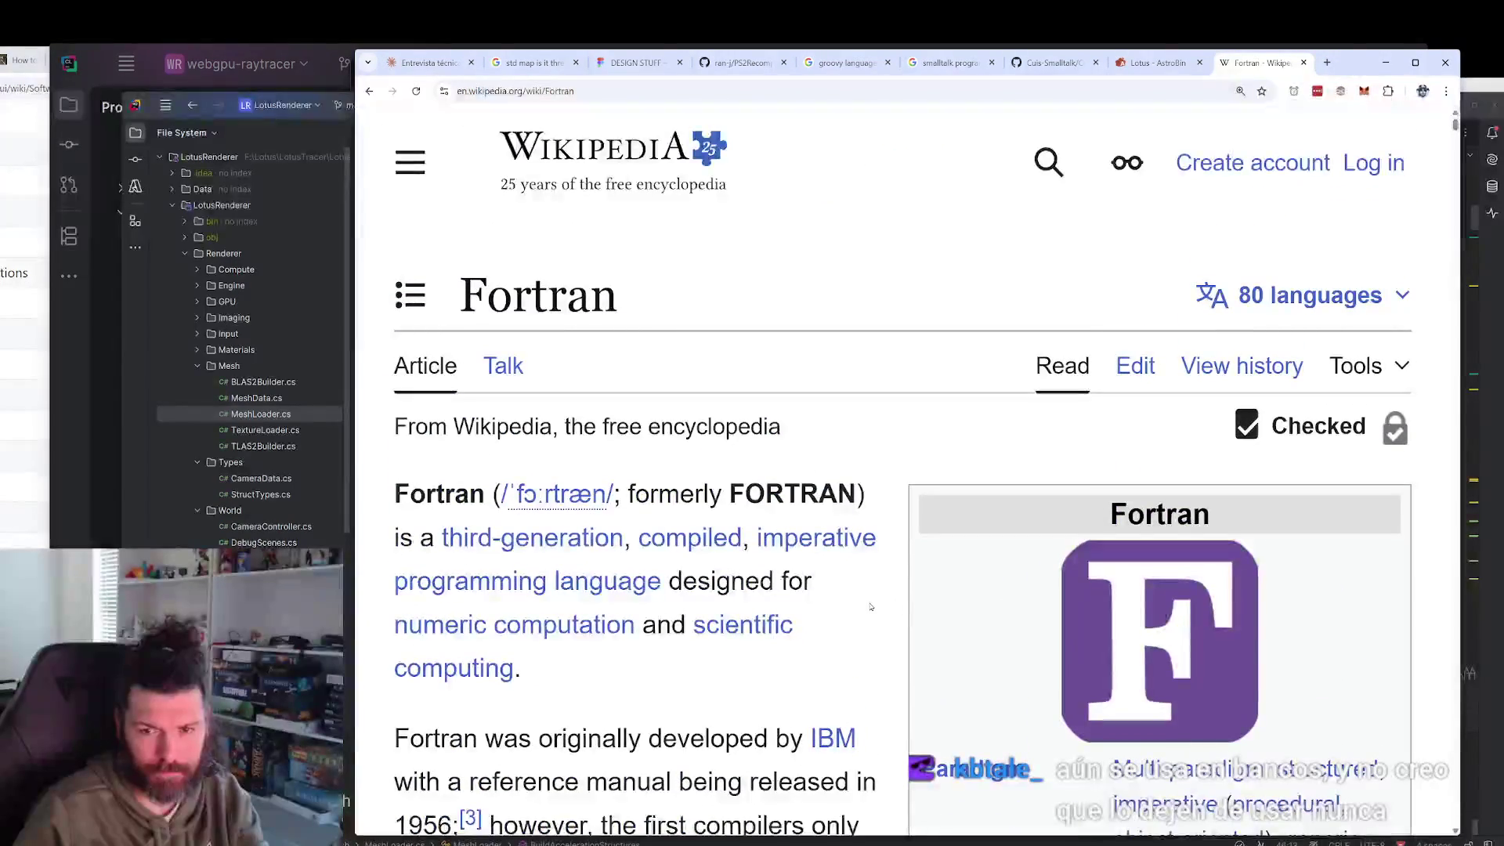
key("ctrl+w")
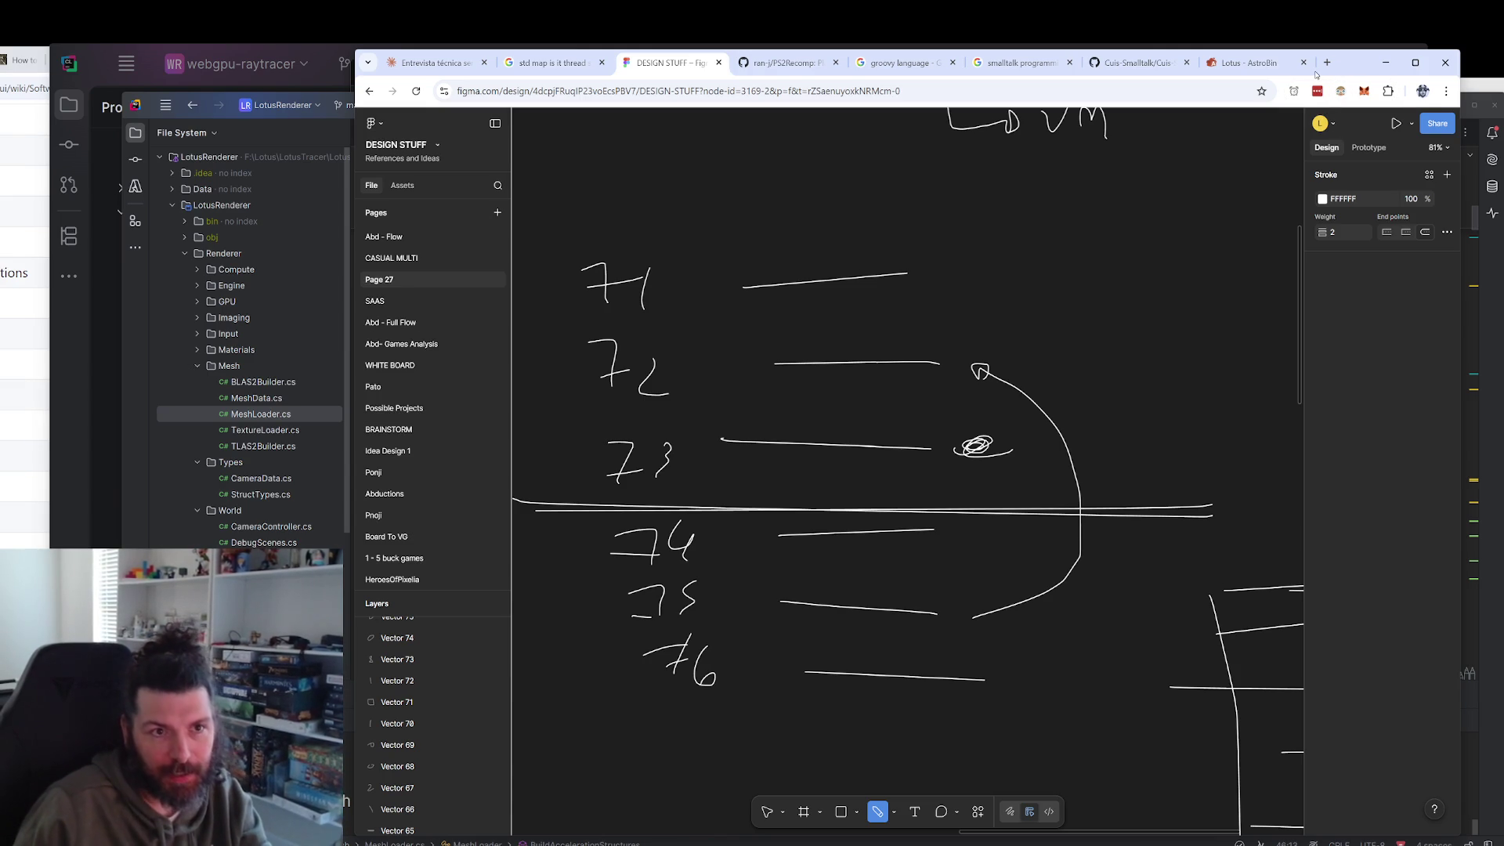
Search Google for 'clipper' in a new tab, then refine the query to 'clipper language'.
left_click(1328, 62)
type("clipper")
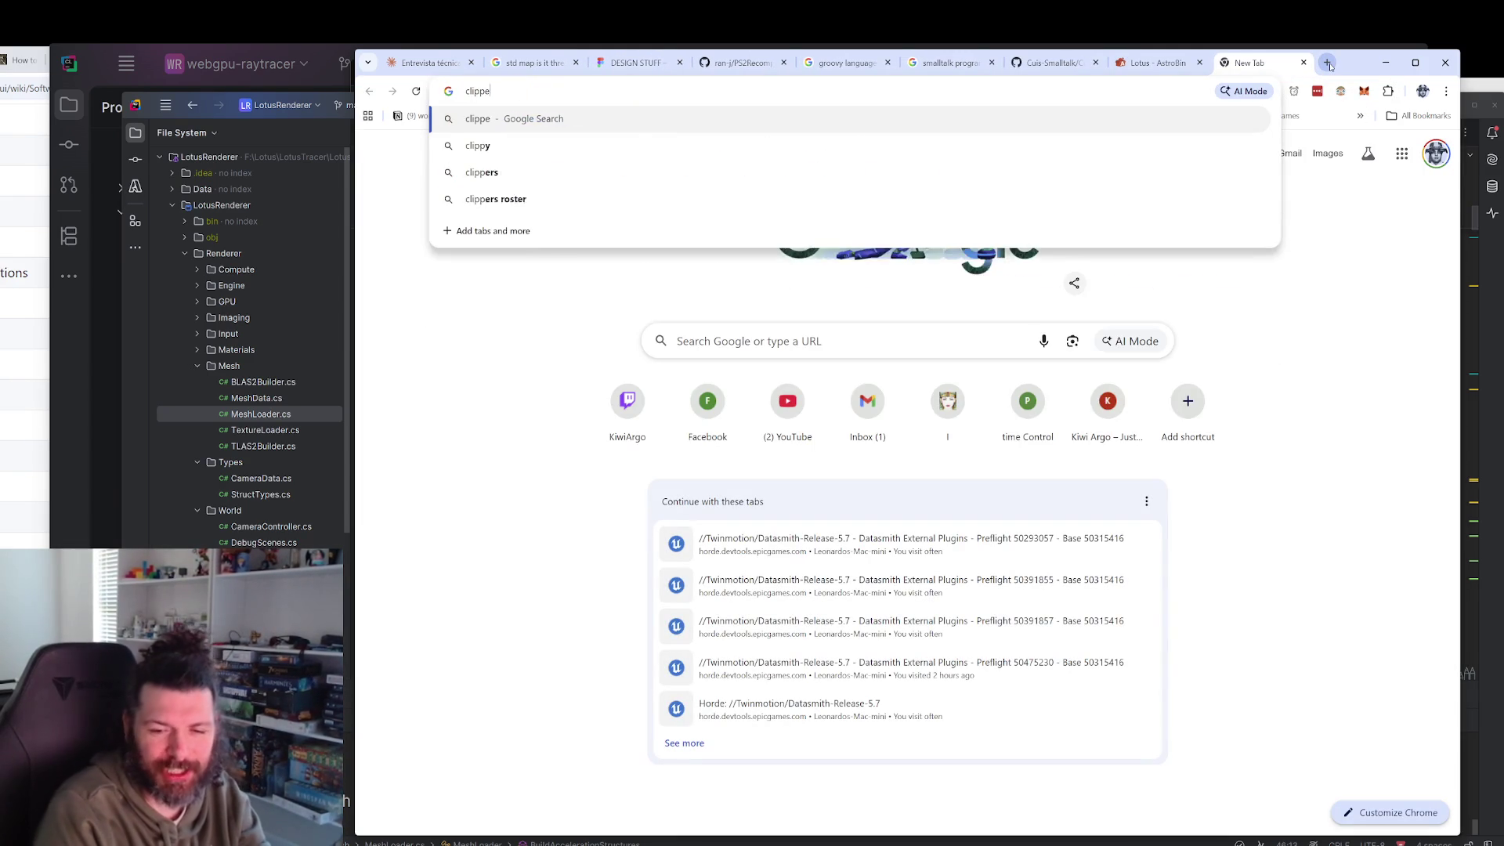
key("Return")
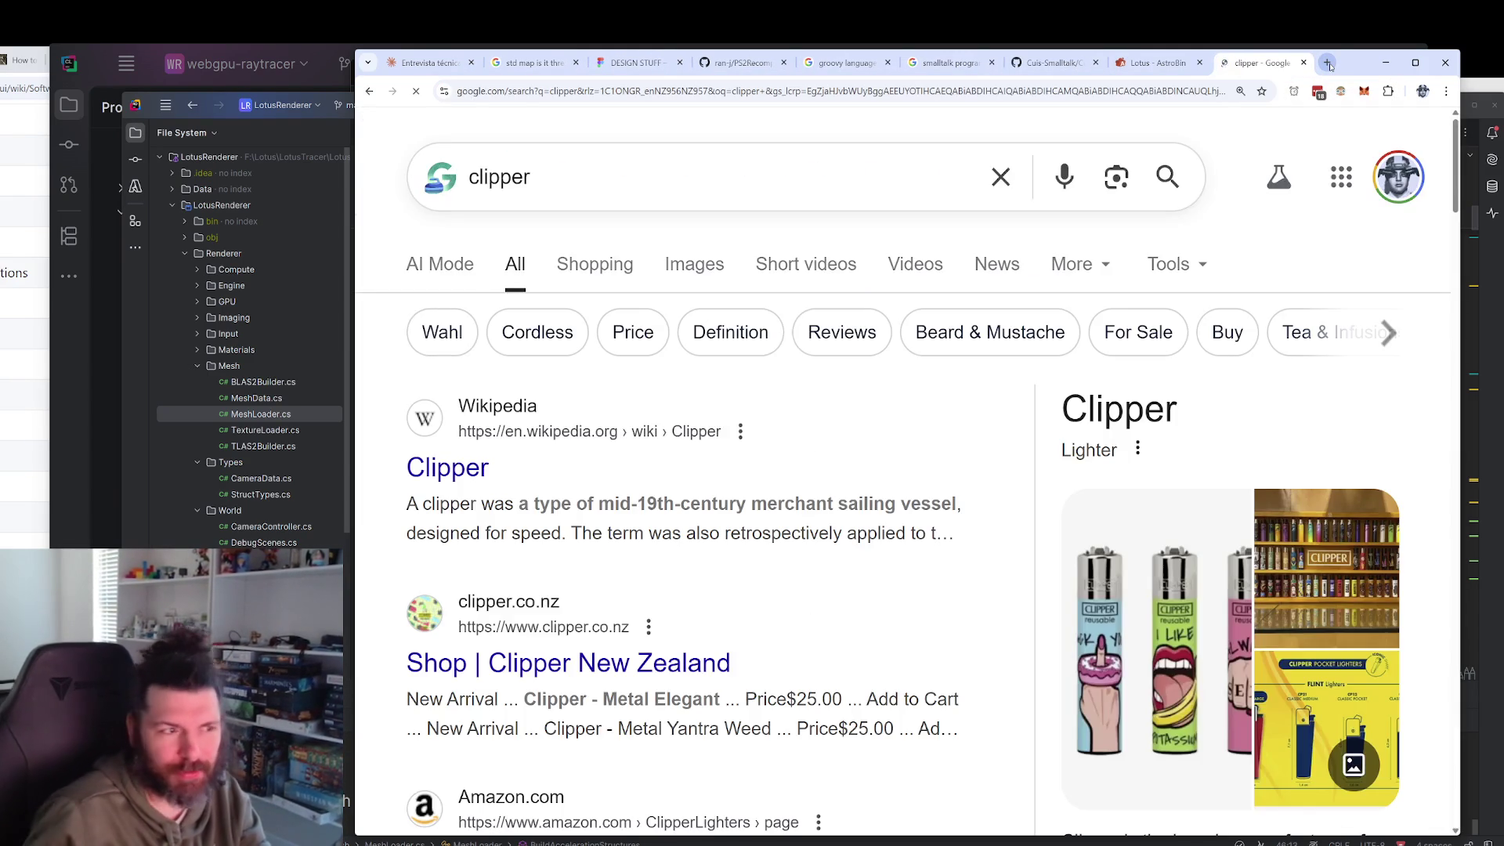
left_click(696, 174)
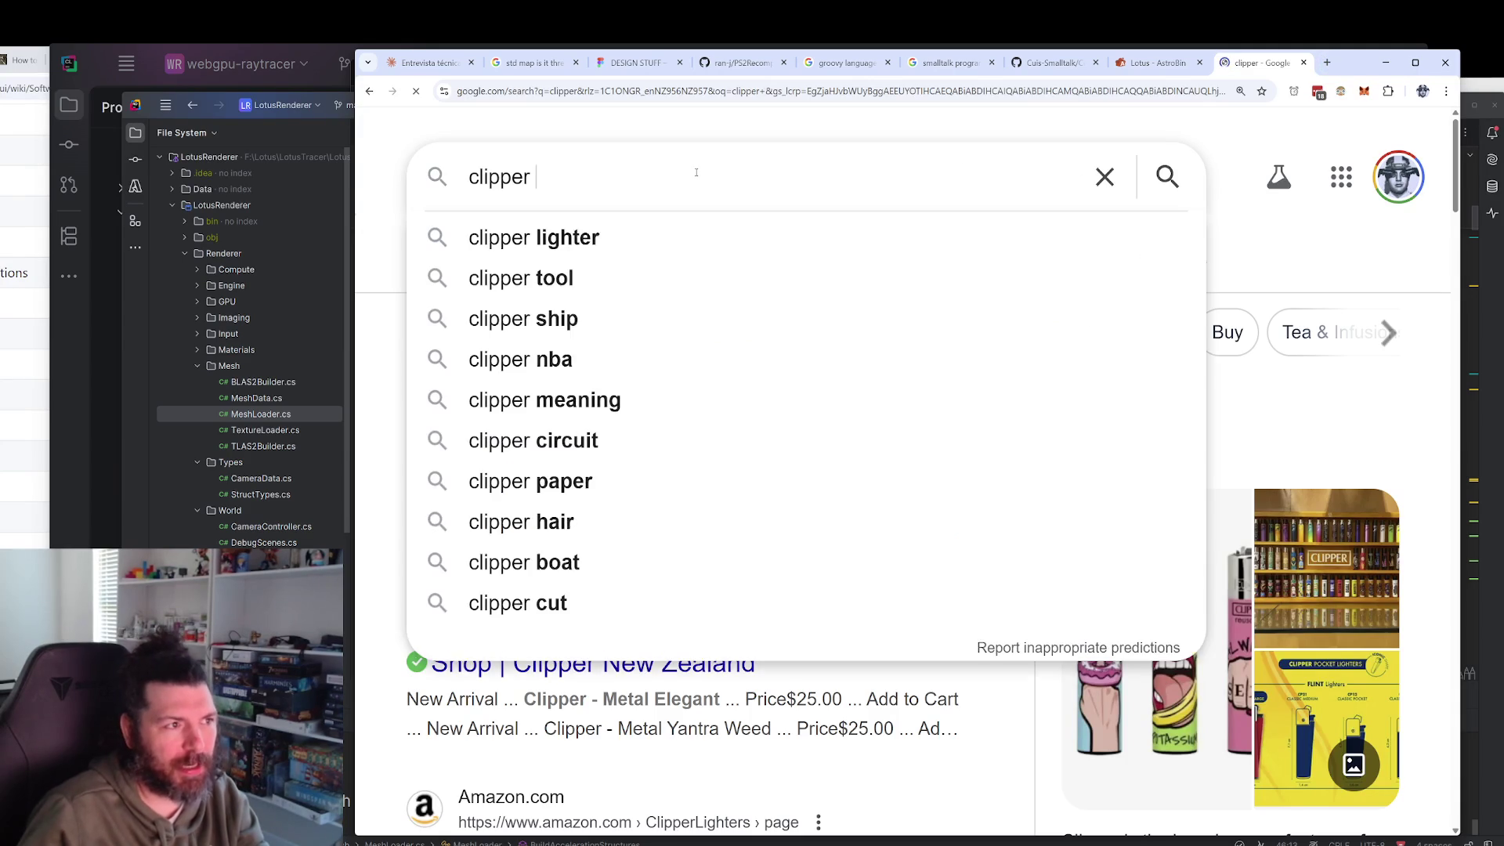
type("language")
key("Return")
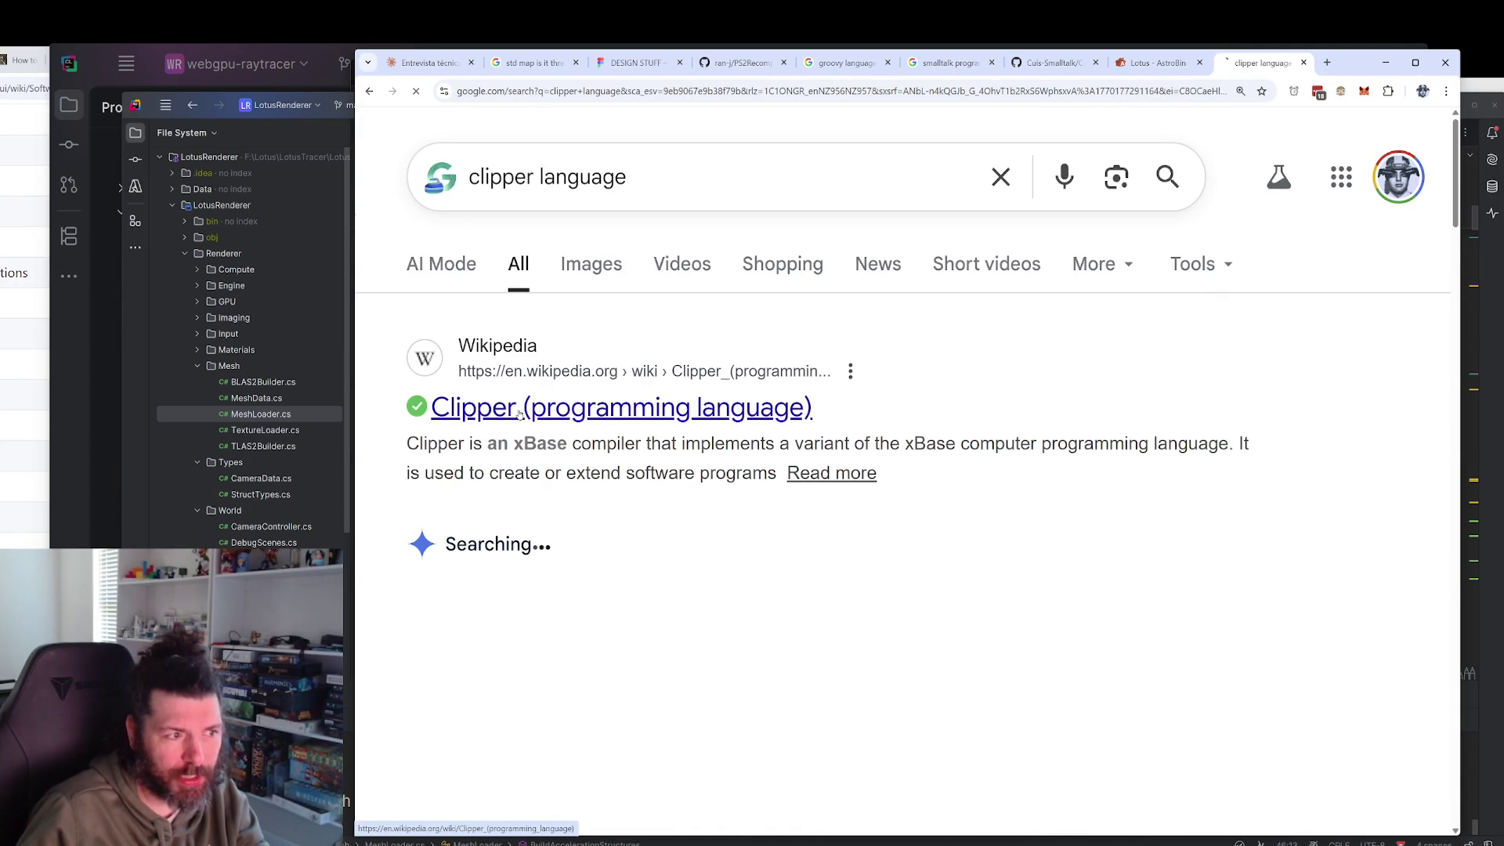
Glance at the Clipper (programming language) Wikipedia article, go back, and show image results.
left_click(791, 597)
scroll(752, 516, "down", 15)
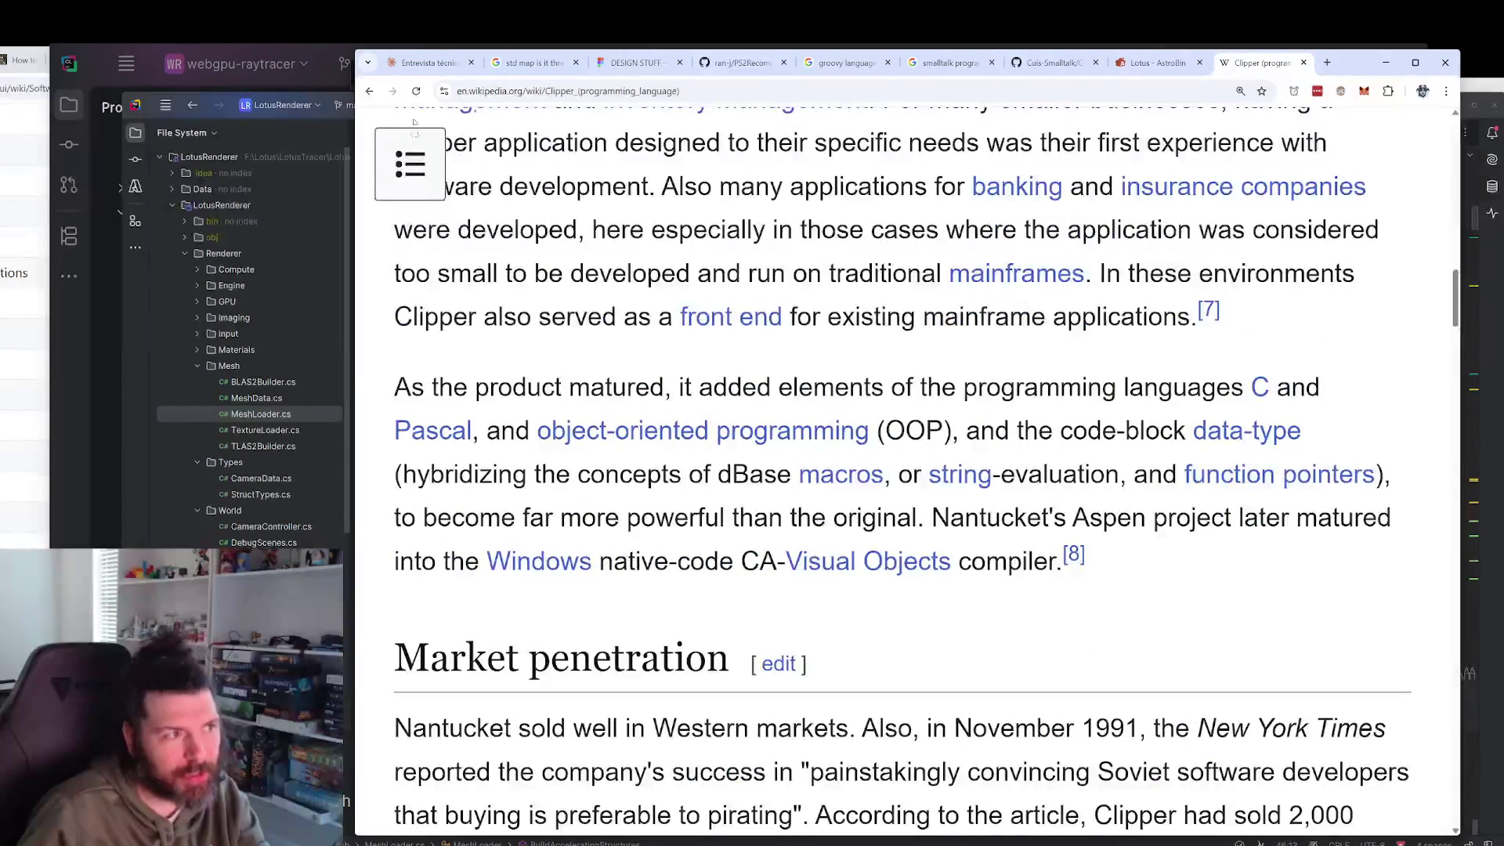
left_click(369, 91)
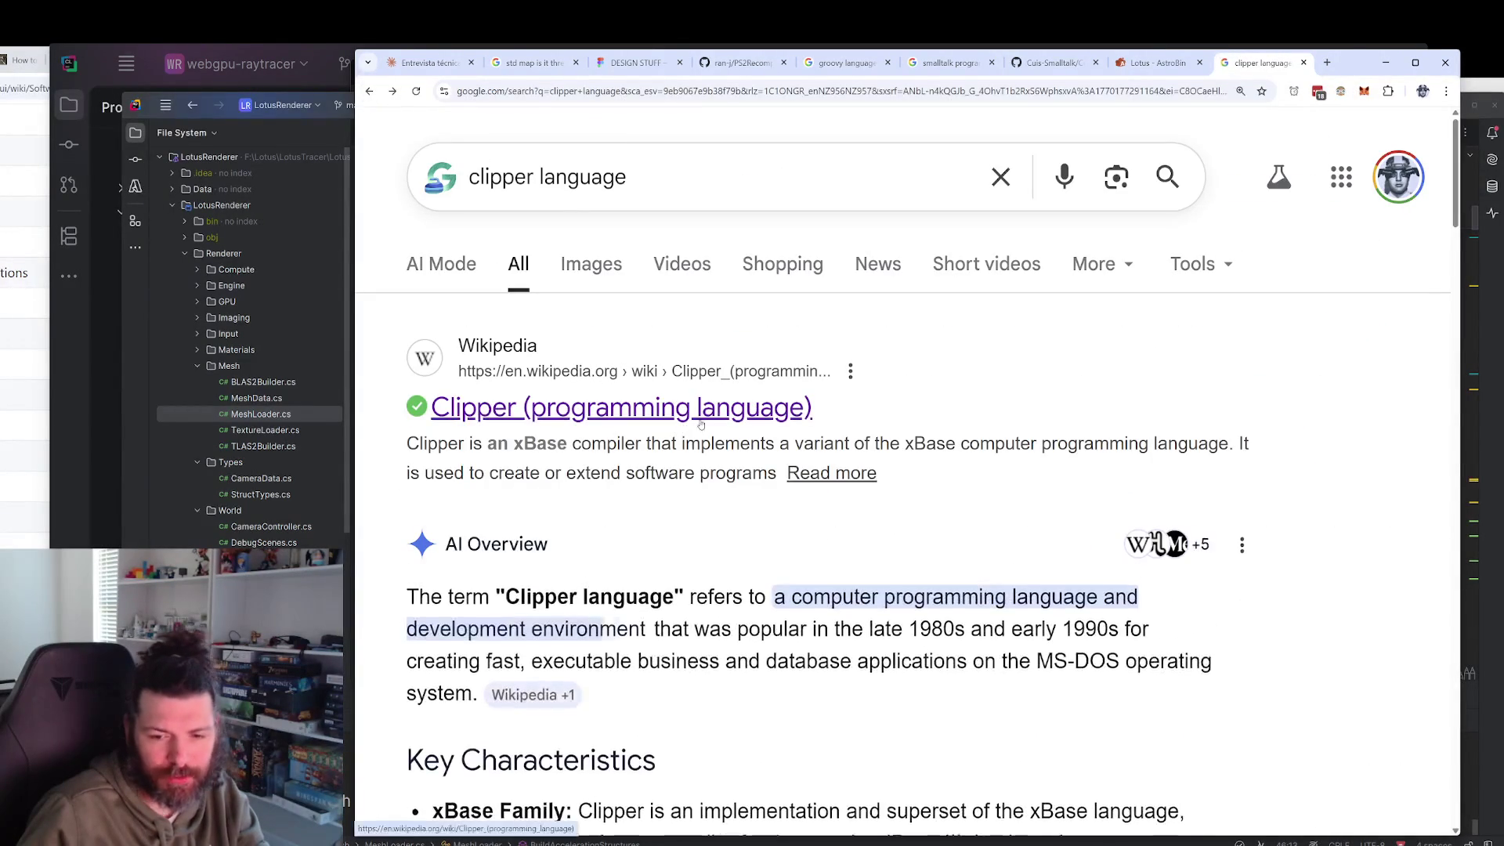
left_click(584, 274)
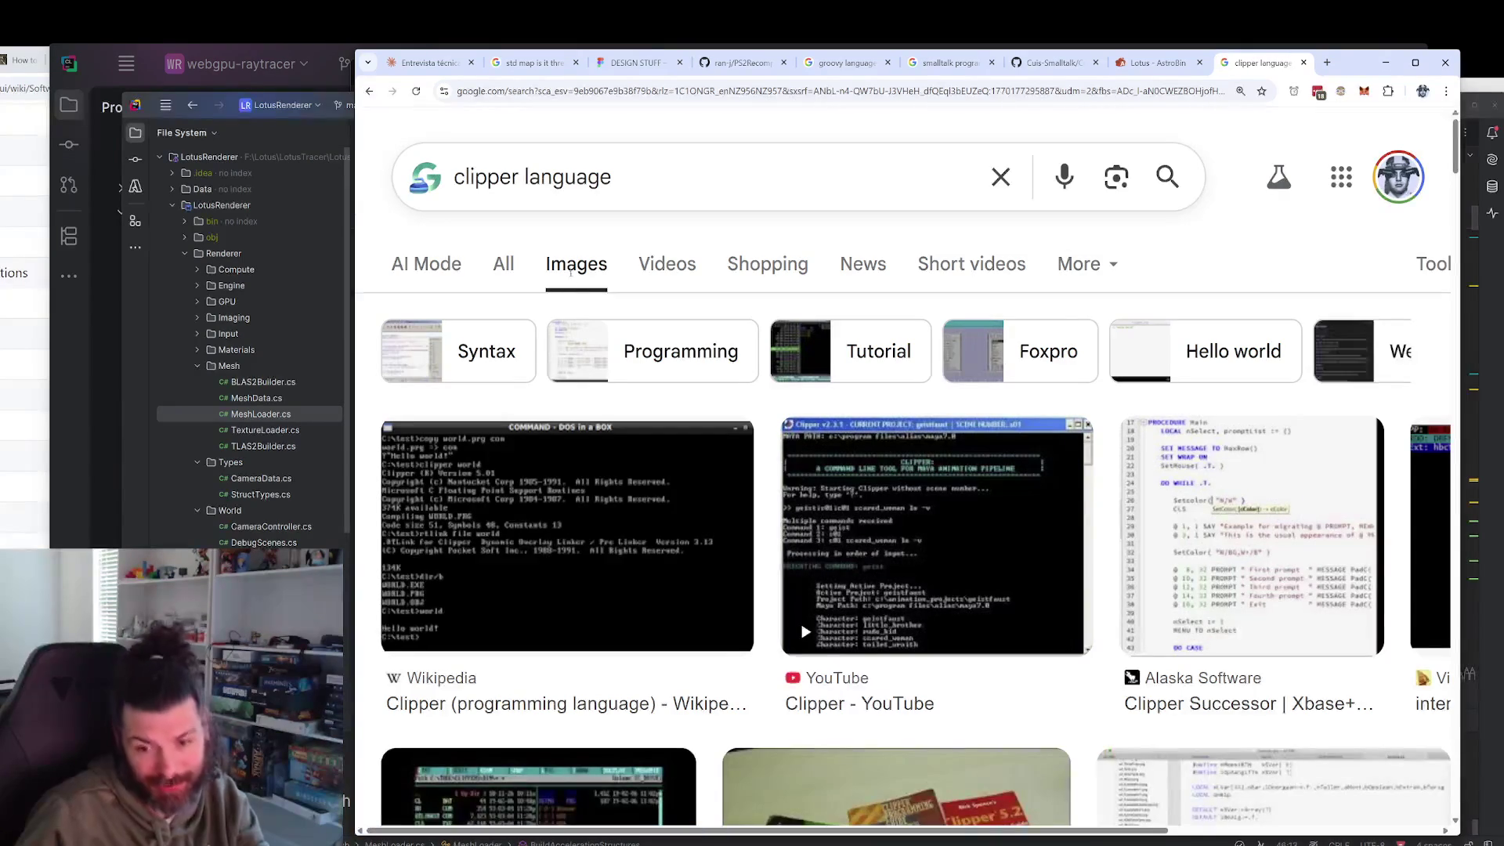
Preview the 'DOS Program - Clipper 5' video result, then close the preview.
scroll(802, 445, "down", 4)
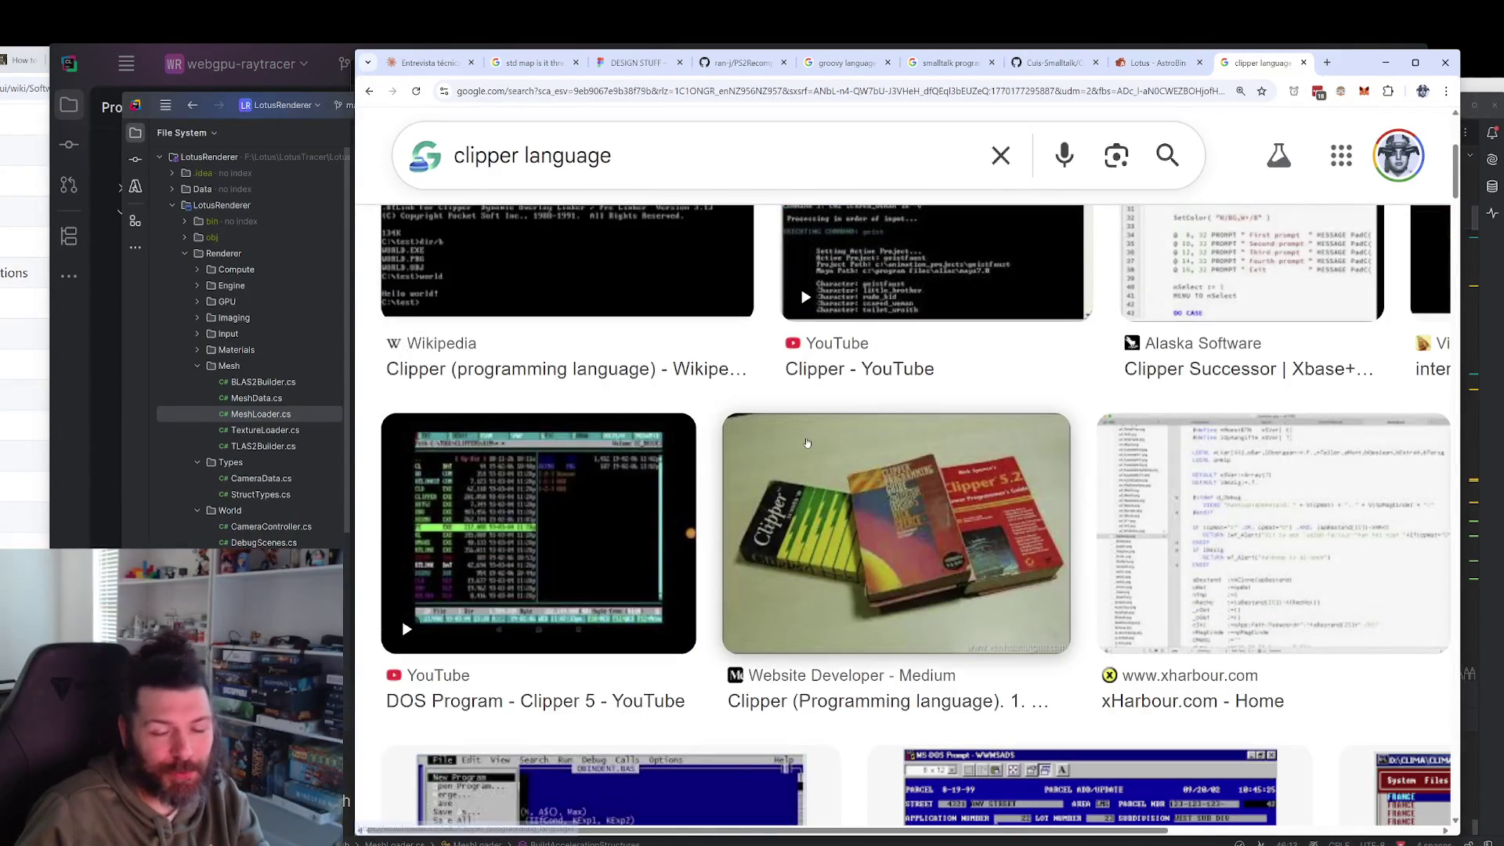
scroll(845, 457, "up", 2, "ctrl")
scroll(845, 458, "up", 1, "ctrl")
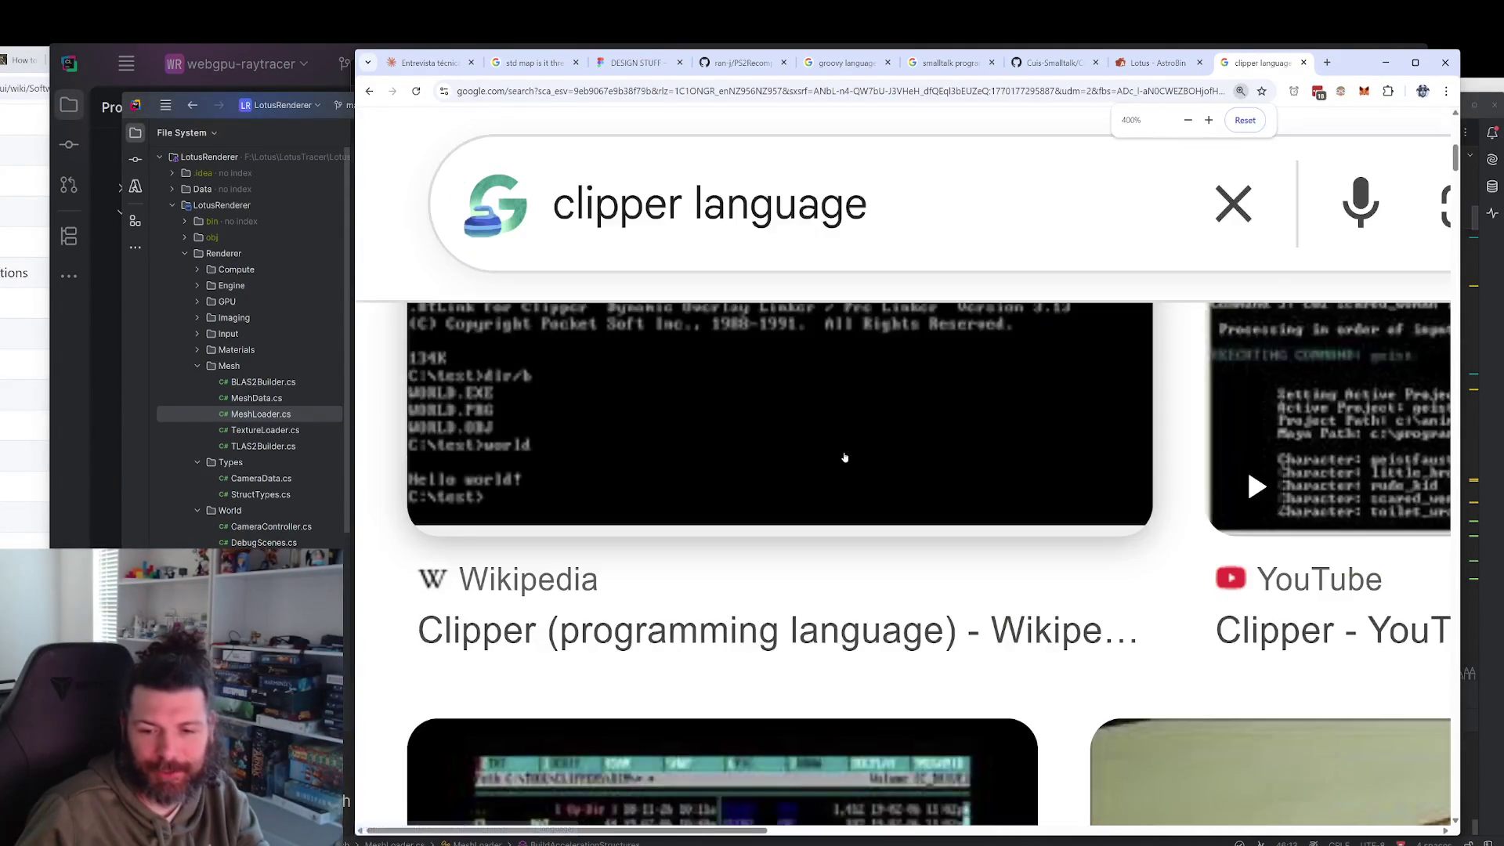
scroll(903, 415, "down", 5)
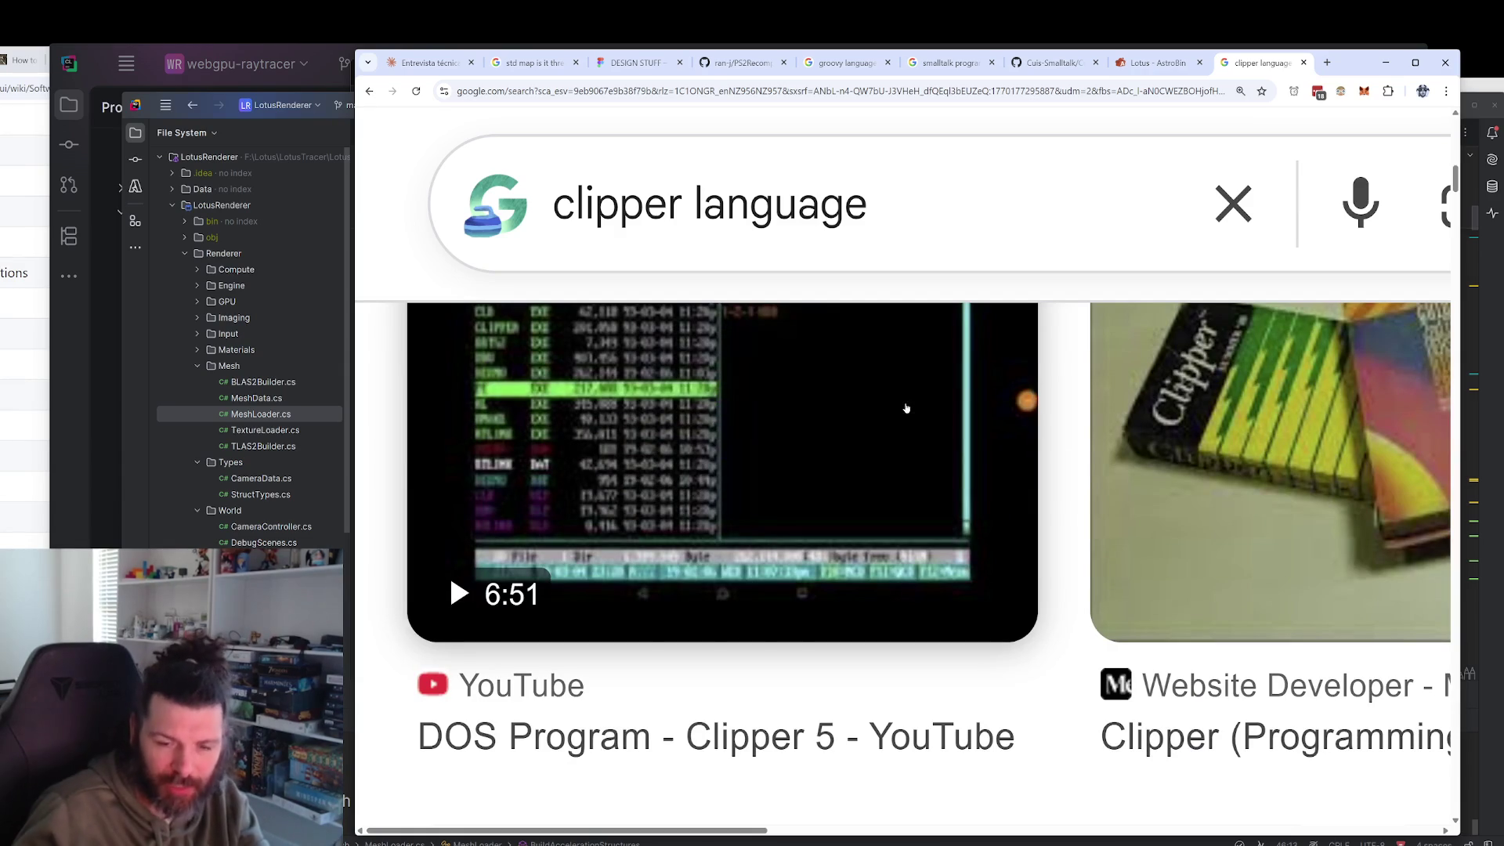
left_click(682, 441)
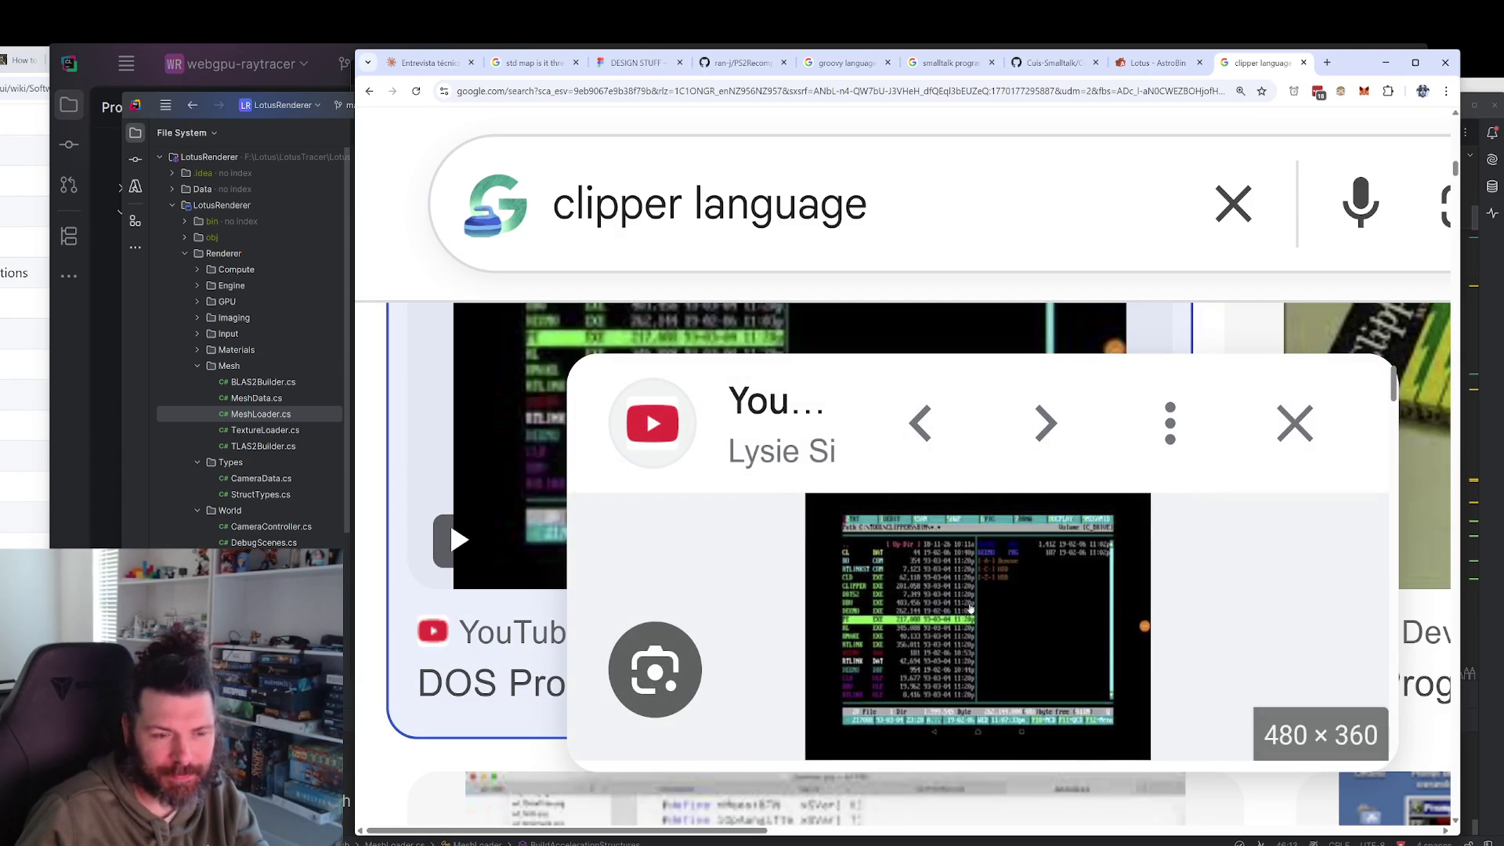
scroll(1001, 501, "down", 1)
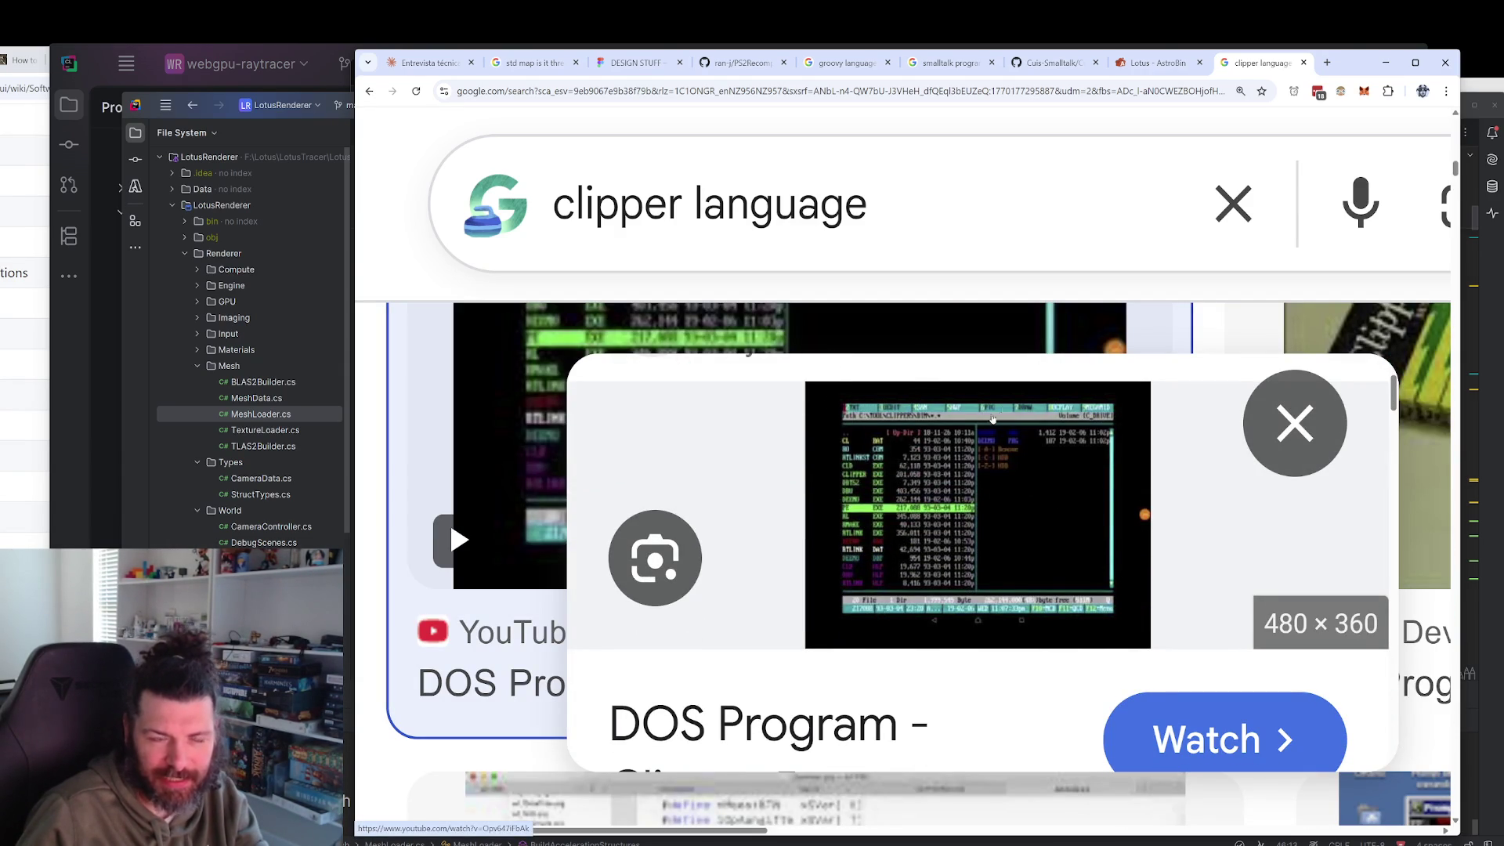
scroll(952, 480, "down", 1)
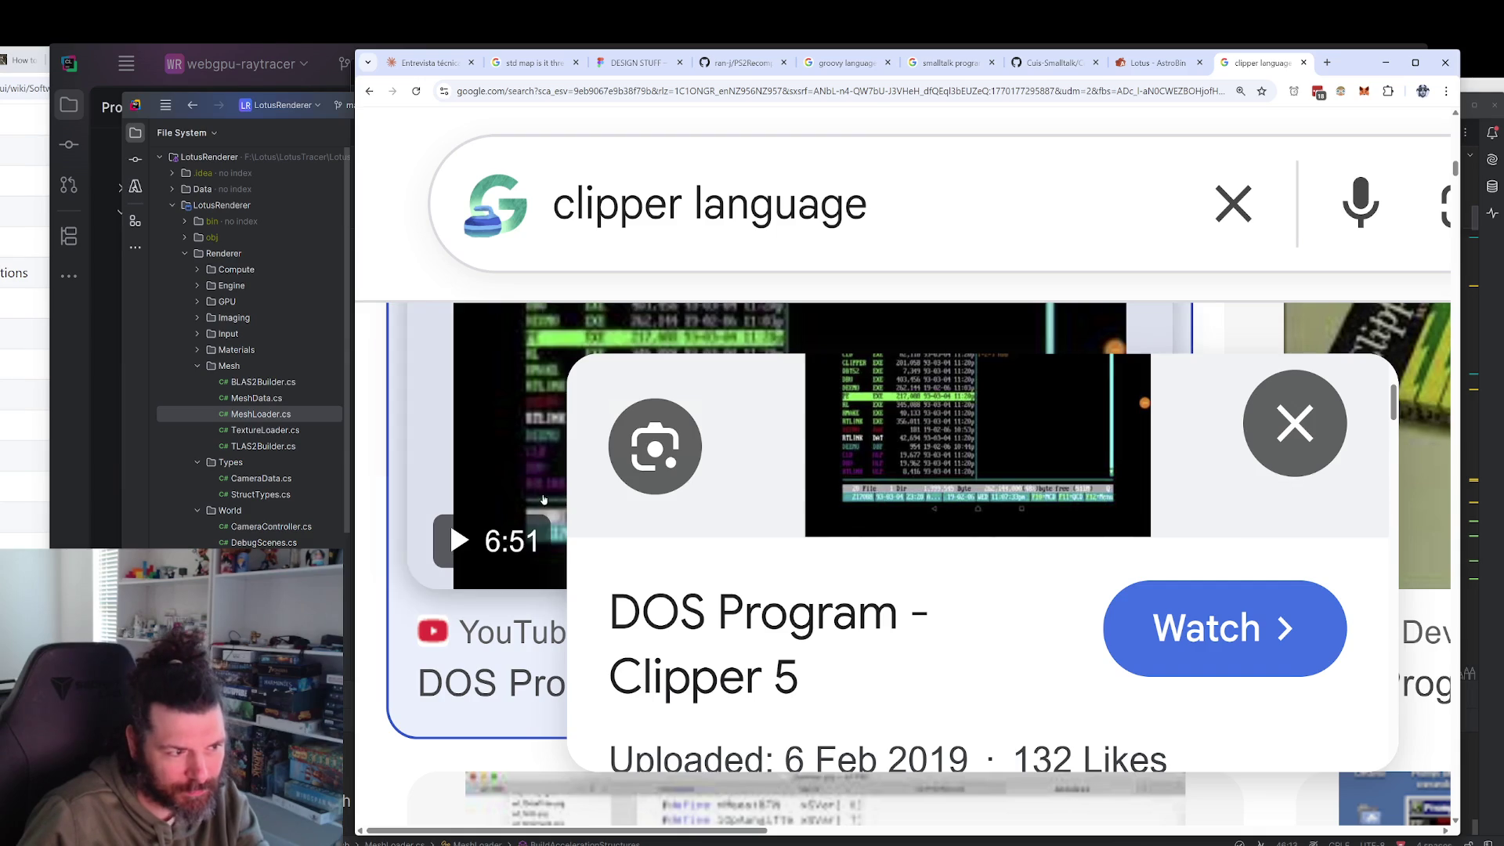
scroll(542, 529, "down", 3)
left_click(1294, 423)
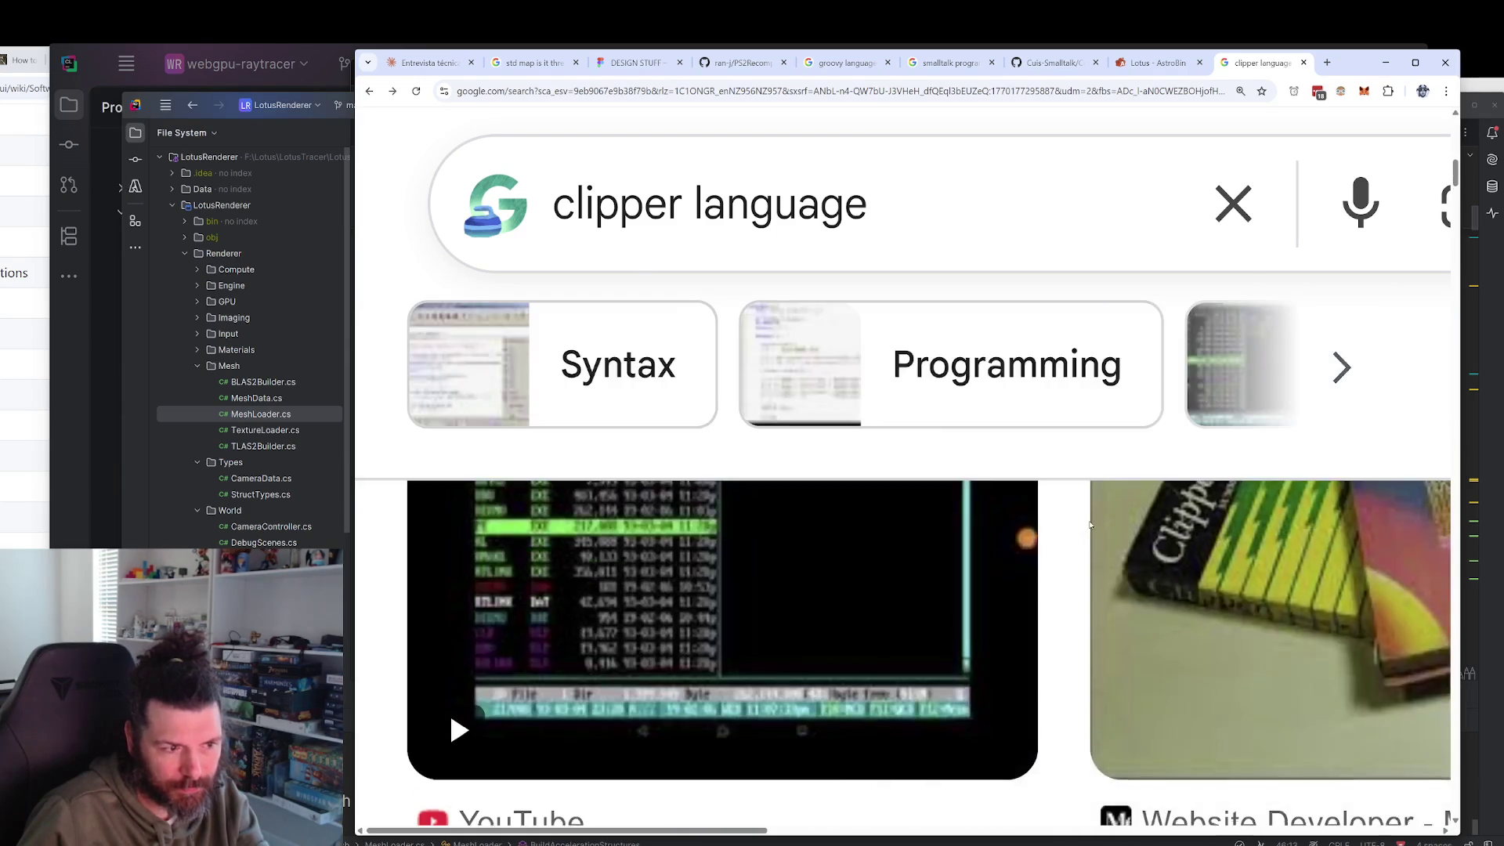
Scroll the clipper language images down to the Visual FlagShip overview entry.
scroll(1103, 520, "down", 5)
scroll(1103, 520, "down", 5)
scroll(1126, 504, "up", 3)
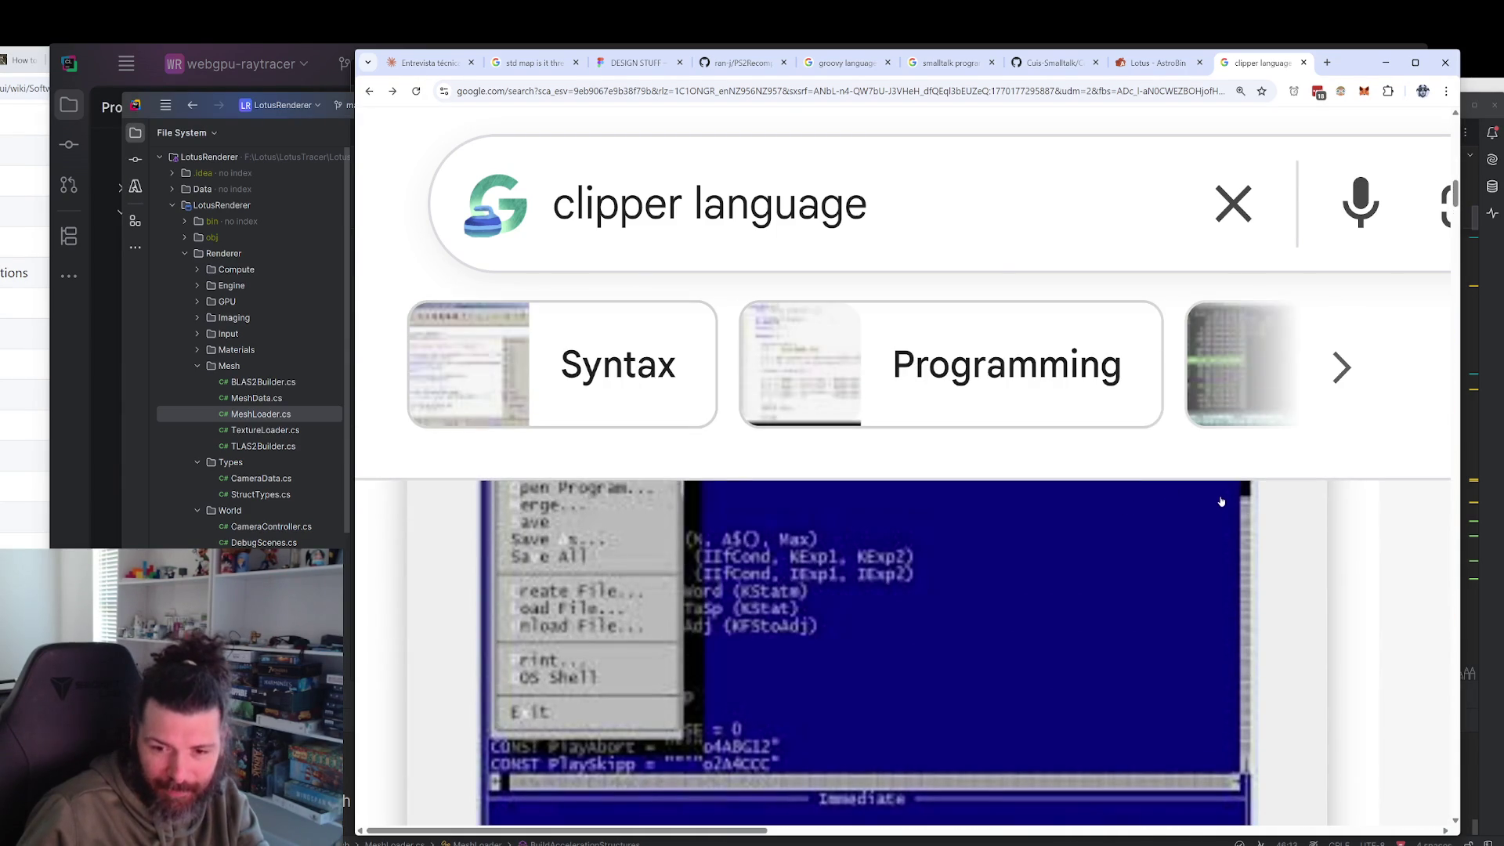
scroll(1220, 502, "down", 2)
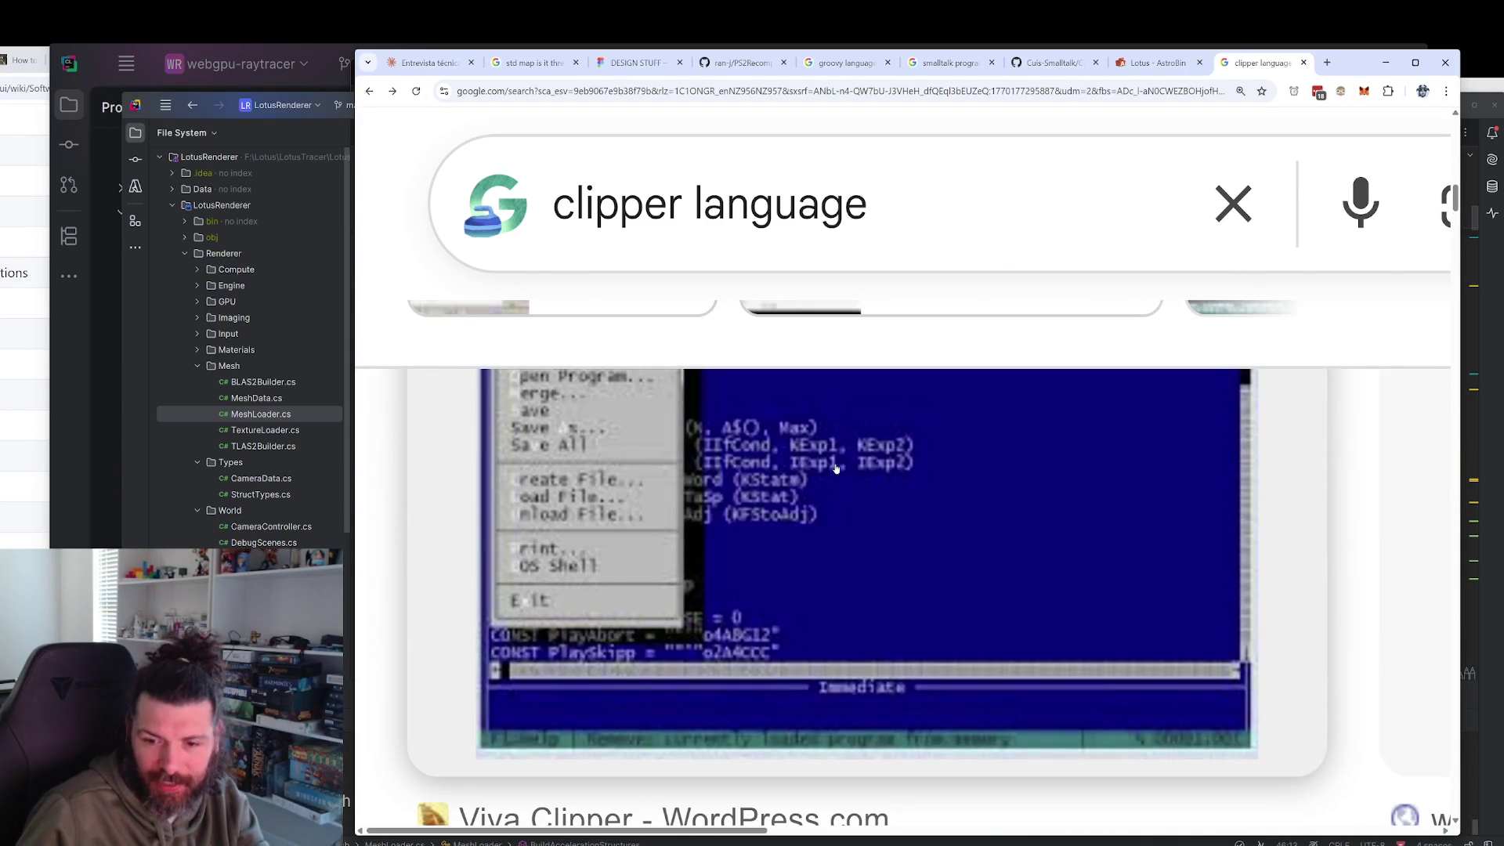
scroll(836, 470, "down", 8)
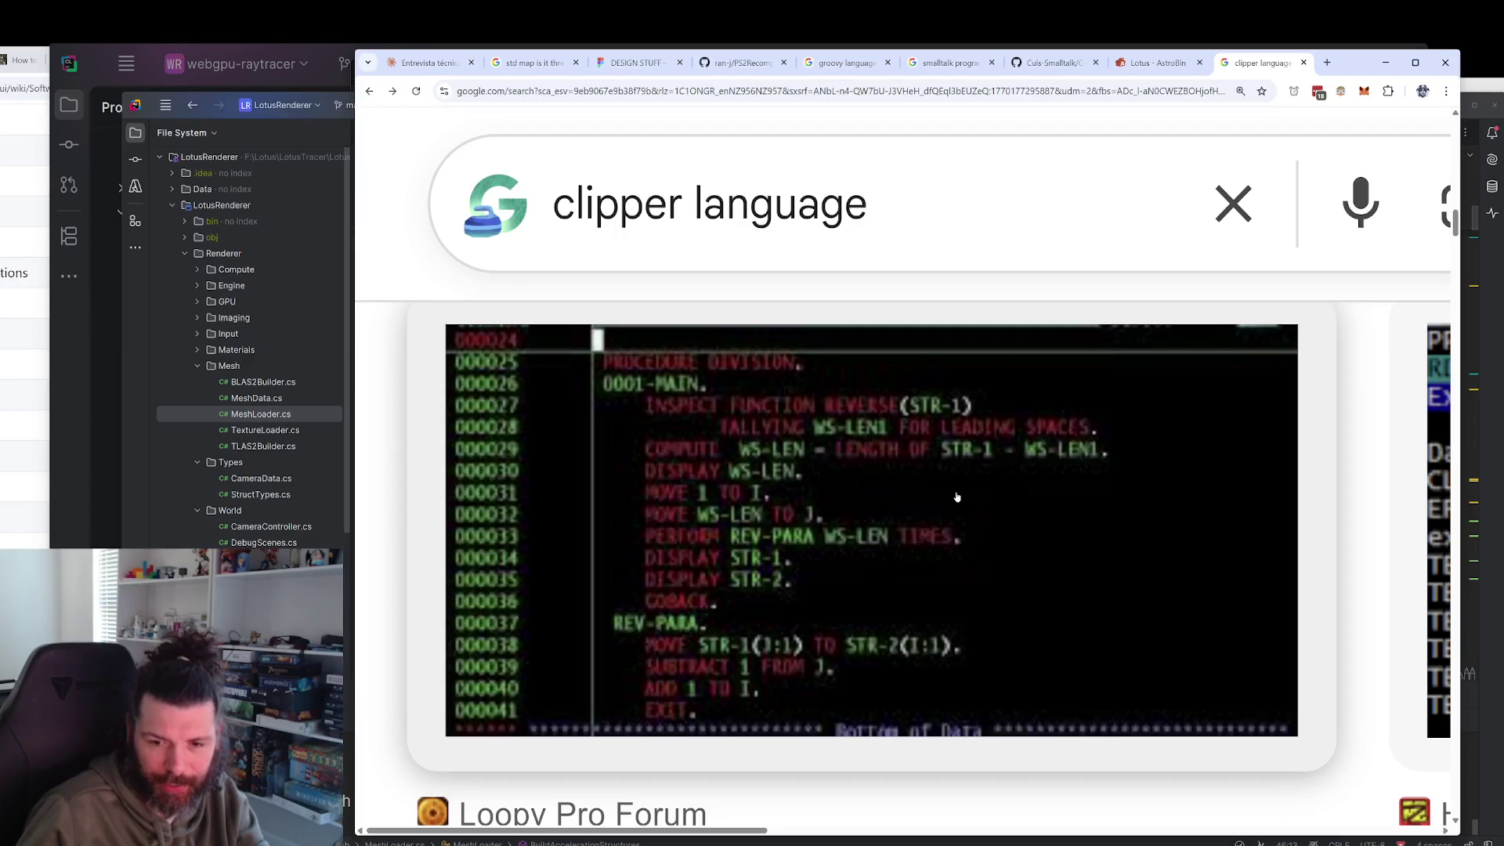
scroll(957, 496, "down", 8)
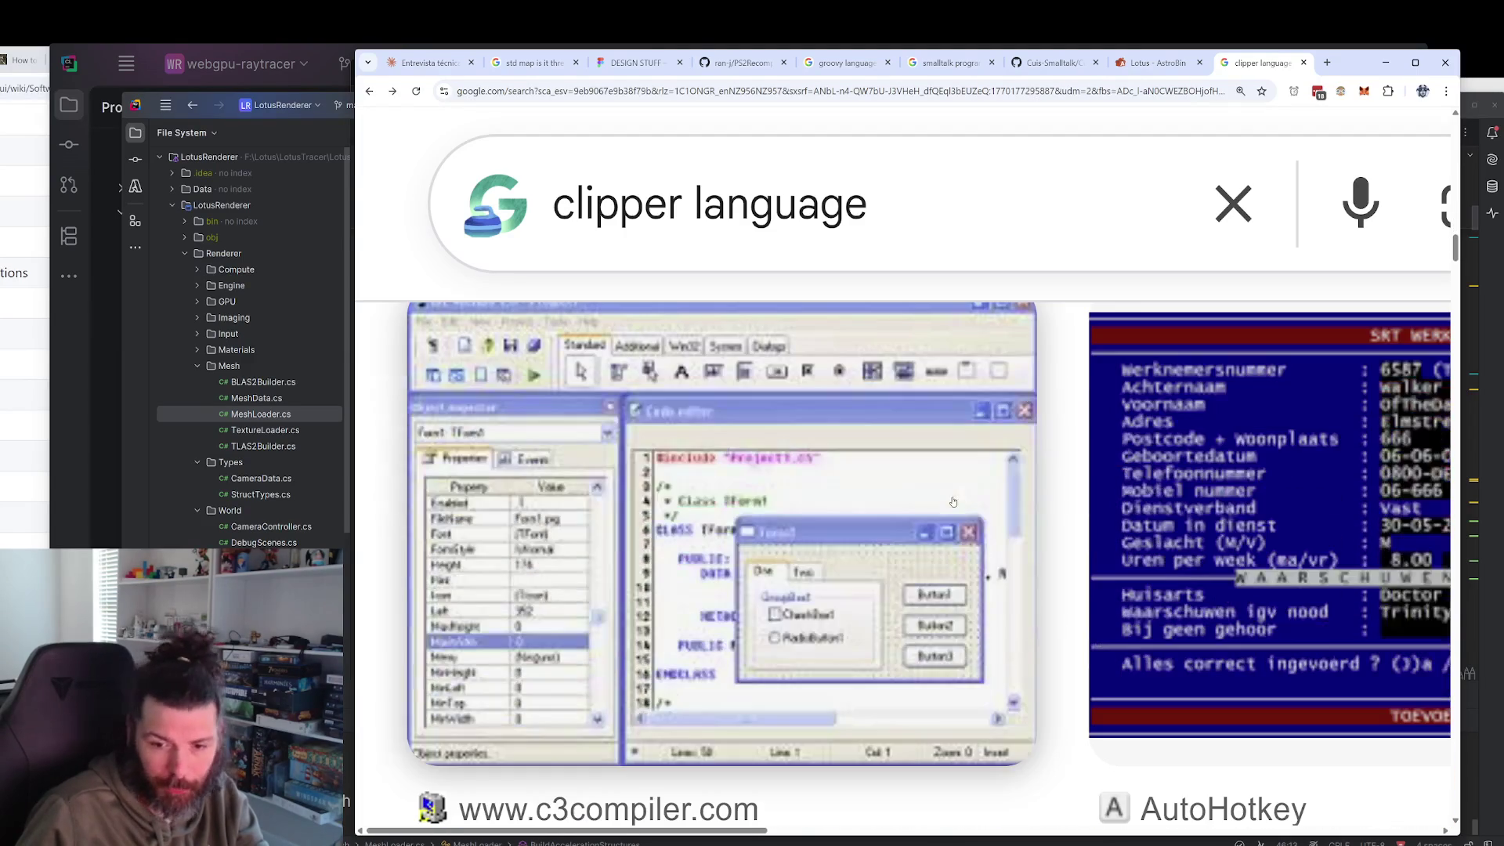
scroll(957, 494, "down", 6)
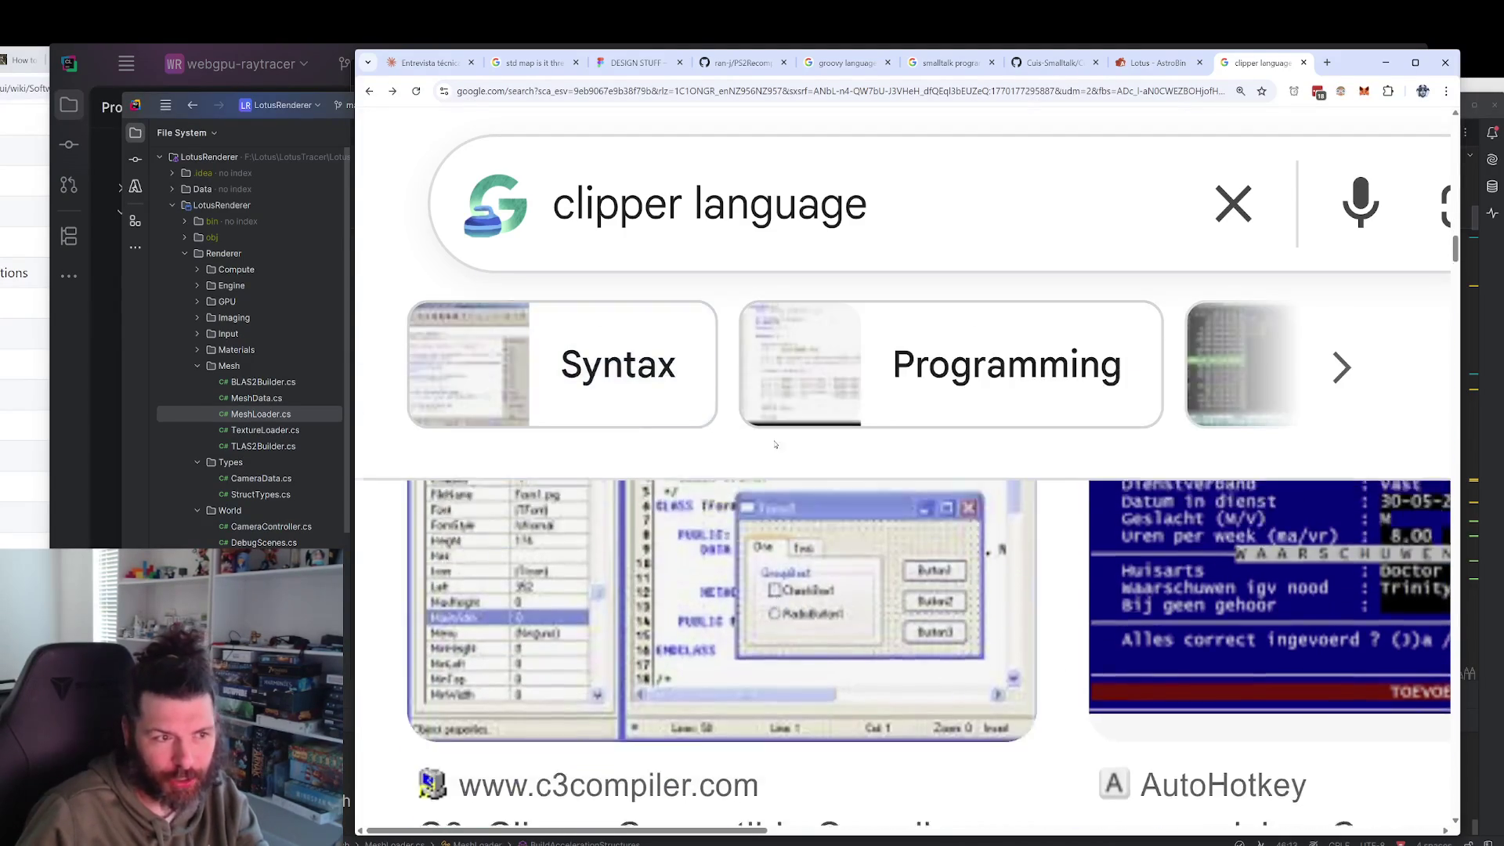
scroll(810, 468, "down", 3)
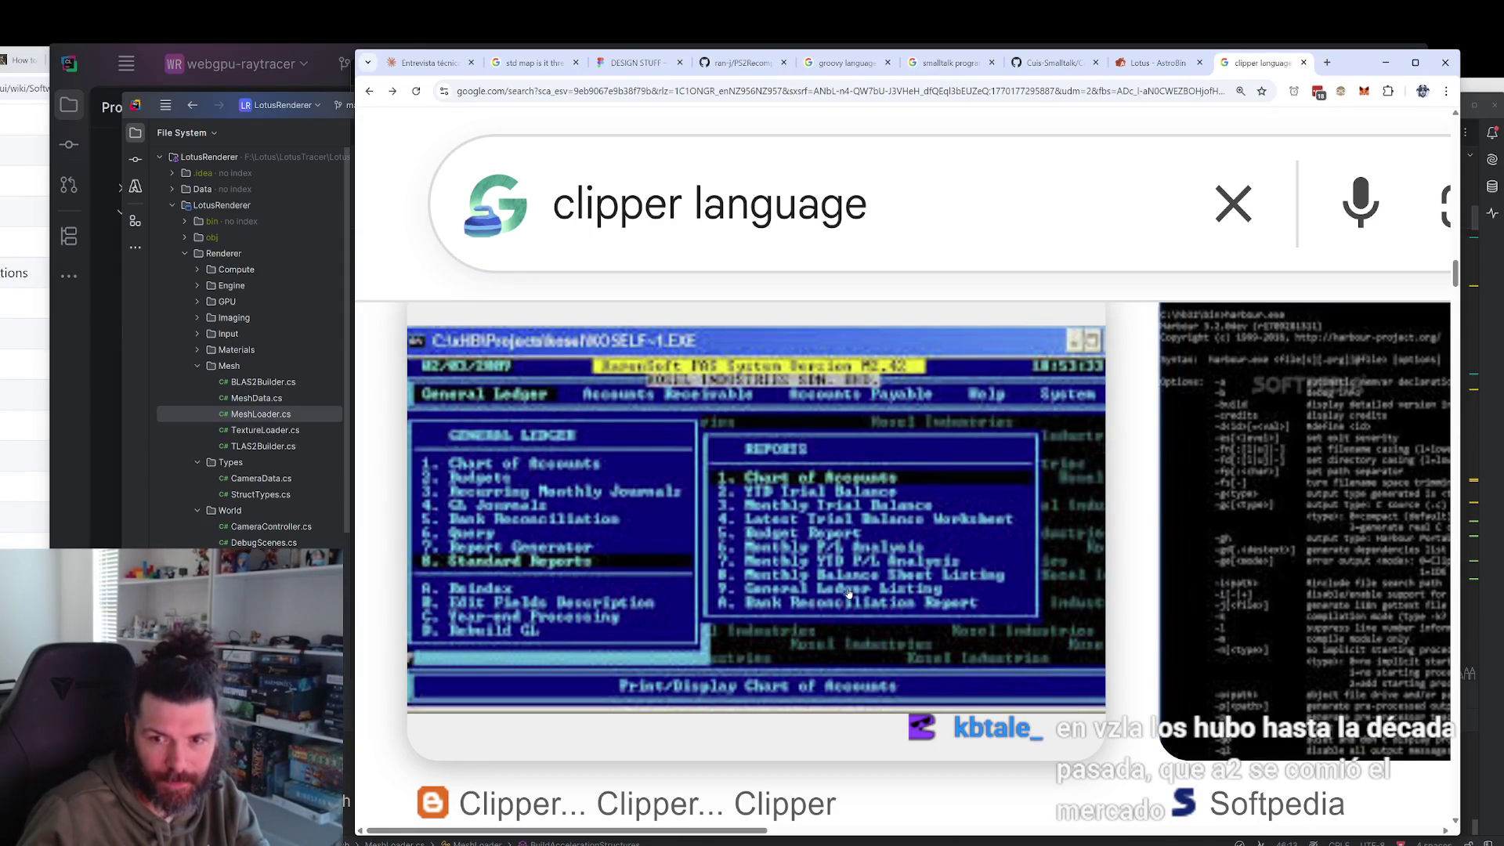
scroll(987, 510, "down", 8)
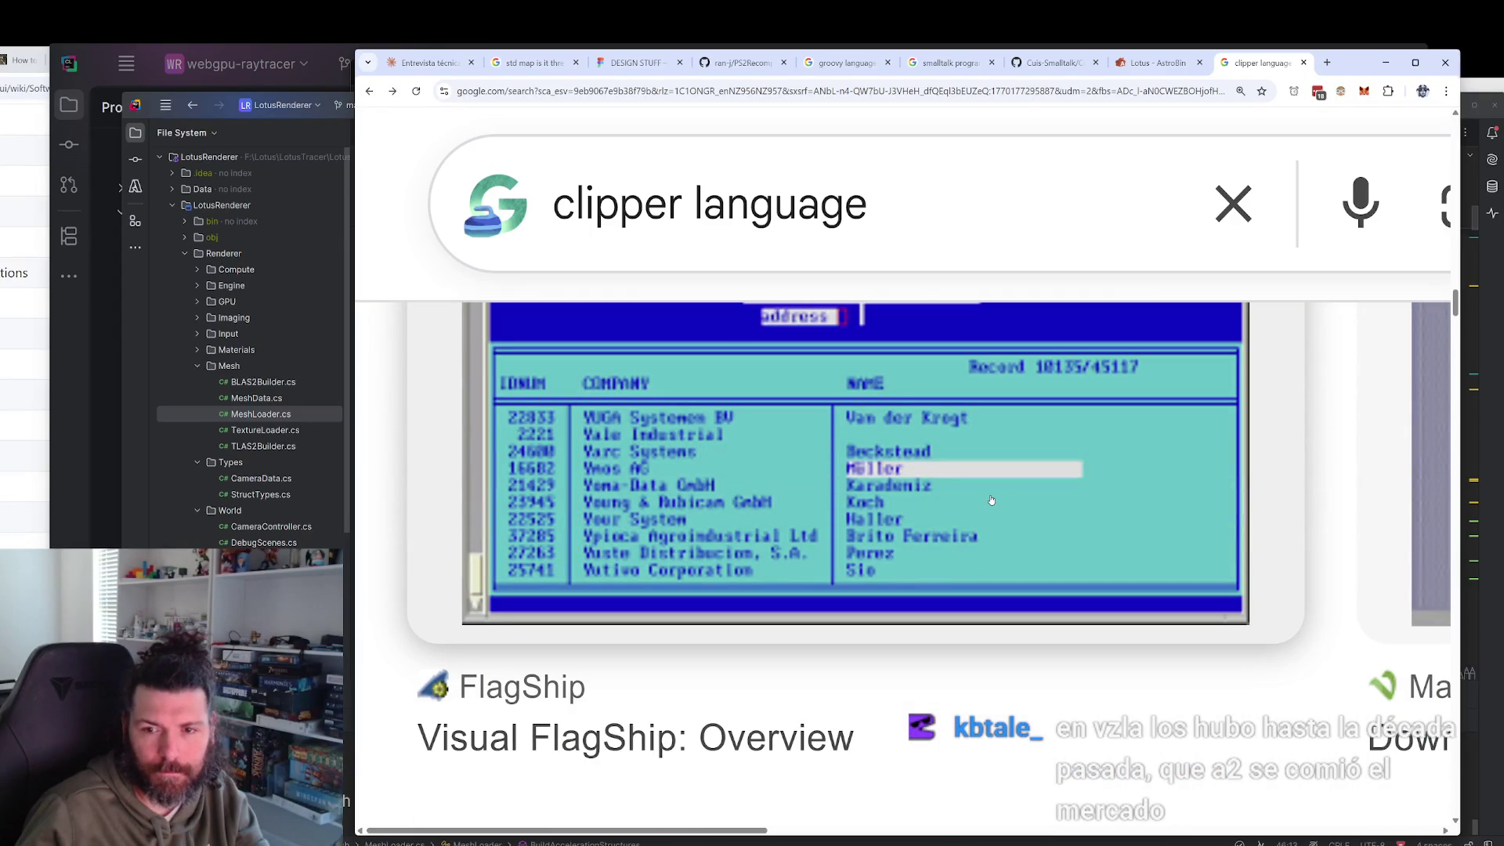
scroll(990, 500, "up", 1)
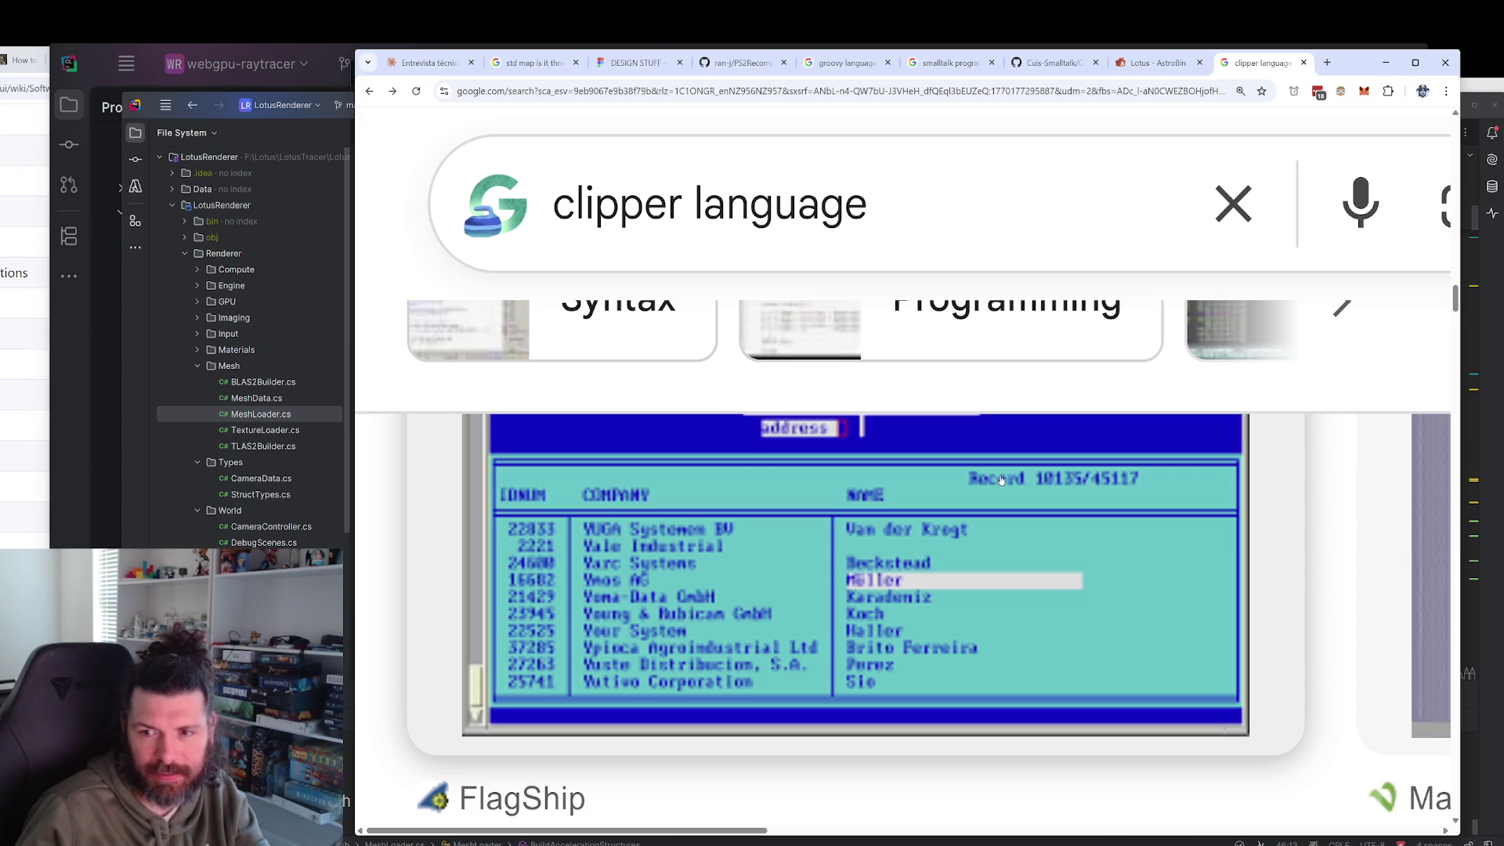
scroll(1001, 479, "down", 8)
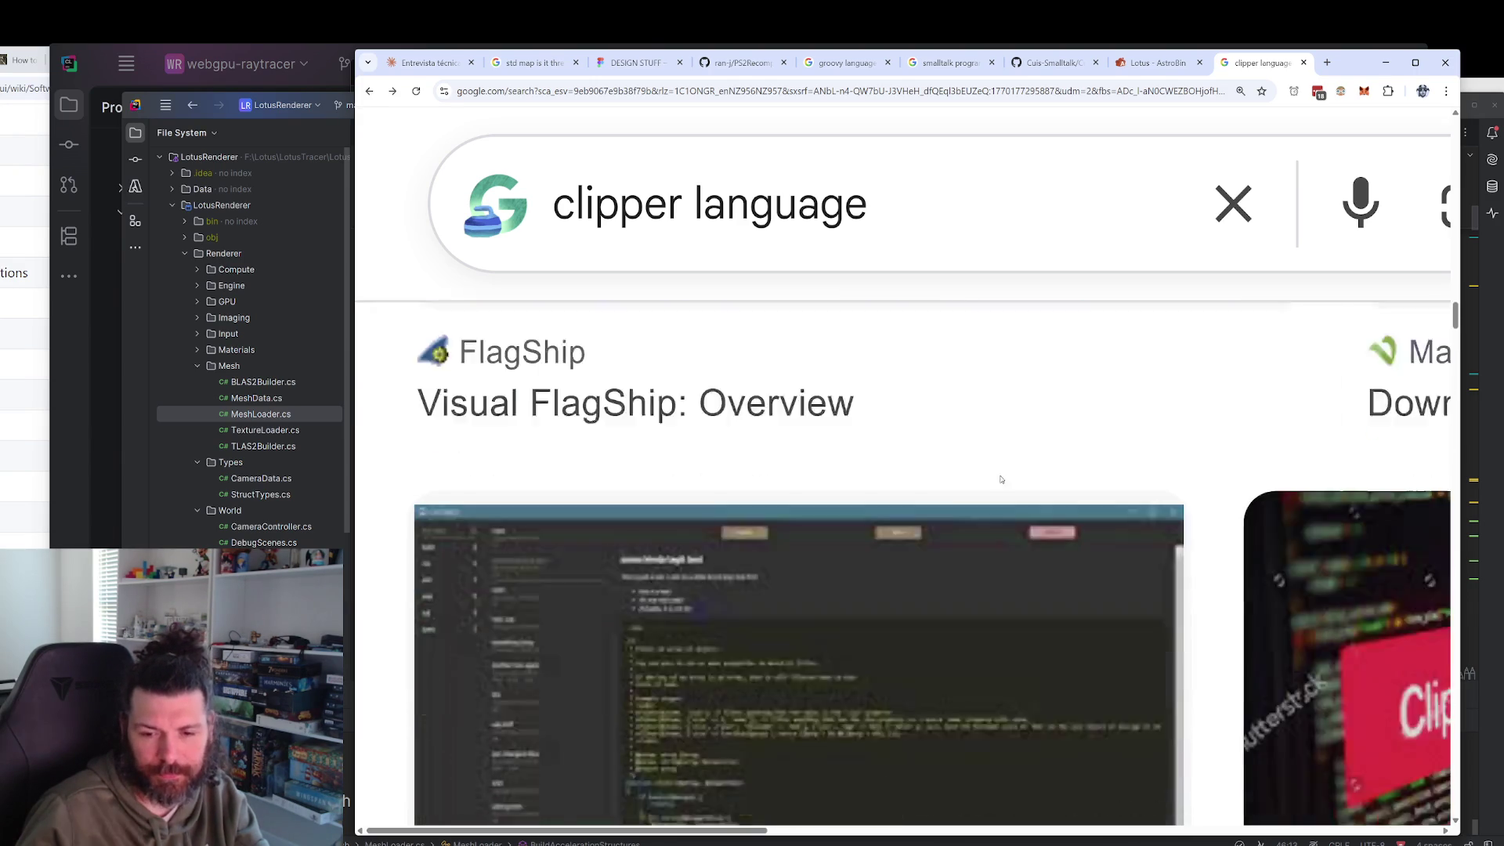
scroll(1001, 479, "up", 3)
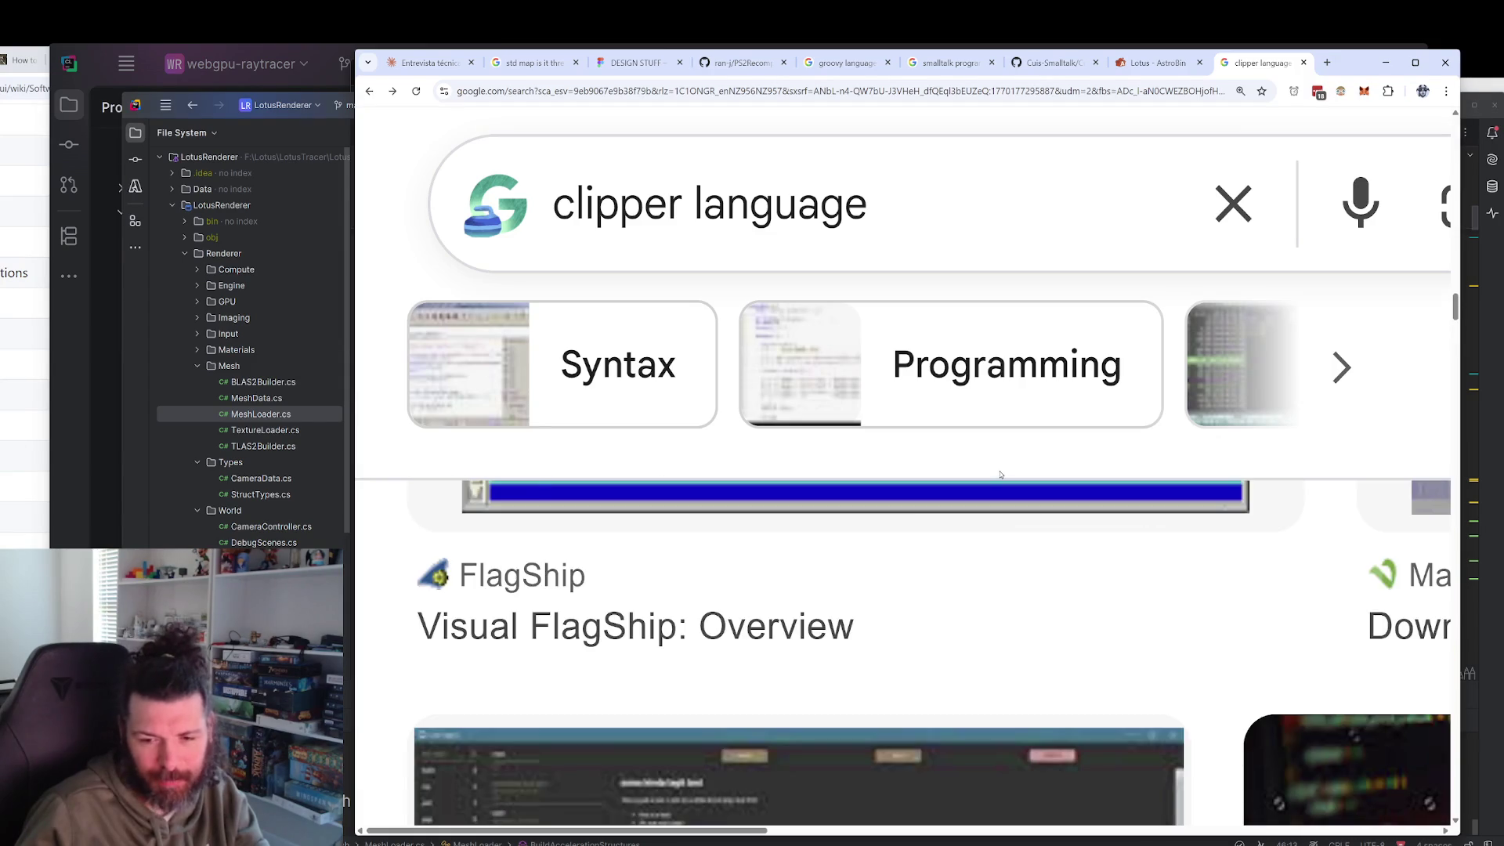
Close the clipper search tab, briefly check MeshLoader.cs in Rider, then return to the DESIGN STUFF tab.
key("ctrl+w")
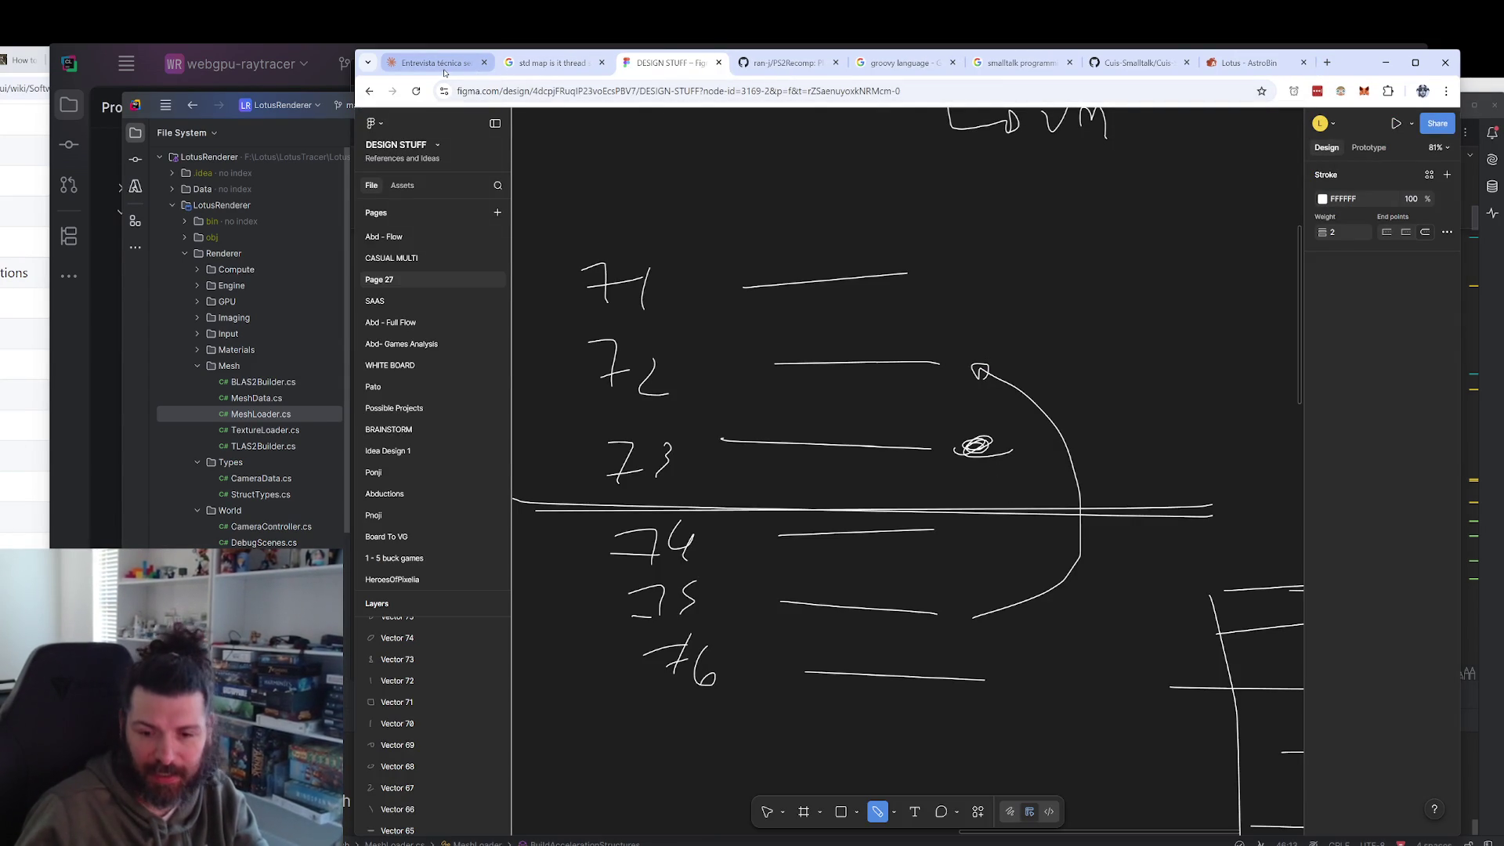
mouse_move(440, 66)
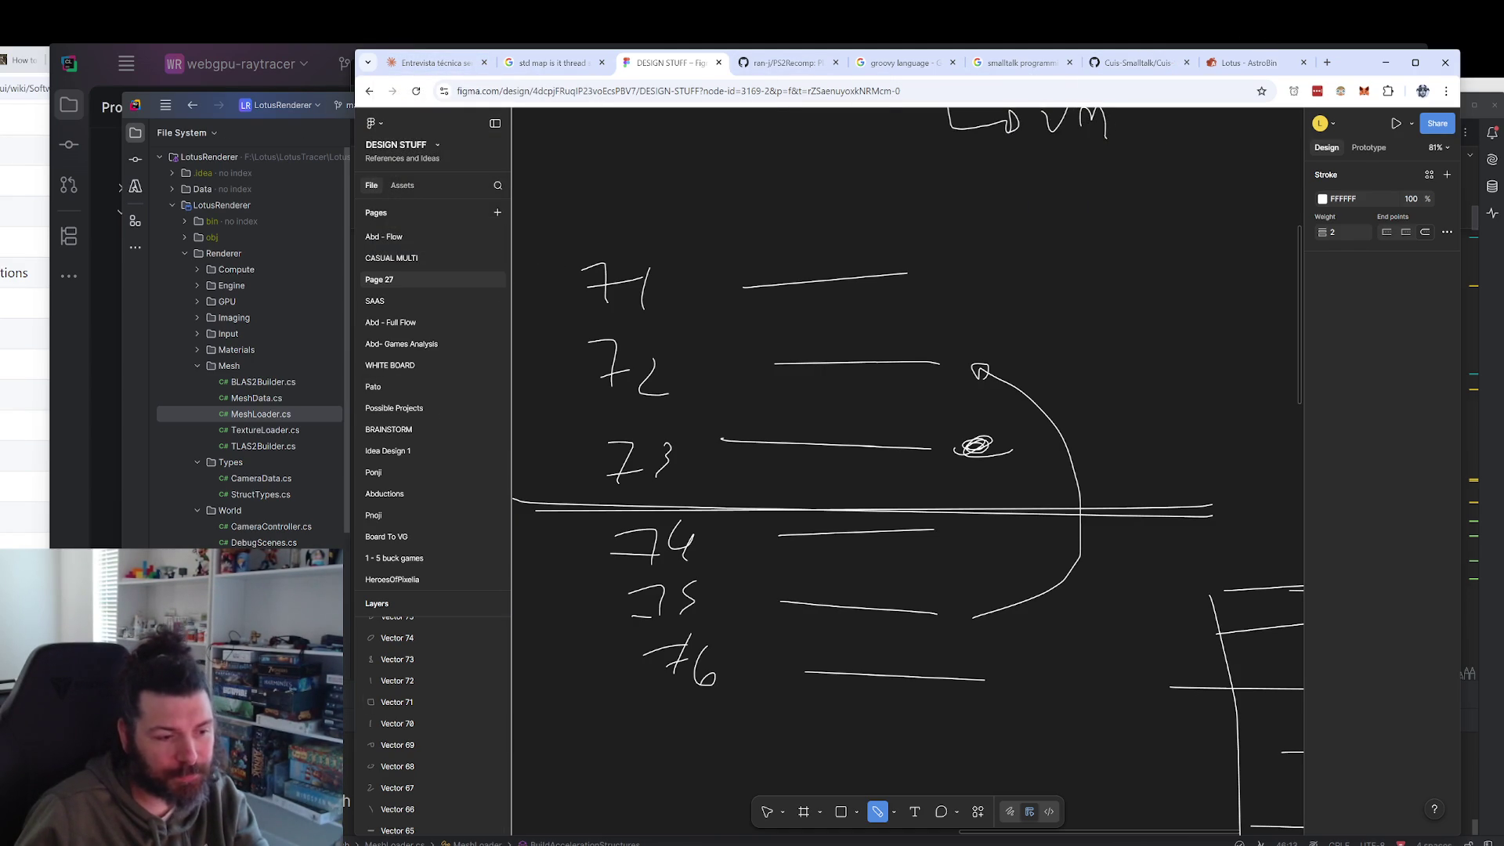
key("alt+Tab")
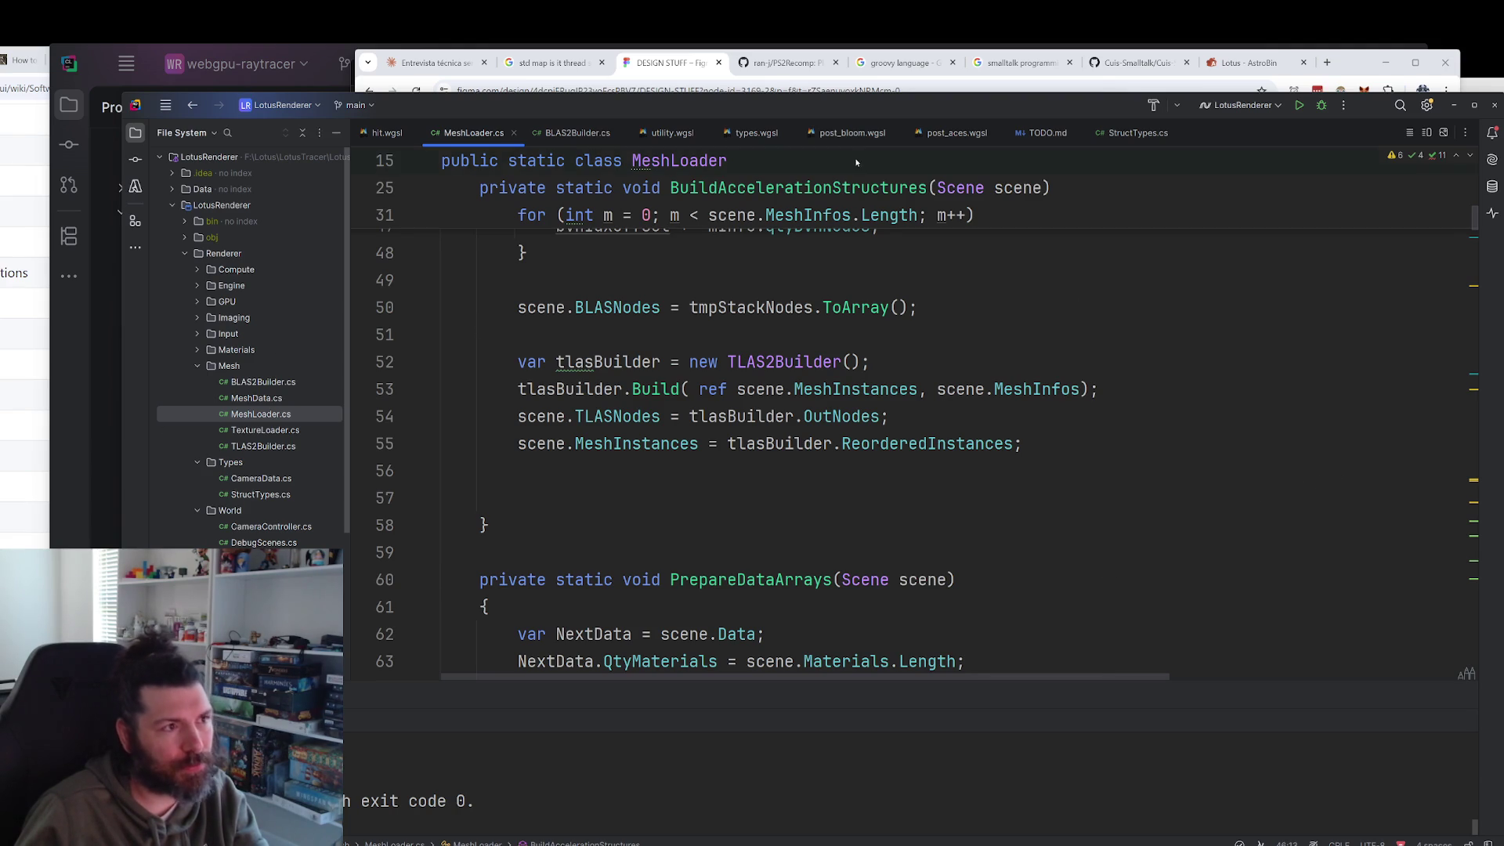
left_click(433, 77)
left_click(664, 63)
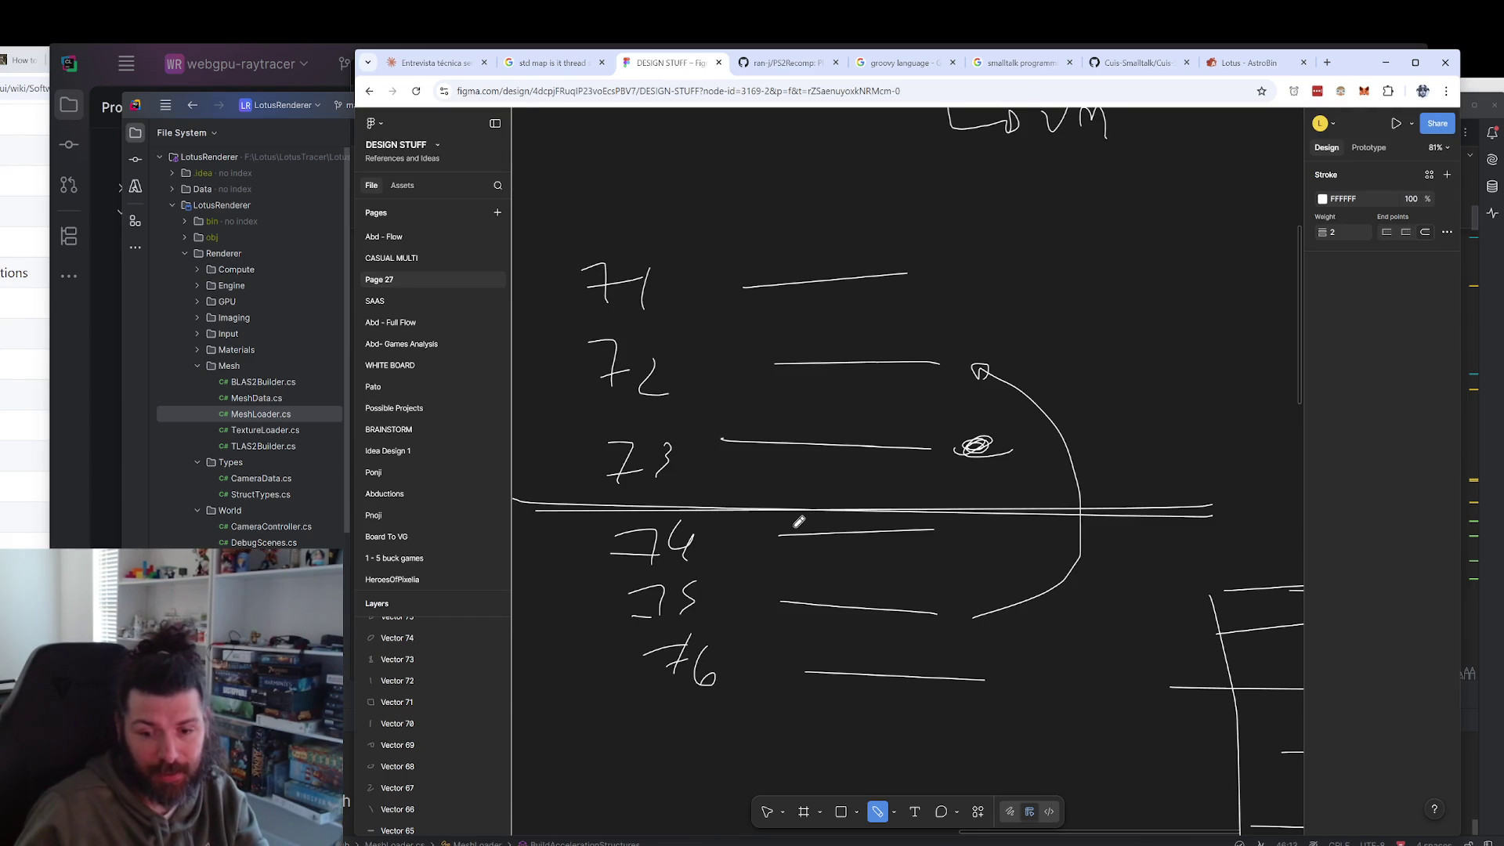
Nudge the canvas and draw a looping stroke down past notes 74–76 toward the right box.
mouse_move(907, 562)
left_mouse_down()
mouse_move(983, 543)
mouse_move(950, 553)
left_mouse_up()
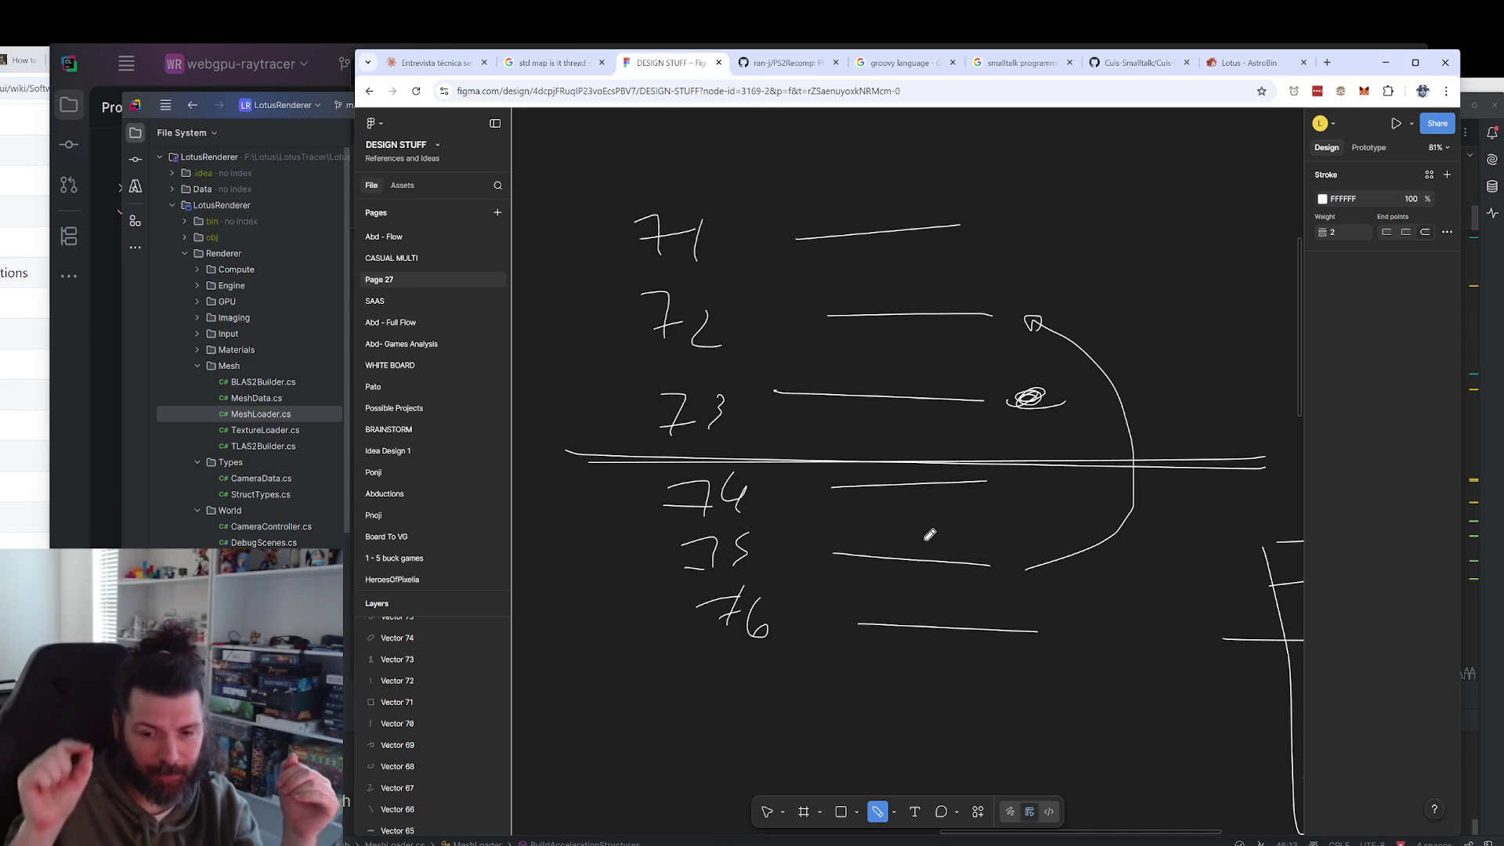
mouse_move(1100, 307)
left_mouse_down()
mouse_move(1022, 397)
mouse_move(1065, 514)
mouse_move(1180, 606)
mouse_move(1078, 669)
mouse_move(1076, 635)
mouse_move(1112, 633)
left_mouse_up()
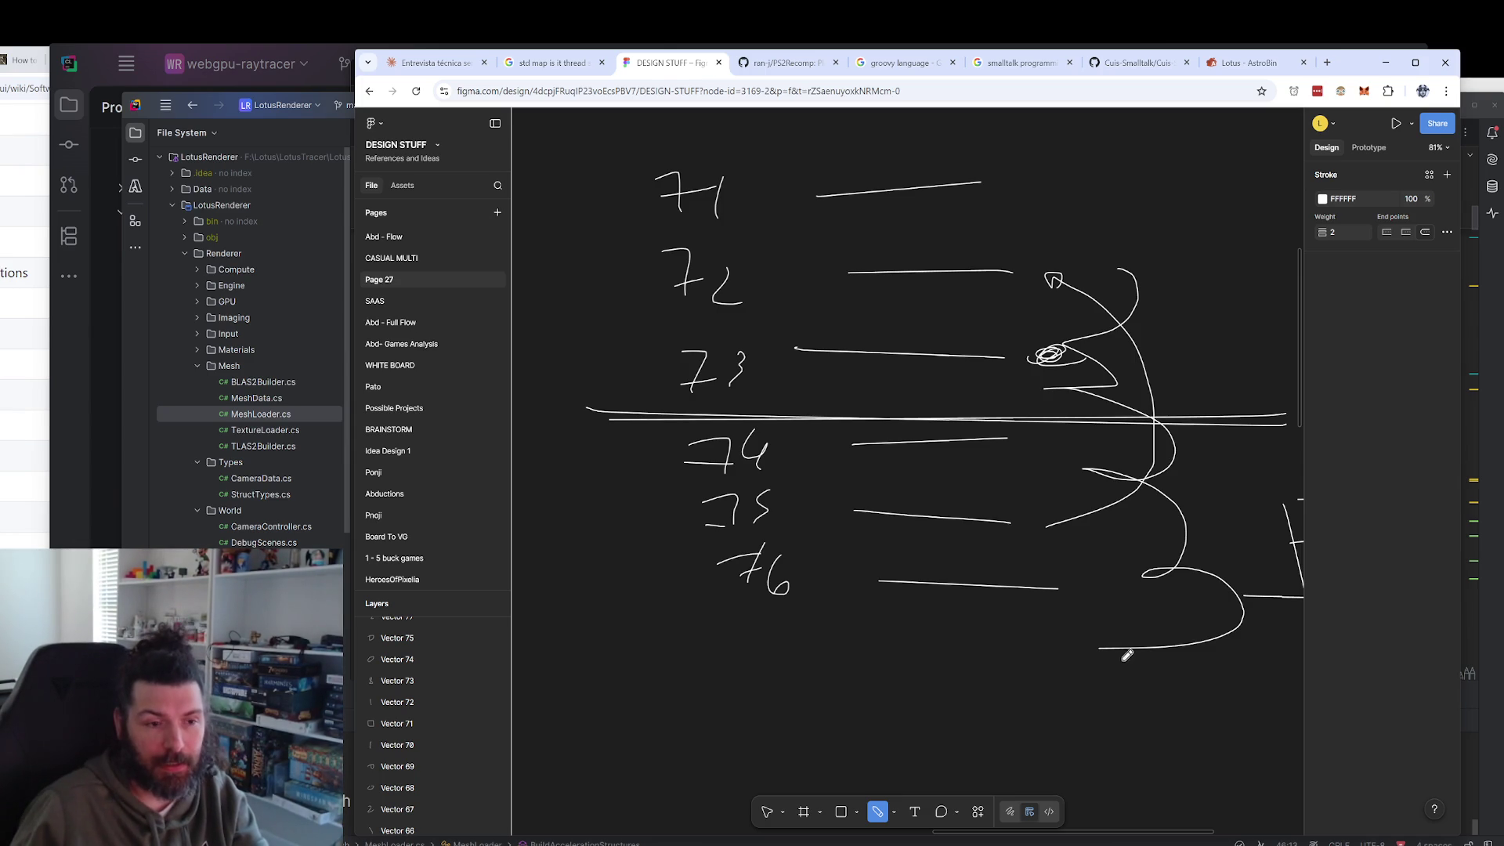
Zoom out to 62% and draw a curved bracket beside the boxed list.
scroll(1127, 630, "down", 5)
scroll(1152, 627, "up", 3)
scroll(1047, 504, "down", 2)
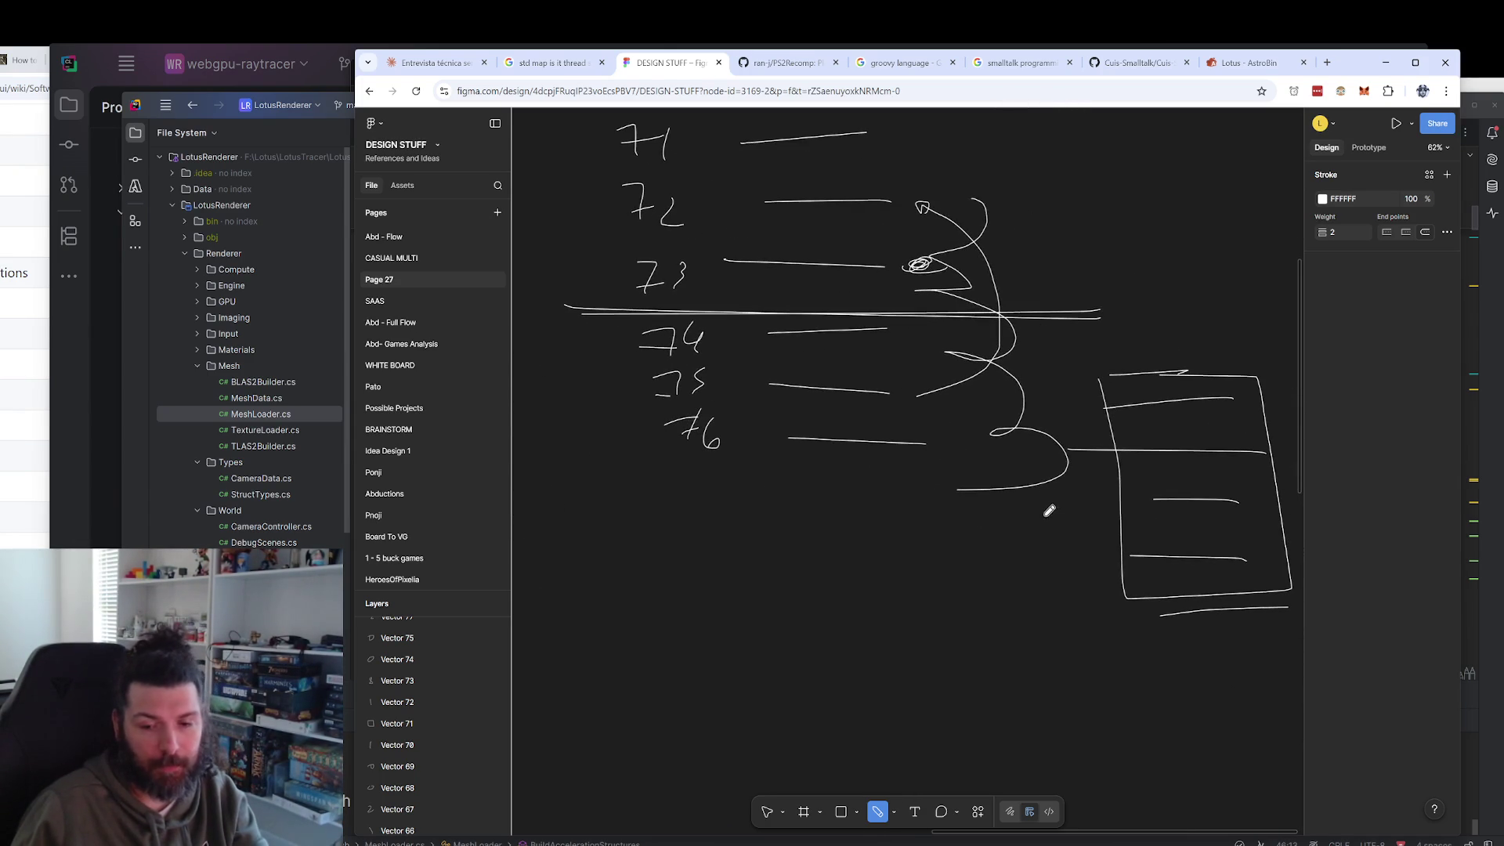
scroll(1084, 473, "down", 2)
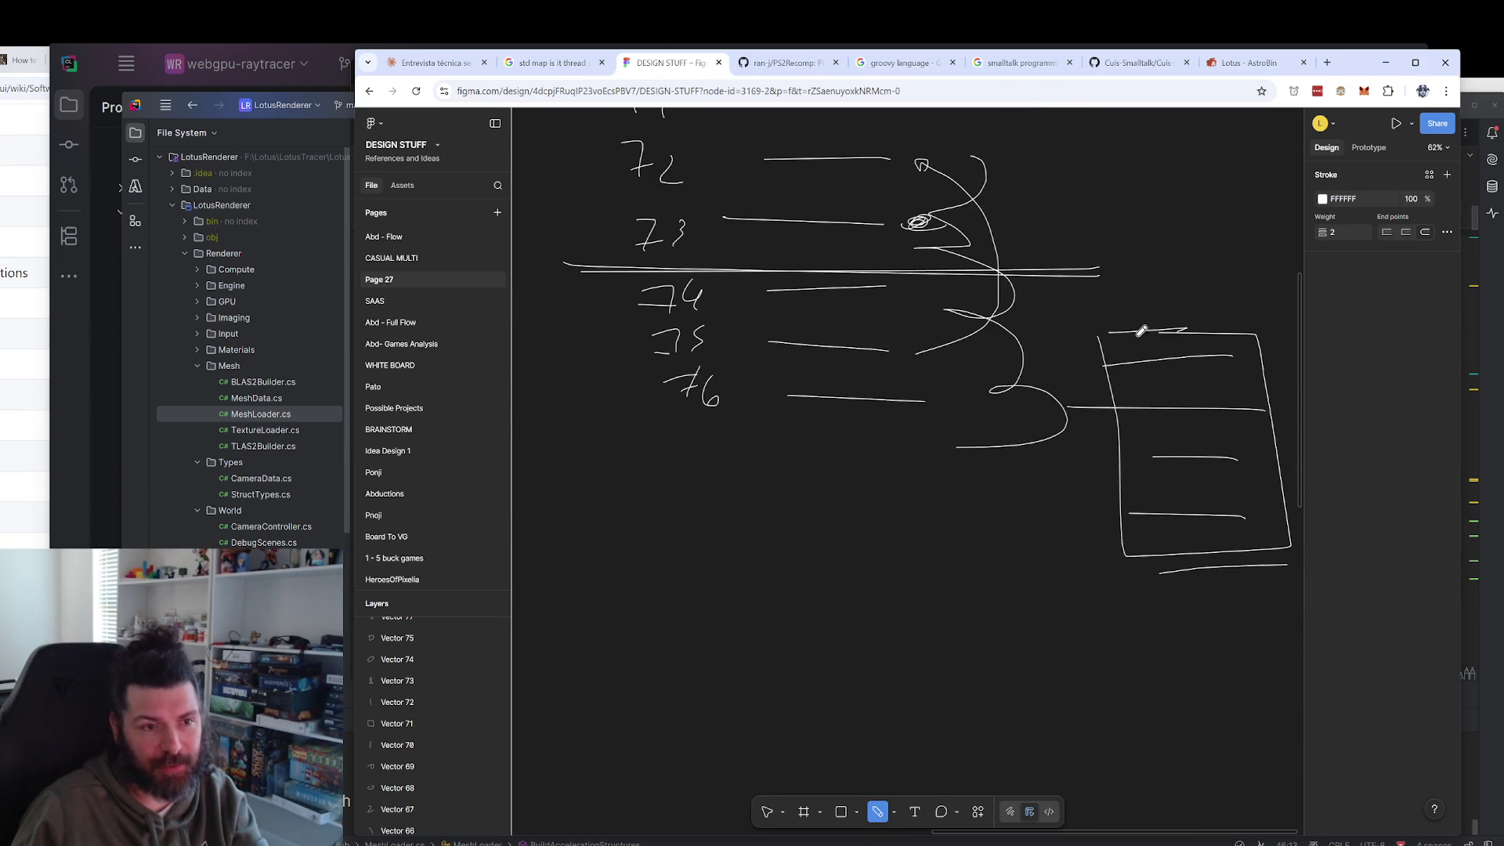
scroll(1084, 382, "right", 5)
scroll(923, 480, "right", 3)
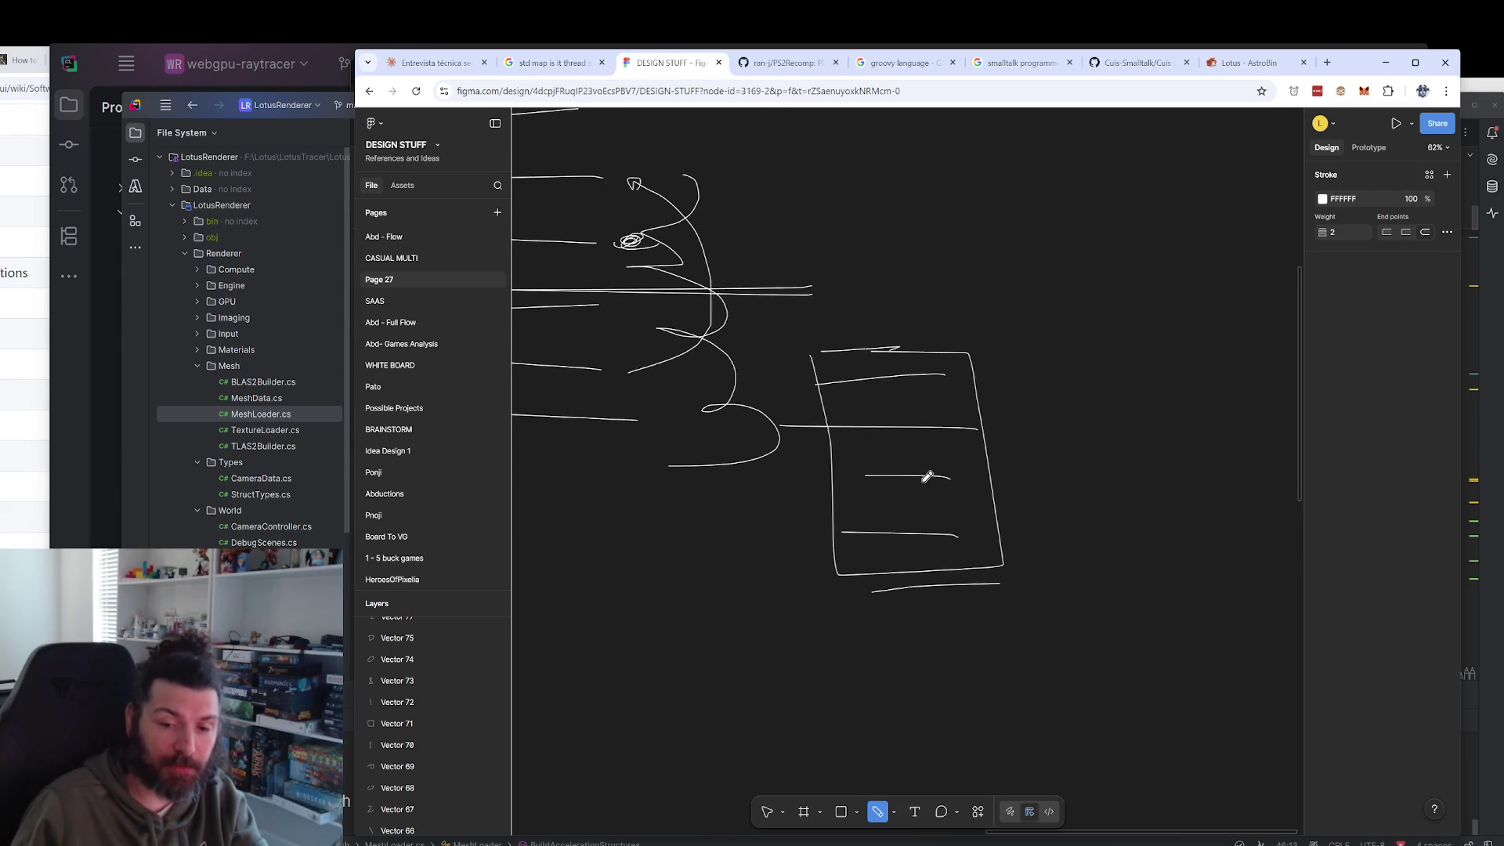
mouse_move(999, 361)
left_mouse_down()
mouse_move(1040, 351)
mouse_move(1035, 559)
left_mouse_up()
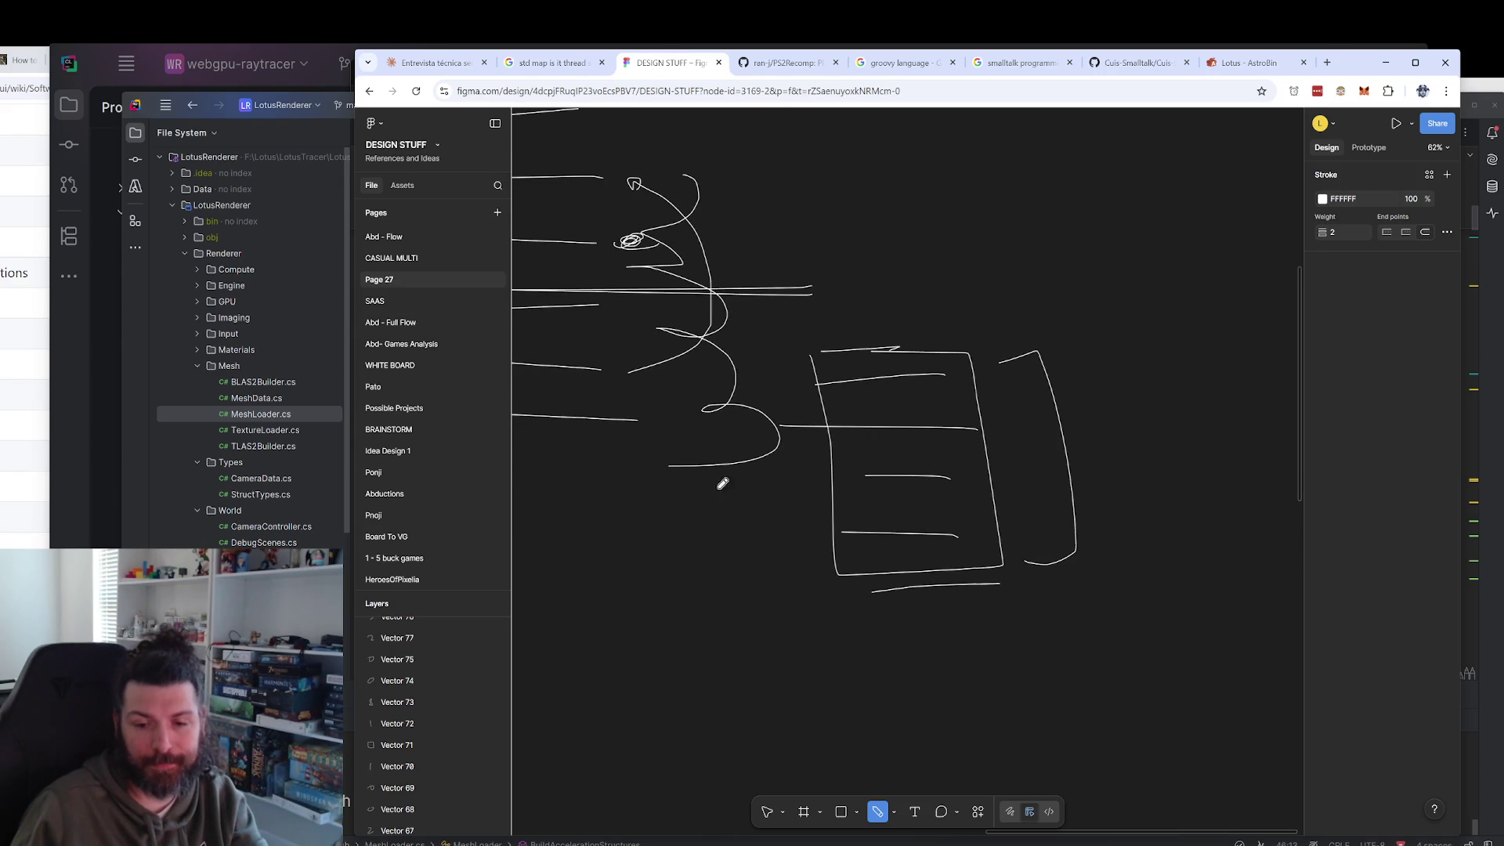
Pan back to the 71–76 notes and switch to the Move tool.
scroll(783, 468, "left", 5)
scroll(913, 587, "up", 3)
scroll(883, 530, "left", 3)
left_click_drag(876, 527, 997, 548)
scroll(978, 533, "up", 4)
scroll(916, 313, "down", 4)
scroll(913, 252, "right", 2)
key("Escape")
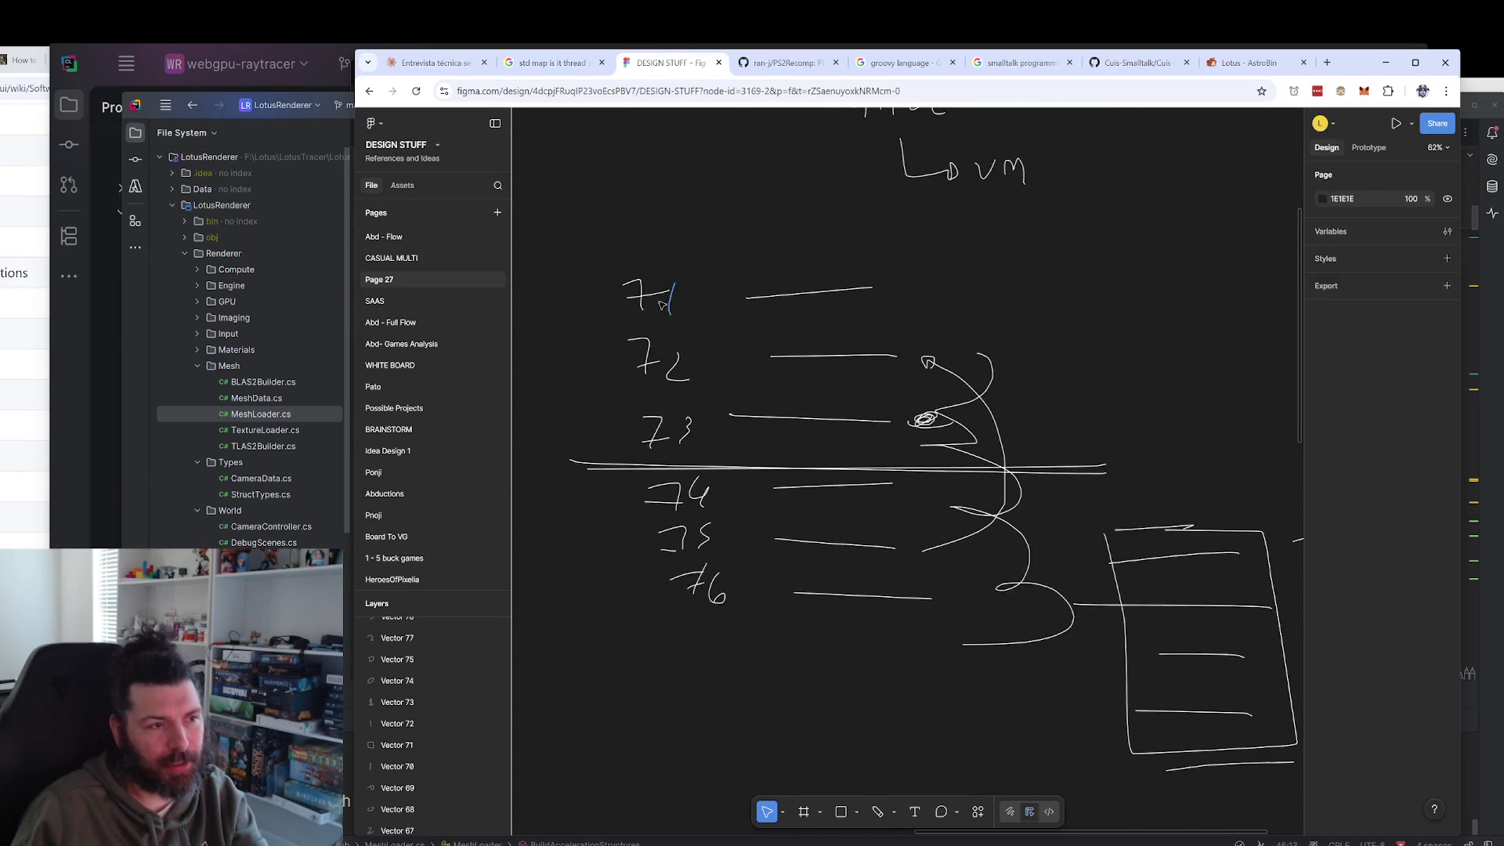
Delete all 38 strokes of the 71–76 sketch and bring the new A / malloc diagram into view.
mouse_move(580, 250)
left_mouse_down()
mouse_move(880, 386)
mouse_move(1296, 808)
left_mouse_up()
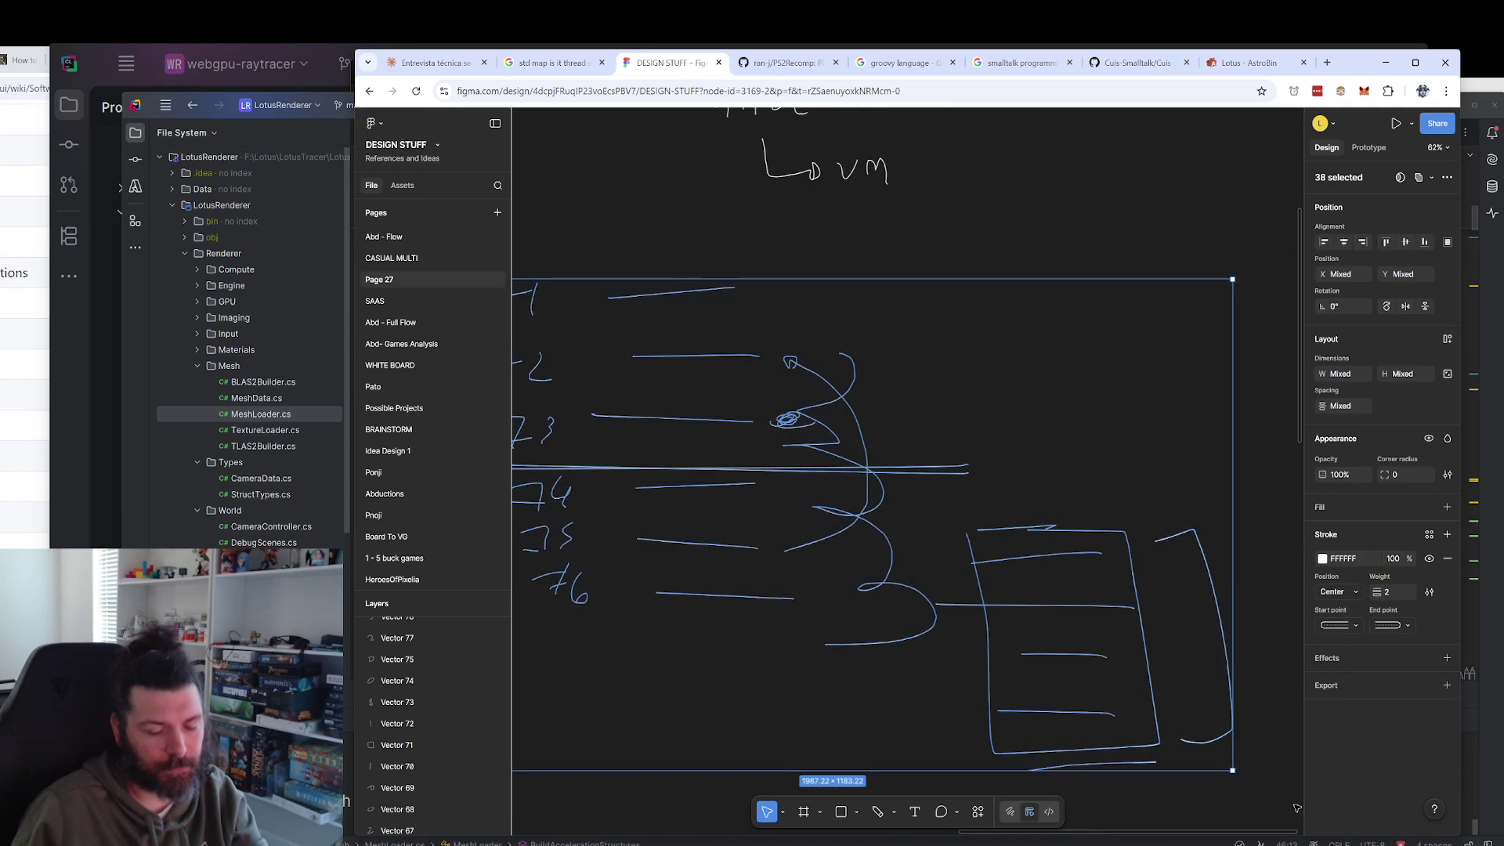
key("Delete")
scroll(1000, 476, "up", 6)
scroll(899, 423, "left", 3)
scroll(832, 533, "up", 2)
scroll(833, 534, "right", 2)
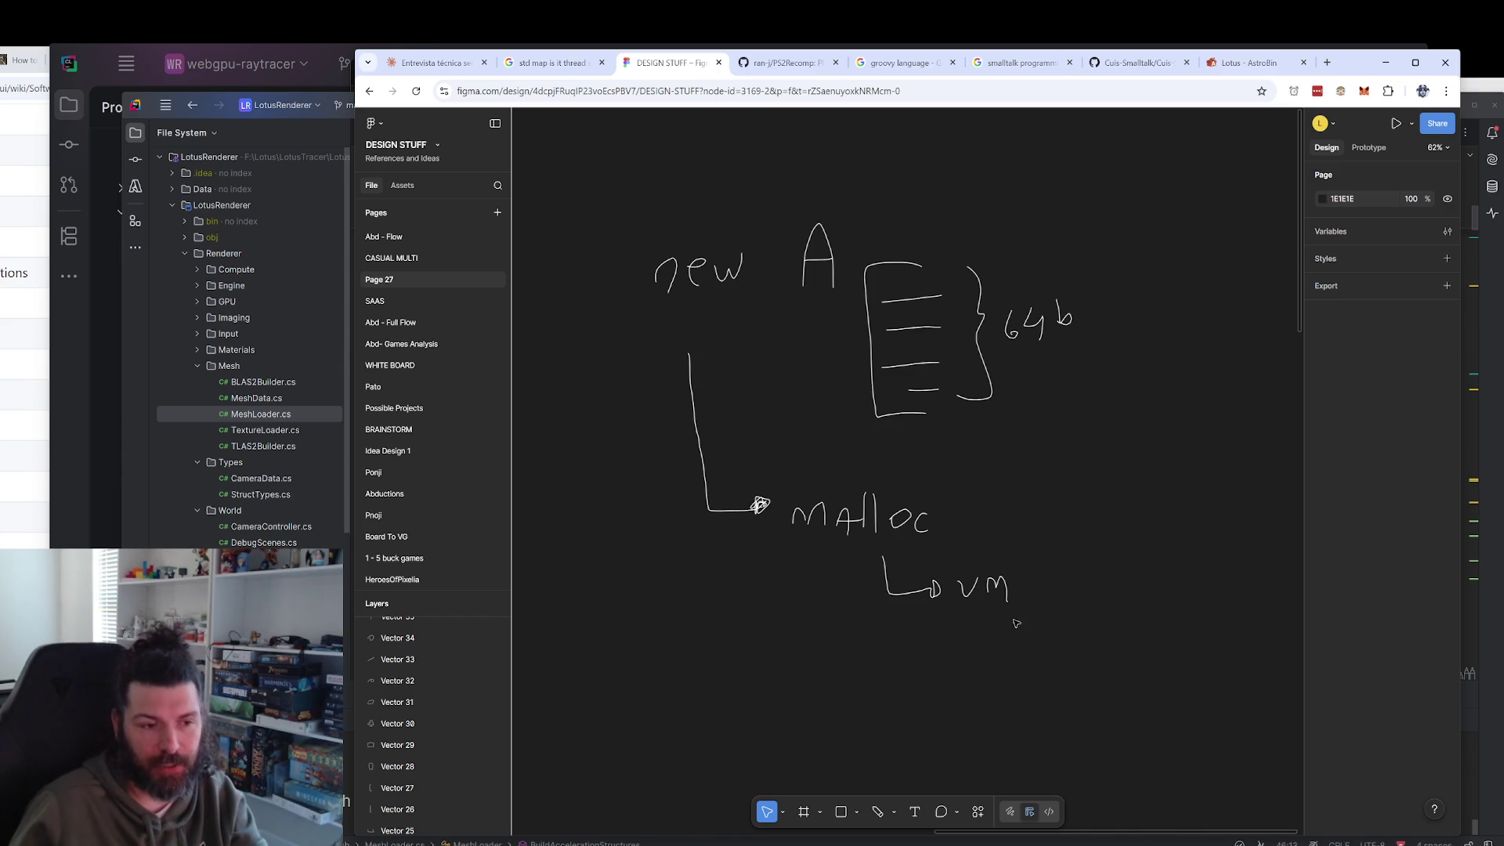
scroll(1073, 548, "up", 1)
scroll(1073, 548, "left", 1)
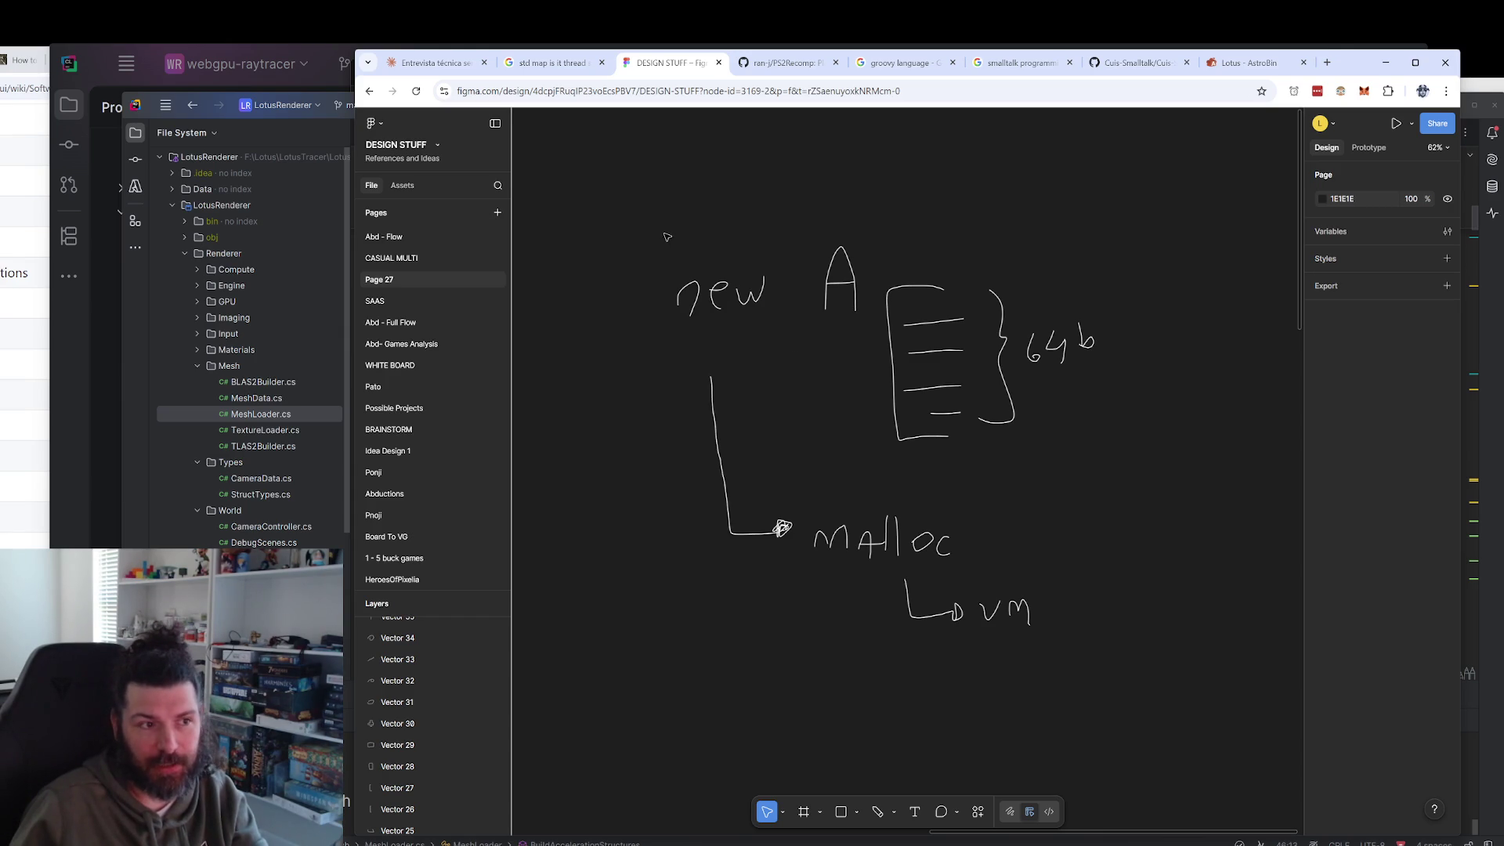
scroll(1018, 580, "down", 2)
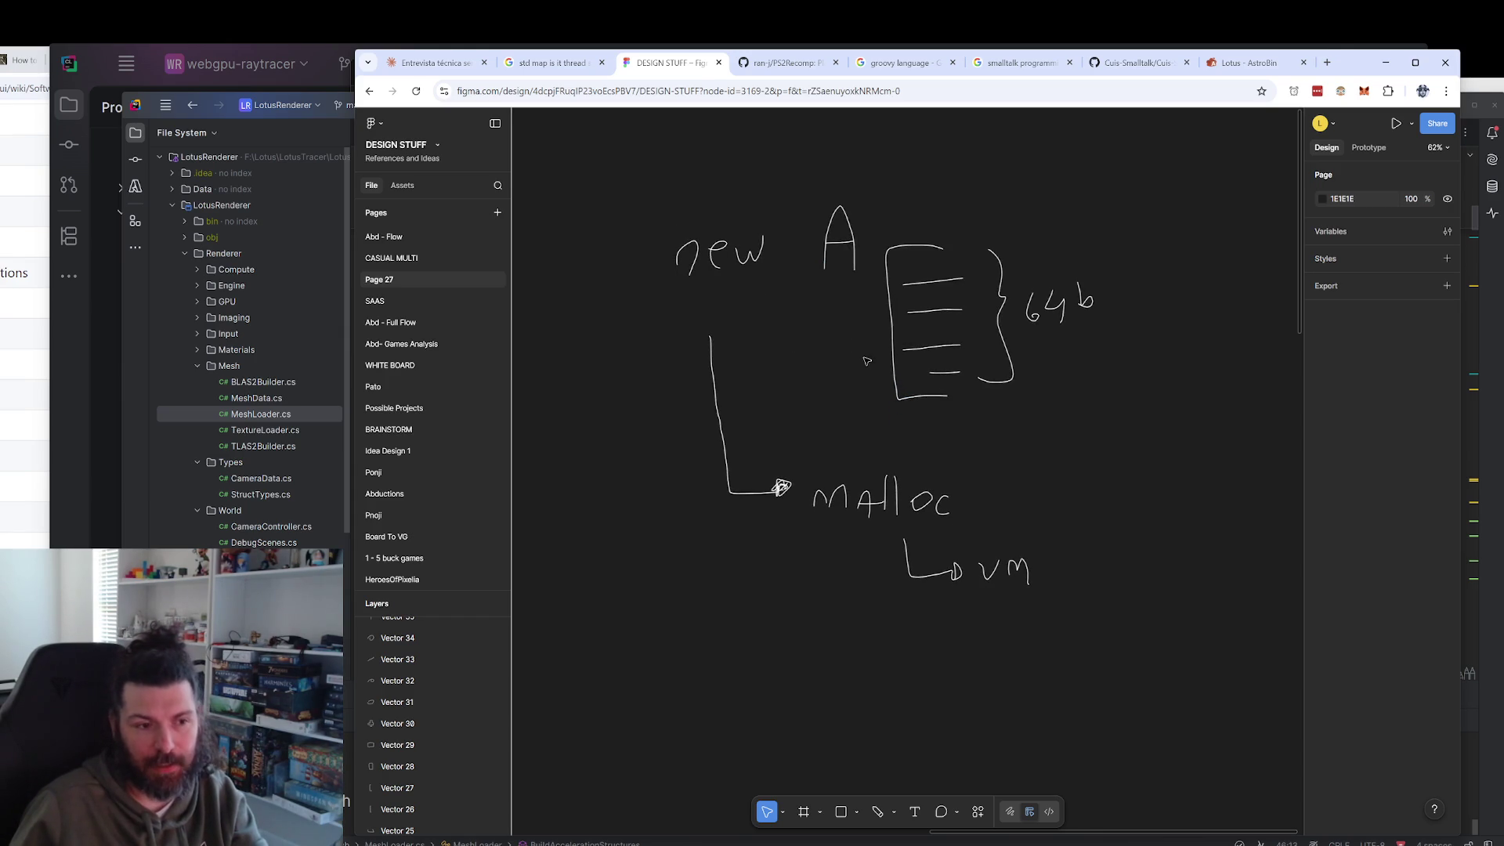
scroll(1033, 599, "down", 1)
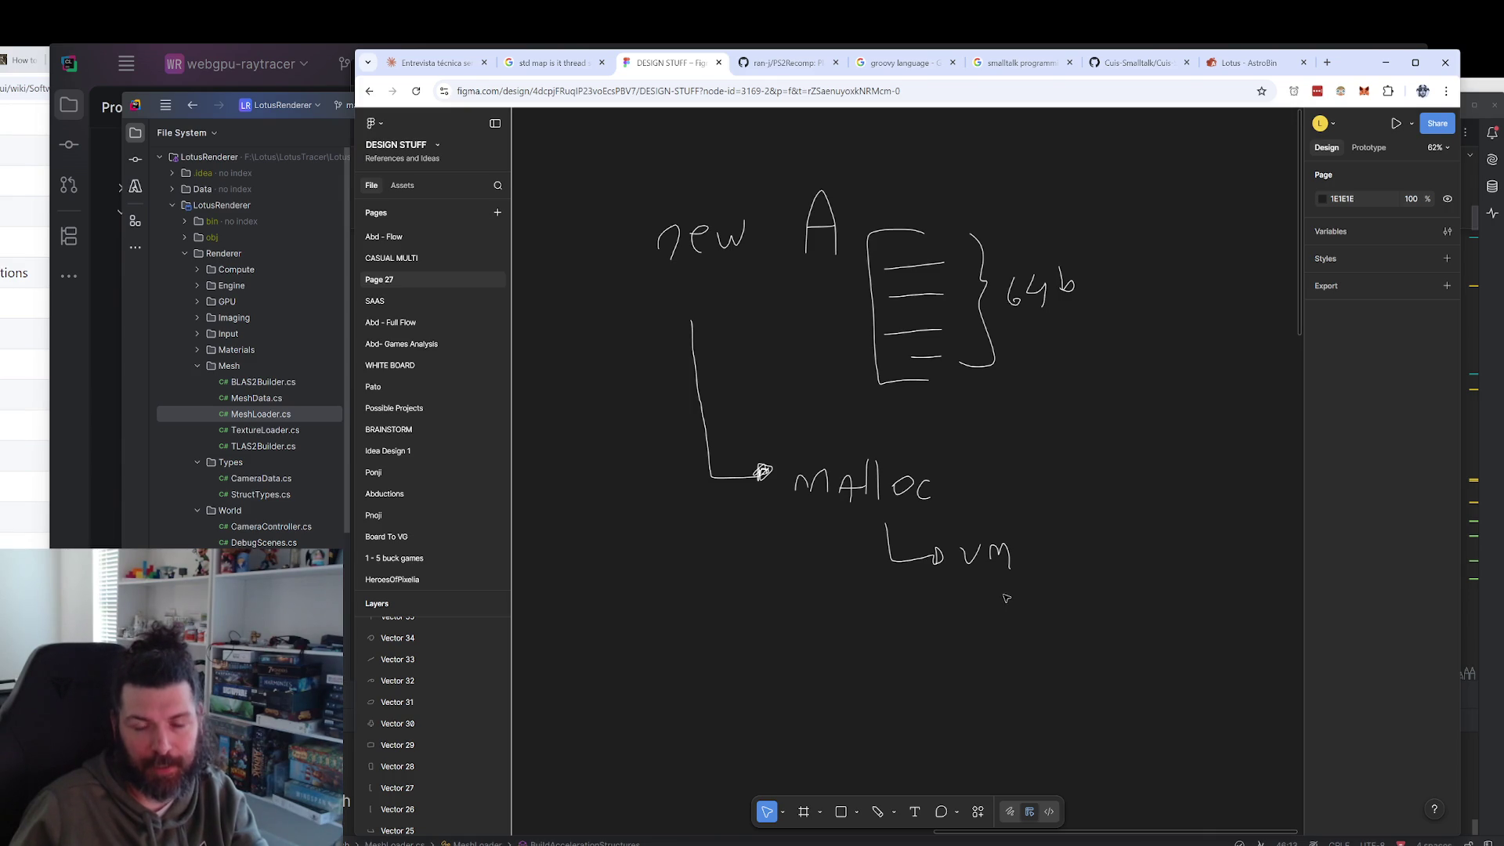
left_click_drag(1004, 609, 1001, 621)
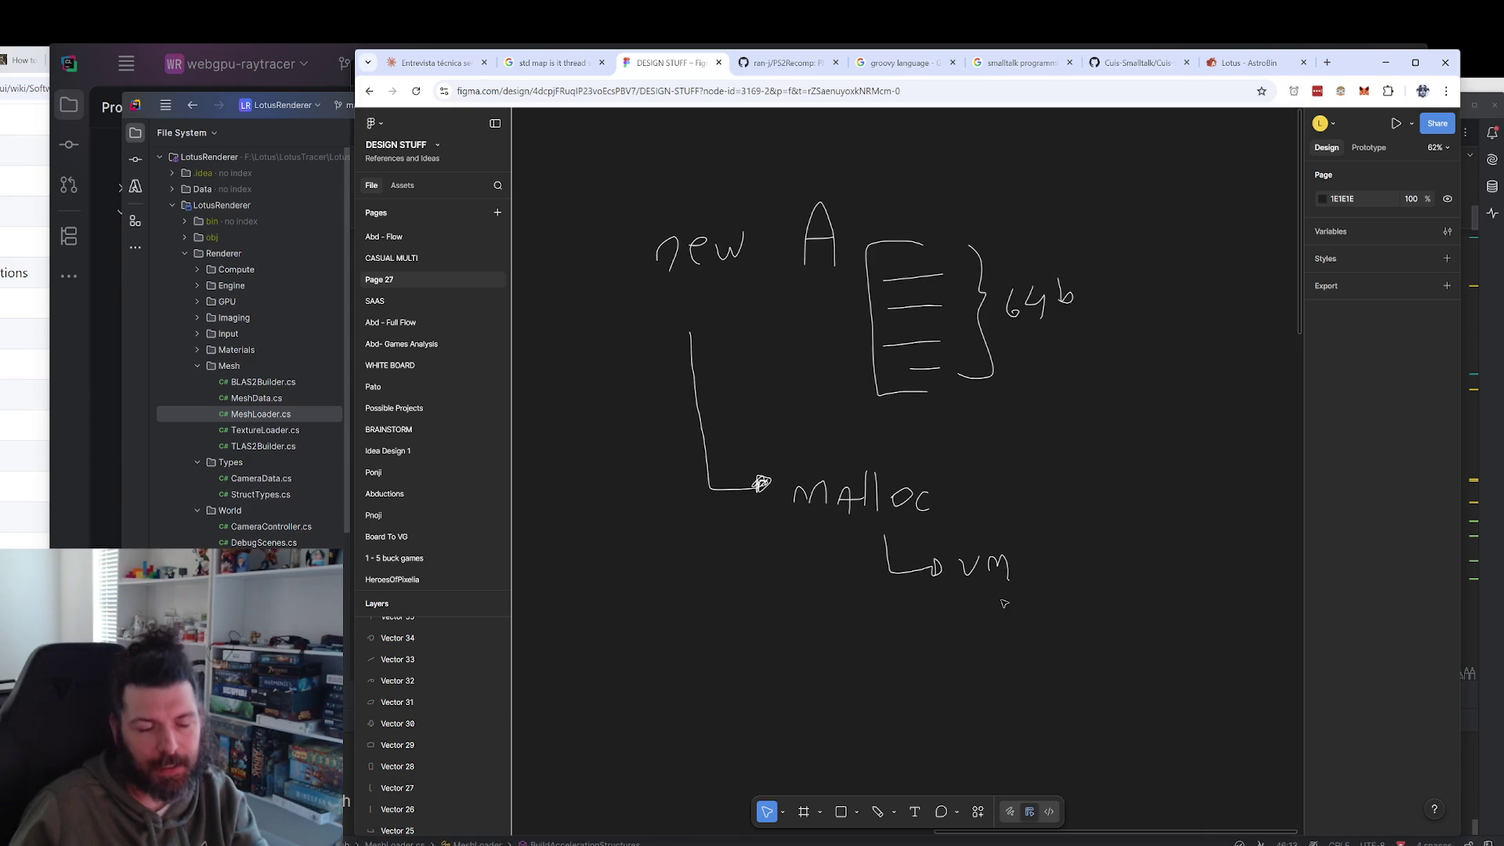
left_click(877, 811)
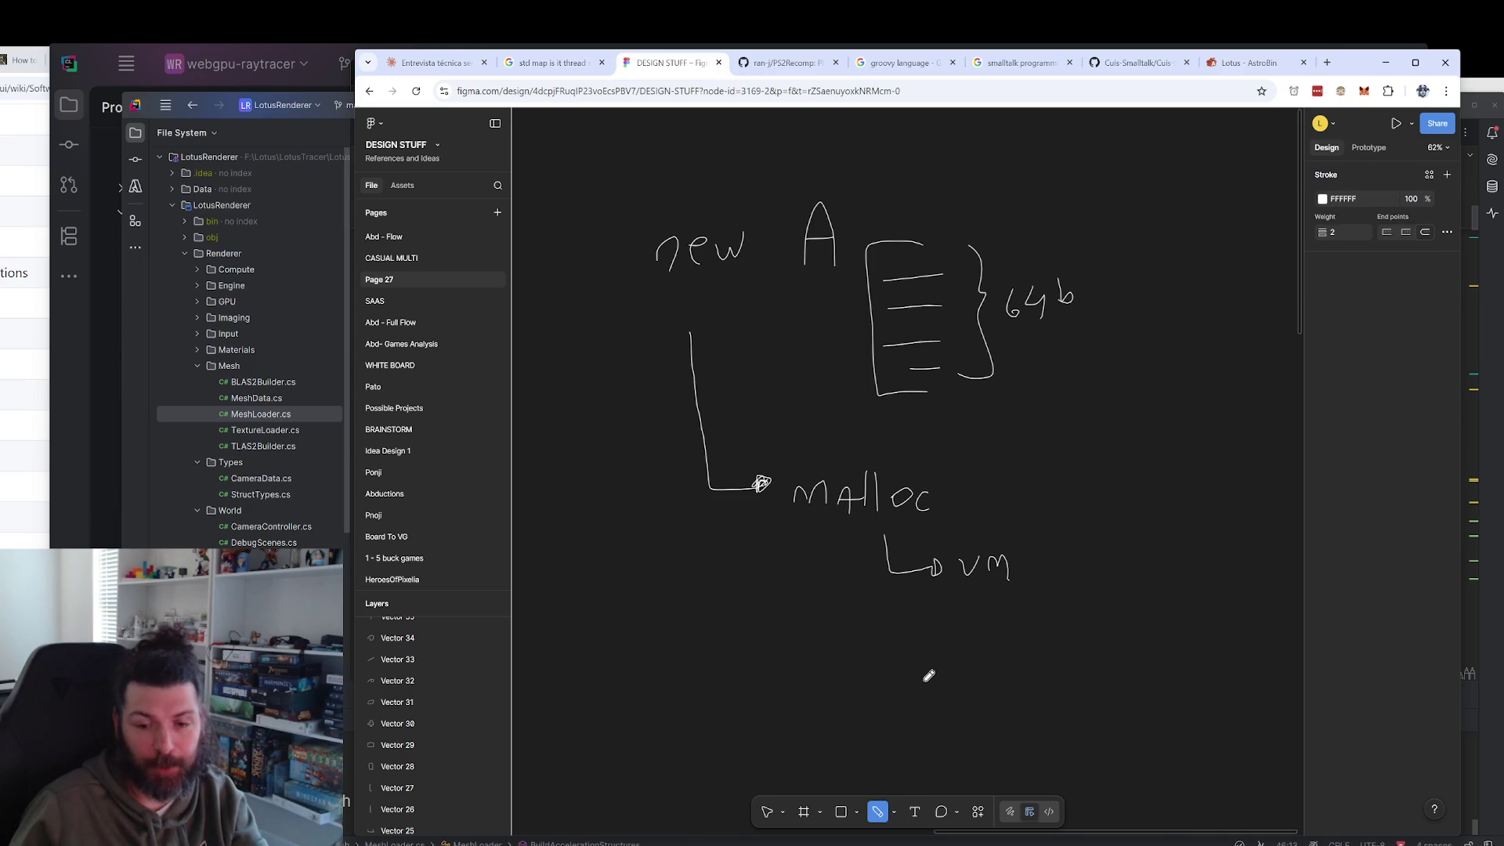
Draw an L-shaped arrow below vm, off the LLVM label.
left_click_drag(927, 674, 949, 680)
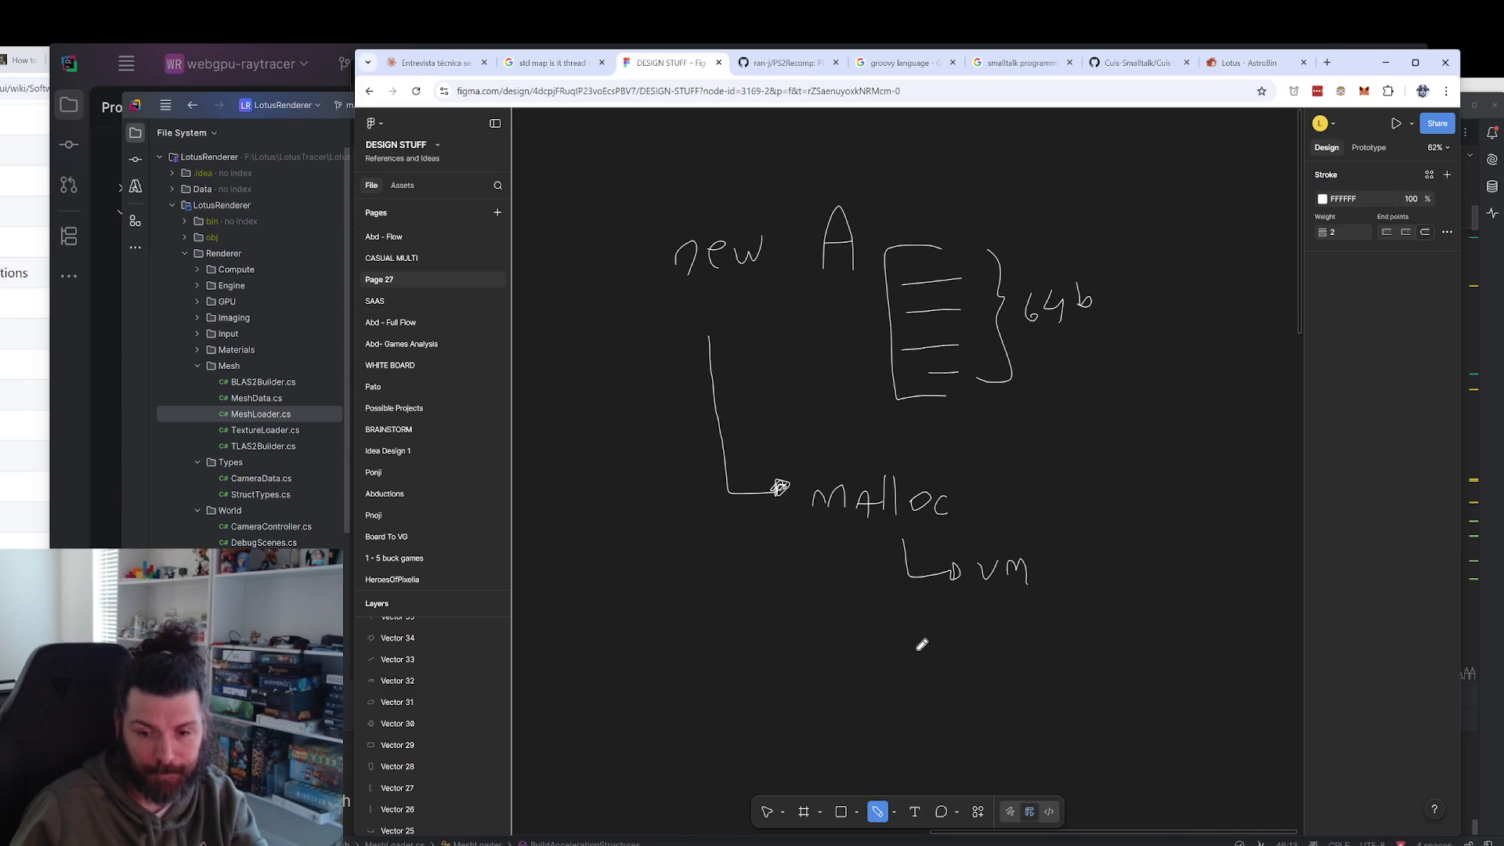
left_click_drag(923, 645, 931, 633)
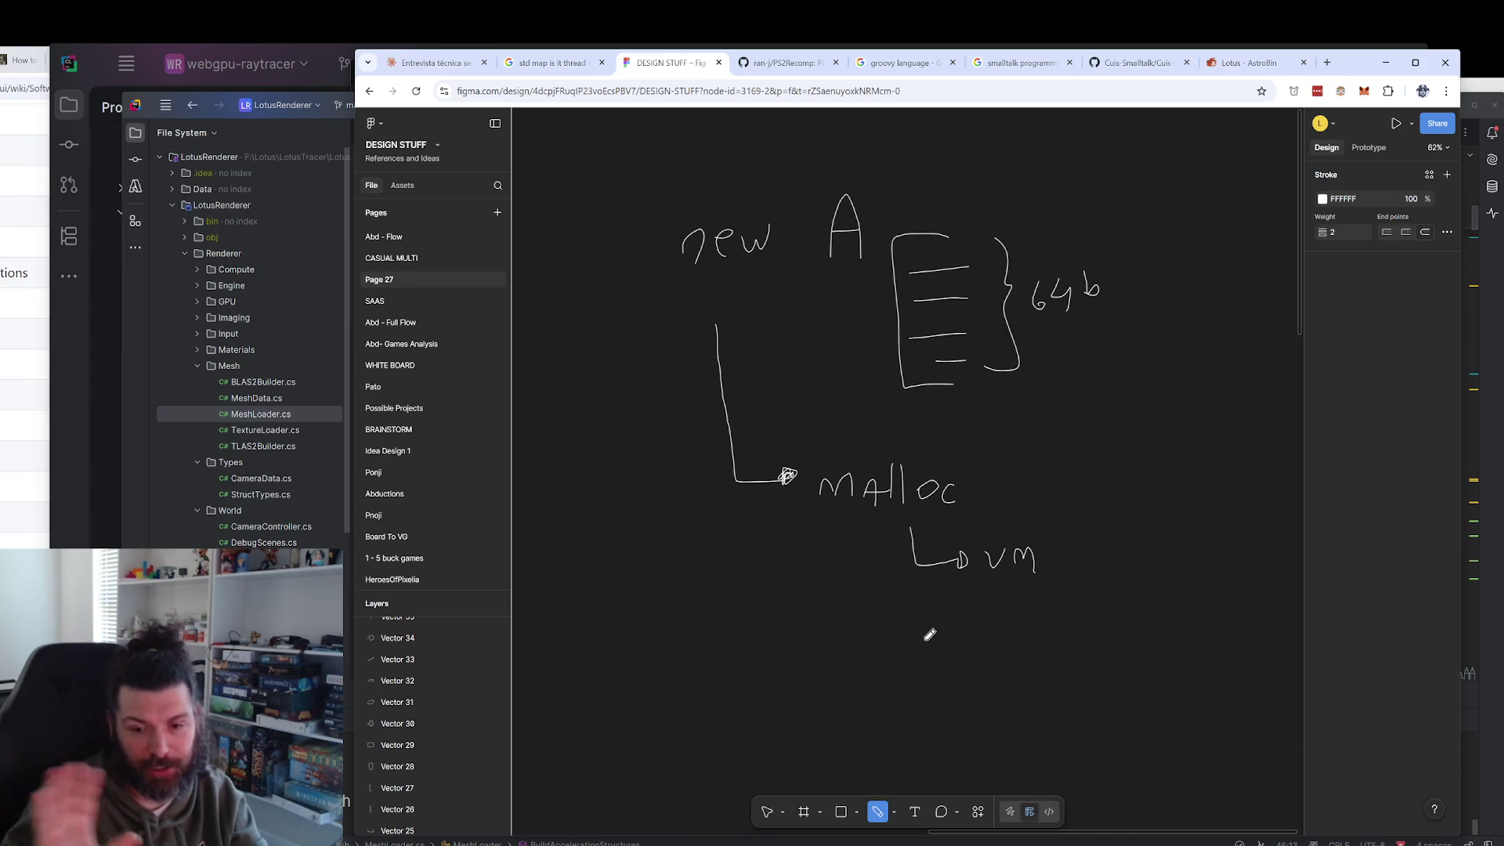
scroll(971, 627, "down", 2)
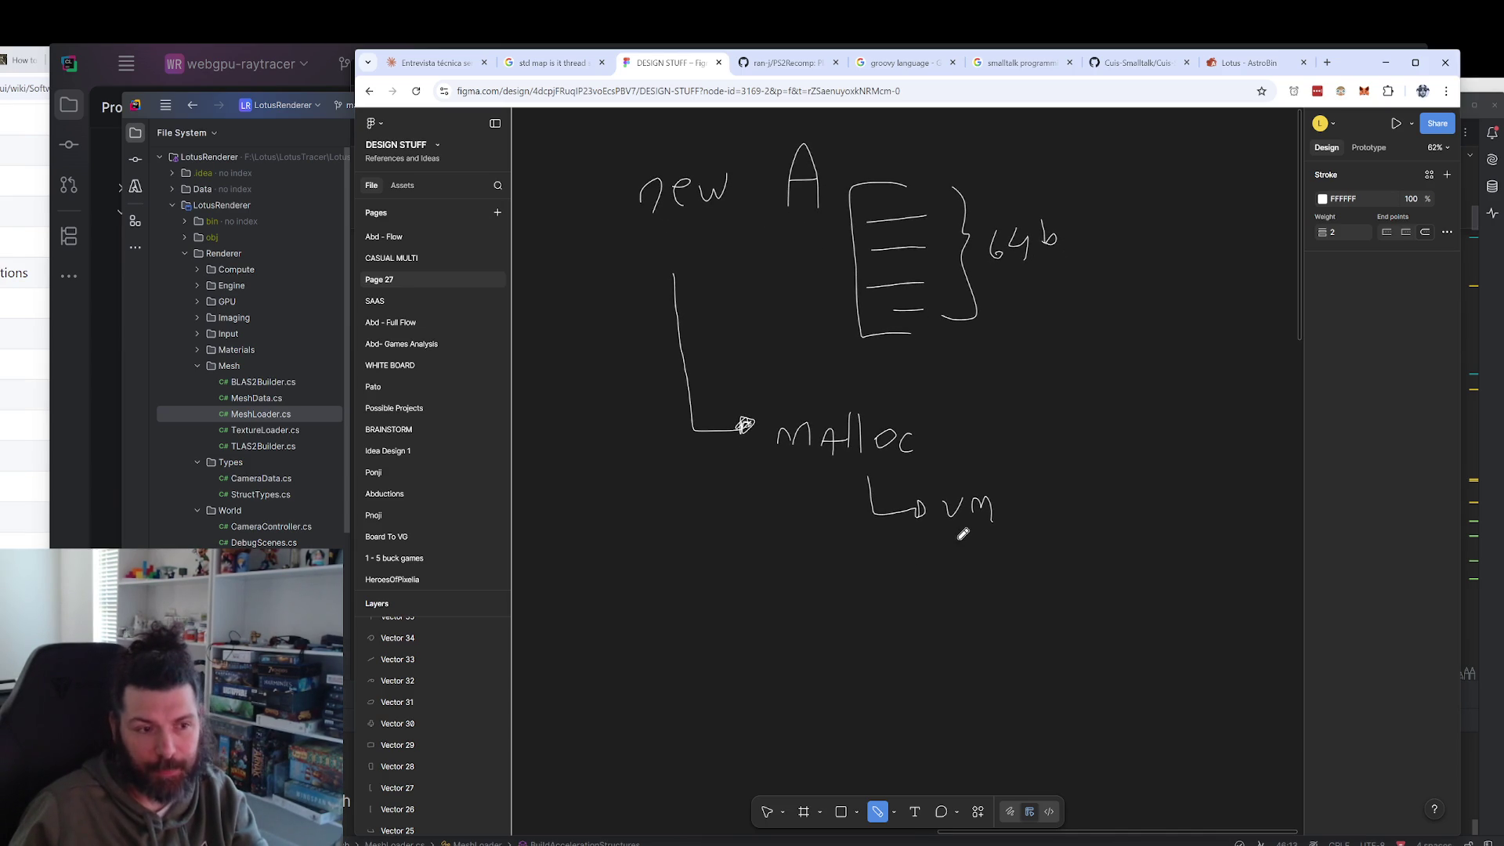
mouse_move(962, 536)
left_mouse_down()
mouse_move(968, 587)
mouse_move(1020, 593)
left_mouse_up()
Write 'RAM' to the right of vm and draw a box around it.
scroll(936, 488, "up", 2)
scroll(1132, 327, "down", 2)
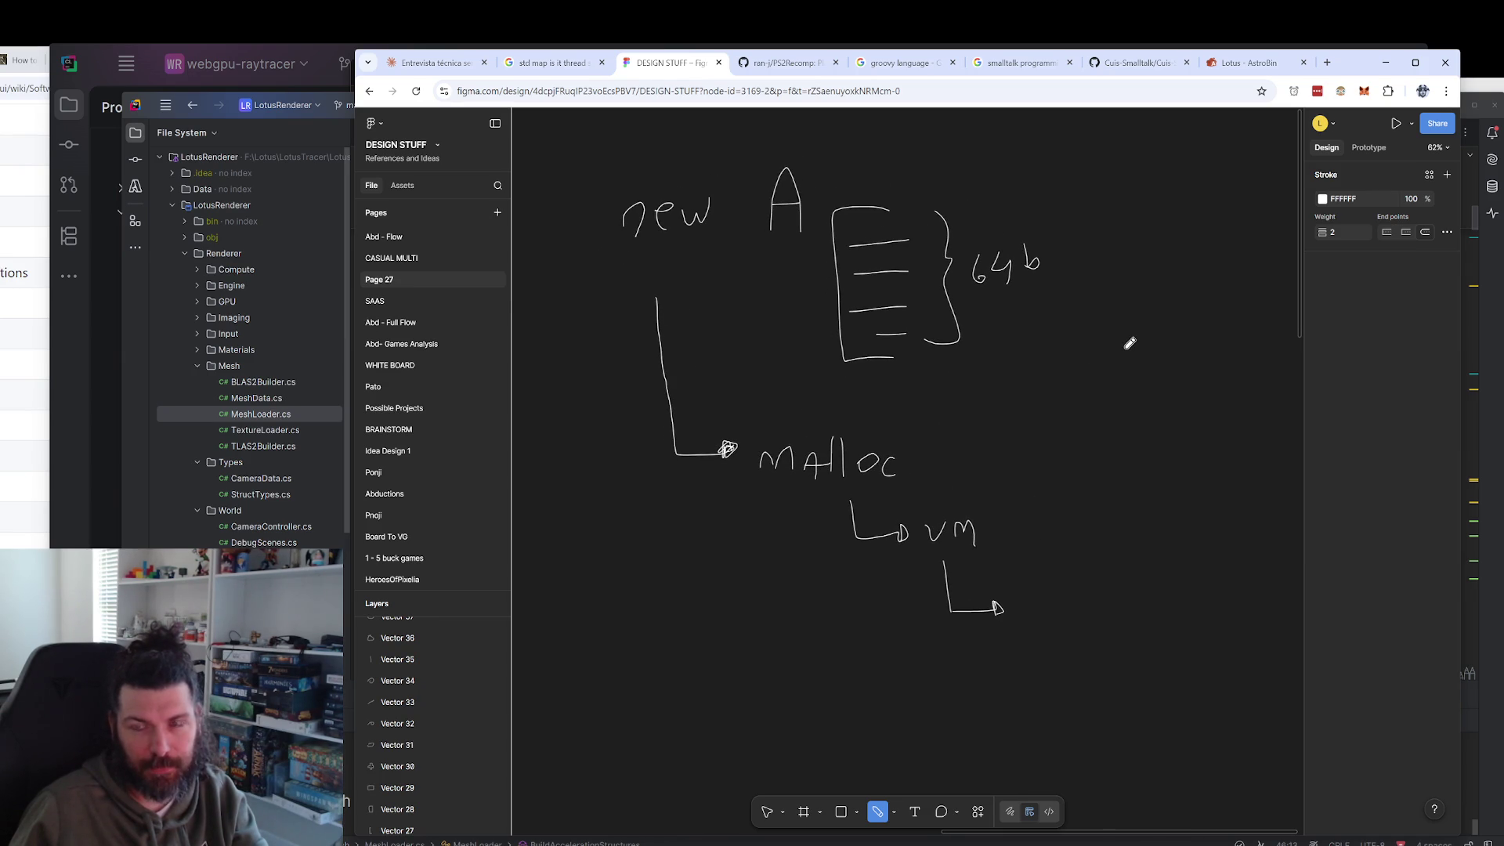
scroll(1177, 359, "left", 1)
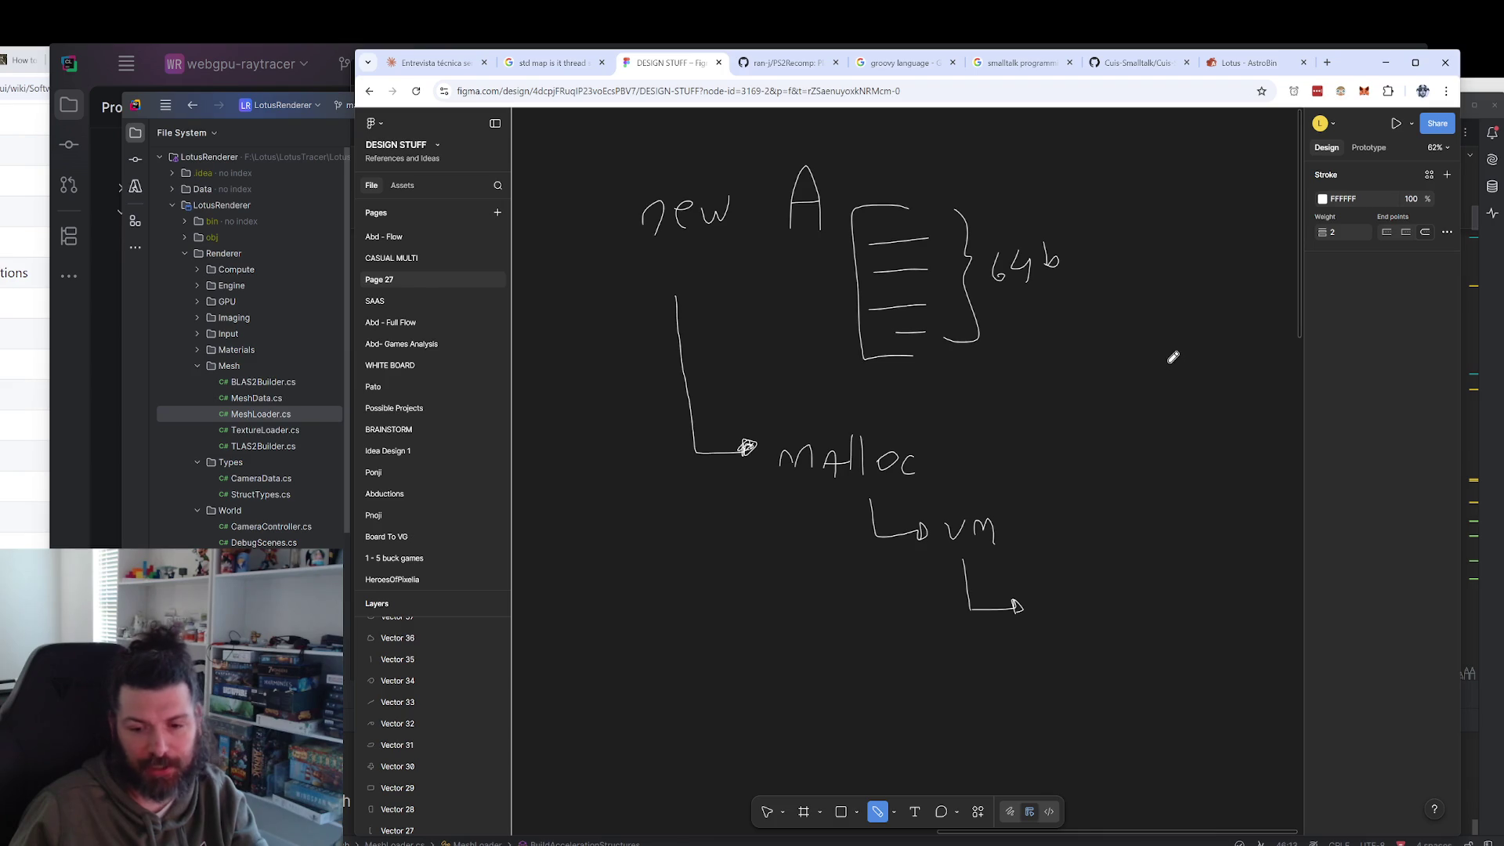
left_click_drag(1171, 353, 1054, 324)
mouse_move(1049, 453)
left_mouse_down()
mouse_move(1049, 490)
mouse_move(1065, 465)
mouse_move(1079, 489)
left_mouse_up()
mouse_move(1085, 488)
left_mouse_down()
mouse_move(1086, 464)
mouse_move(1102, 470)
left_mouse_up()
left_click_drag(1119, 479, 1140, 477)
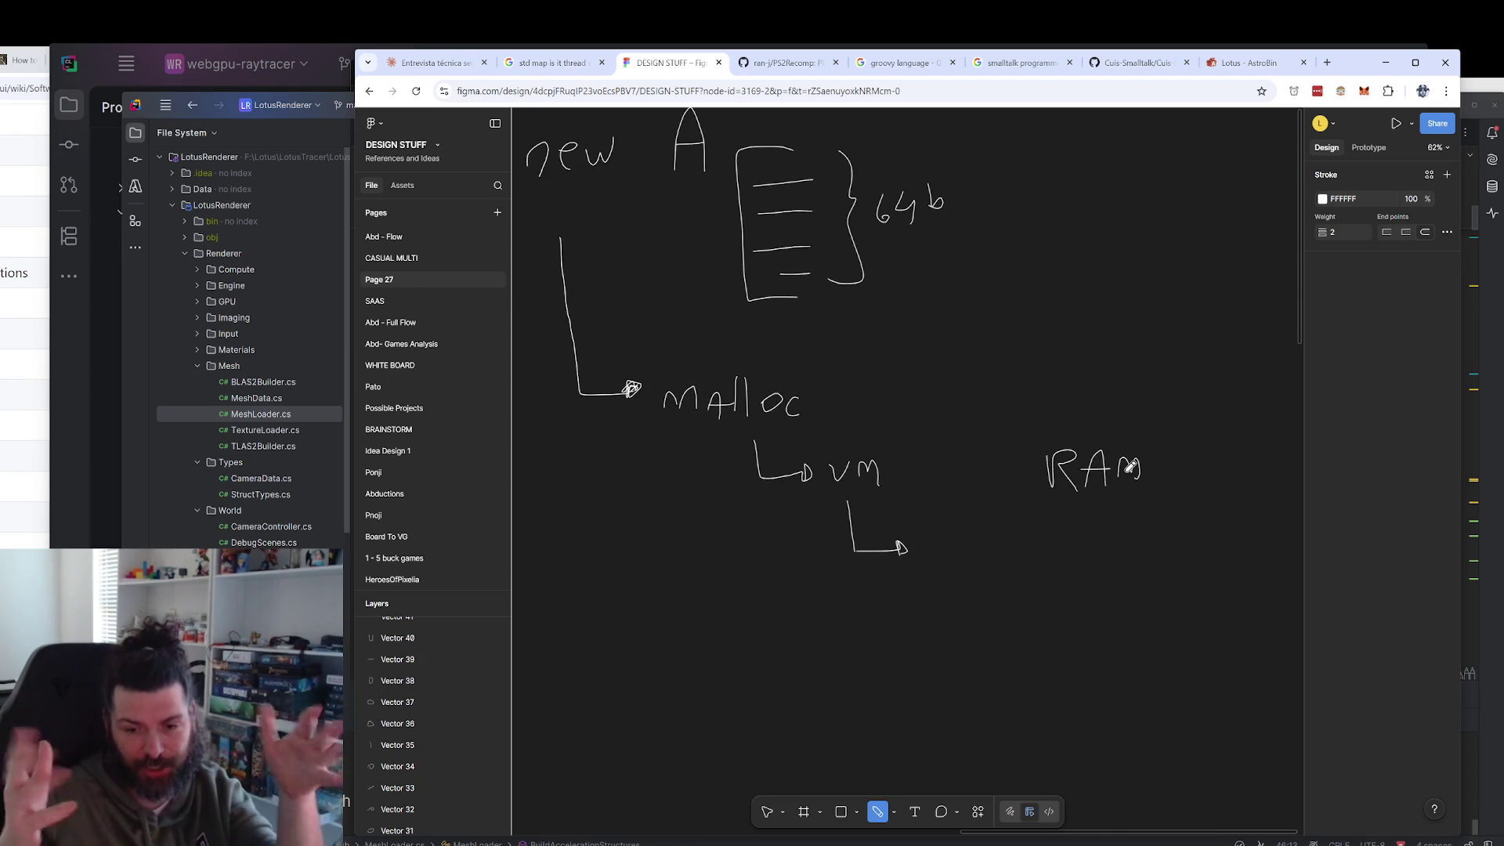
mouse_move(980, 429)
left_mouse_down()
mouse_move(1000, 502)
mouse_move(1135, 444)
mouse_move(1118, 501)
mouse_move(1016, 508)
left_mouse_up()
left_click_drag(1115, 525, 1082, 514)
left_click_drag(1045, 458, 1050, 462)
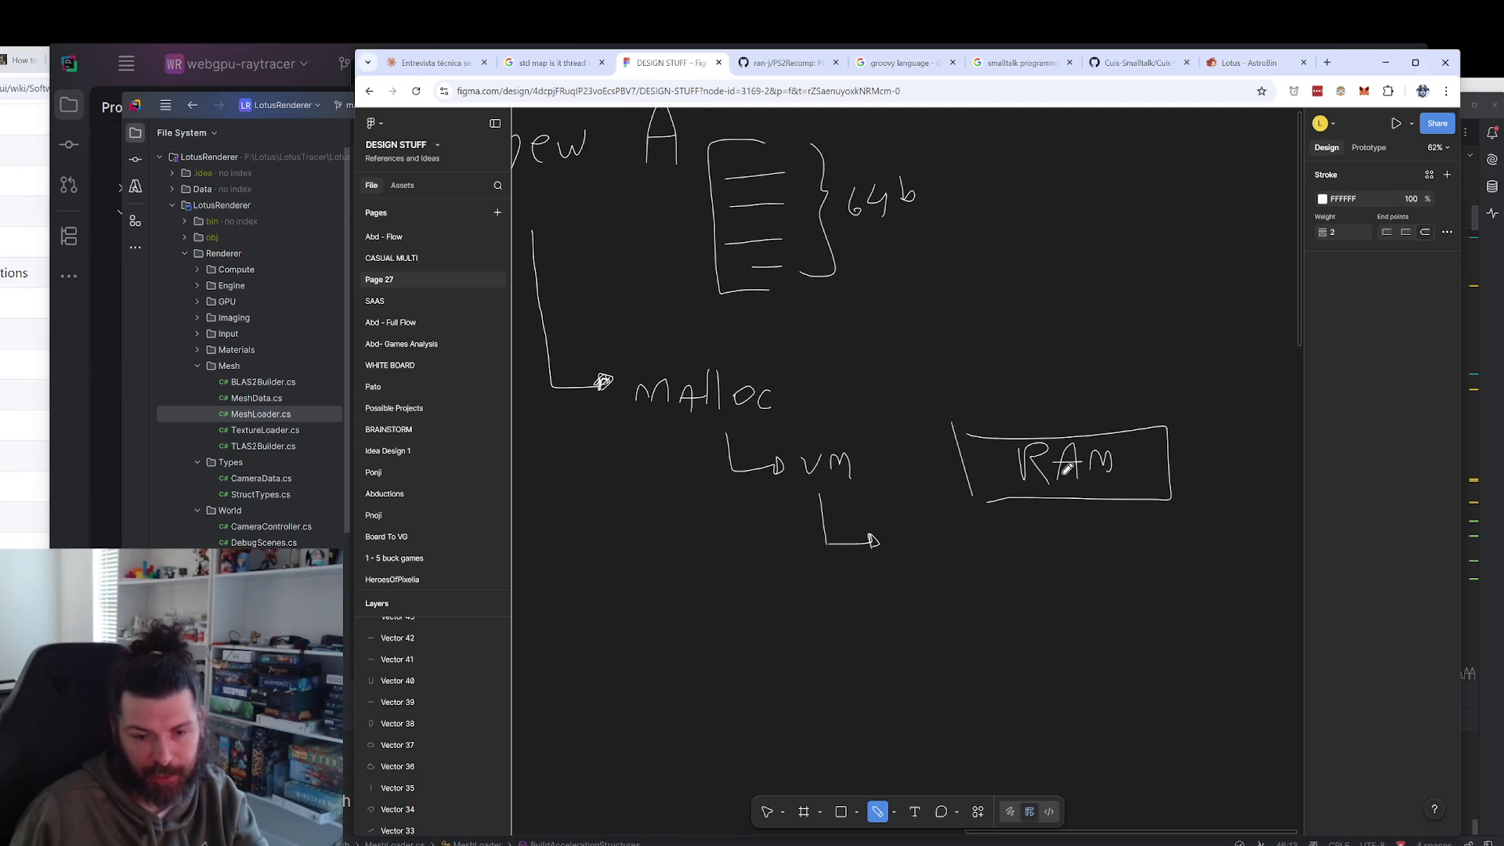
Try drawing the RAM column's sides, then undo those strokes.
scroll(1052, 496, "down", 1)
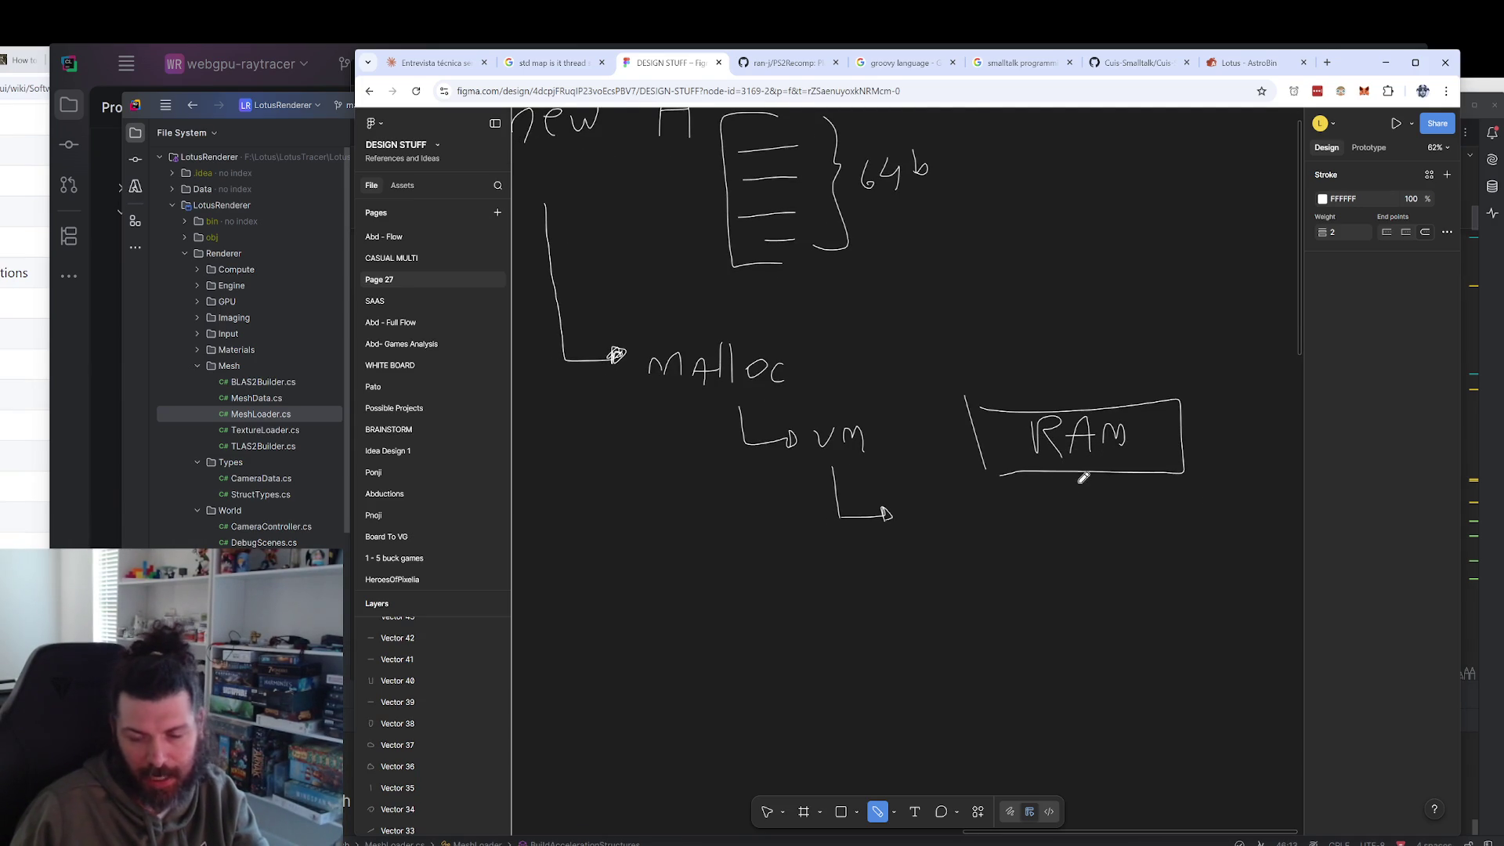
scroll(1099, 479, "down", 1)
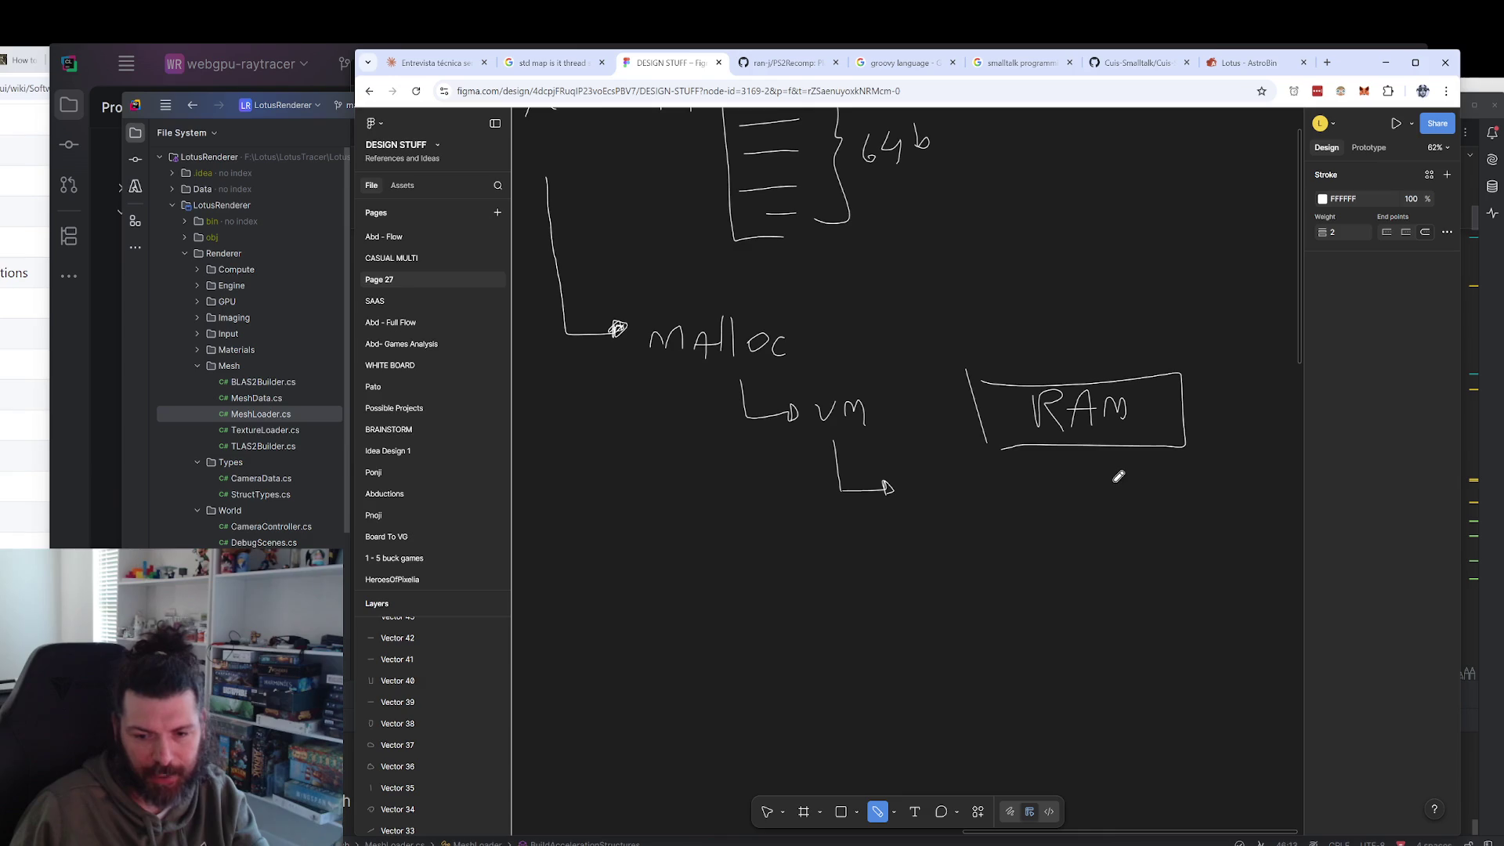
scroll(1096, 470, "down", 2)
mouse_move(995, 392)
left_mouse_down()
mouse_move(1054, 645)
mouse_move(1167, 648)
left_mouse_up()
mouse_move(1194, 397)
left_mouse_down()
mouse_move(1218, 622)
mouse_move(1205, 650)
left_mouse_up()
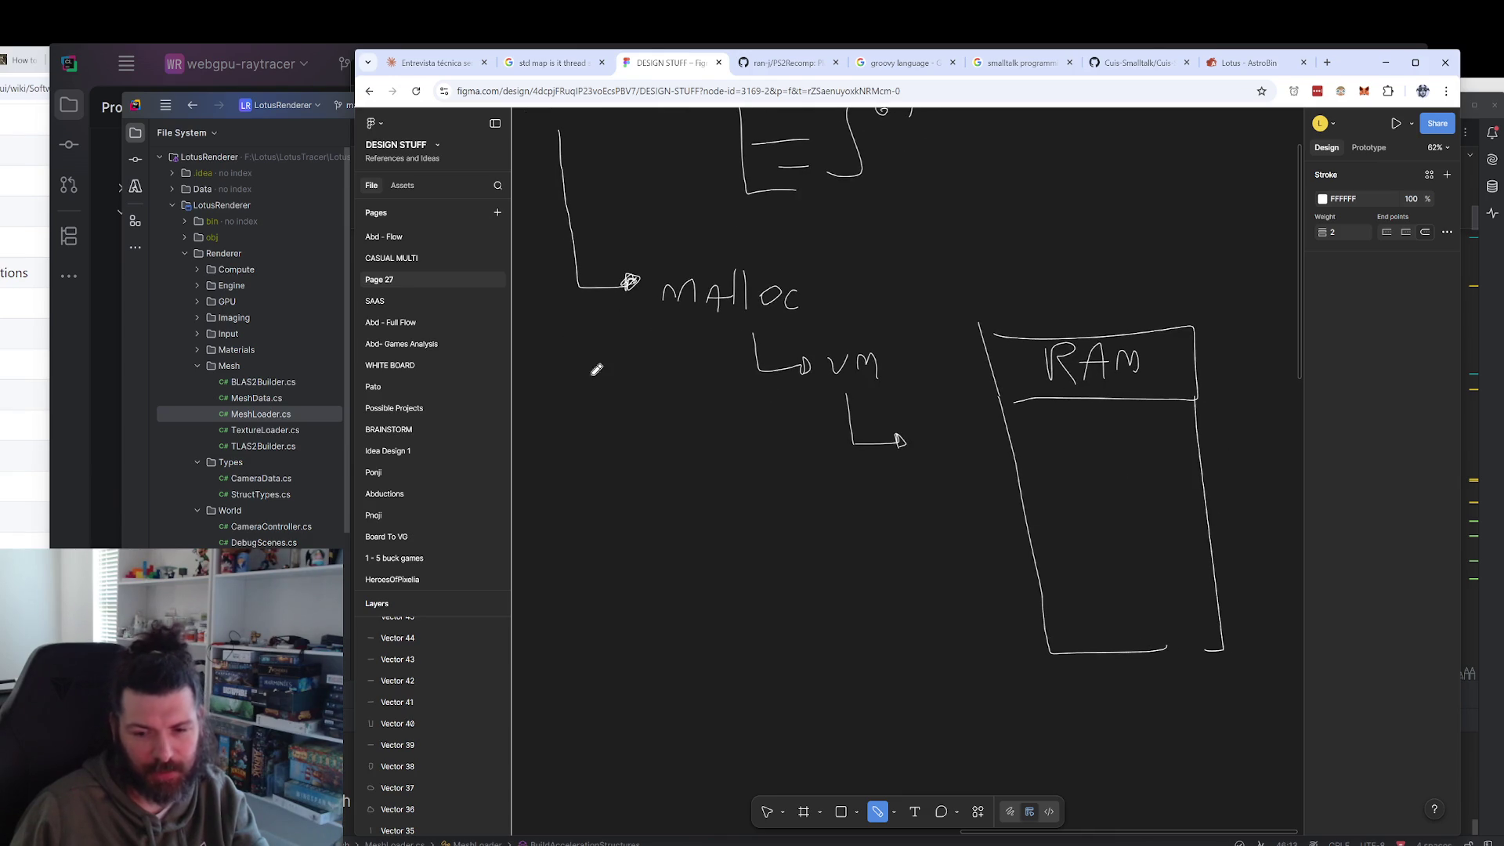
key("ctrl+z")
key("ctrl+z")
key("ctrl+z")
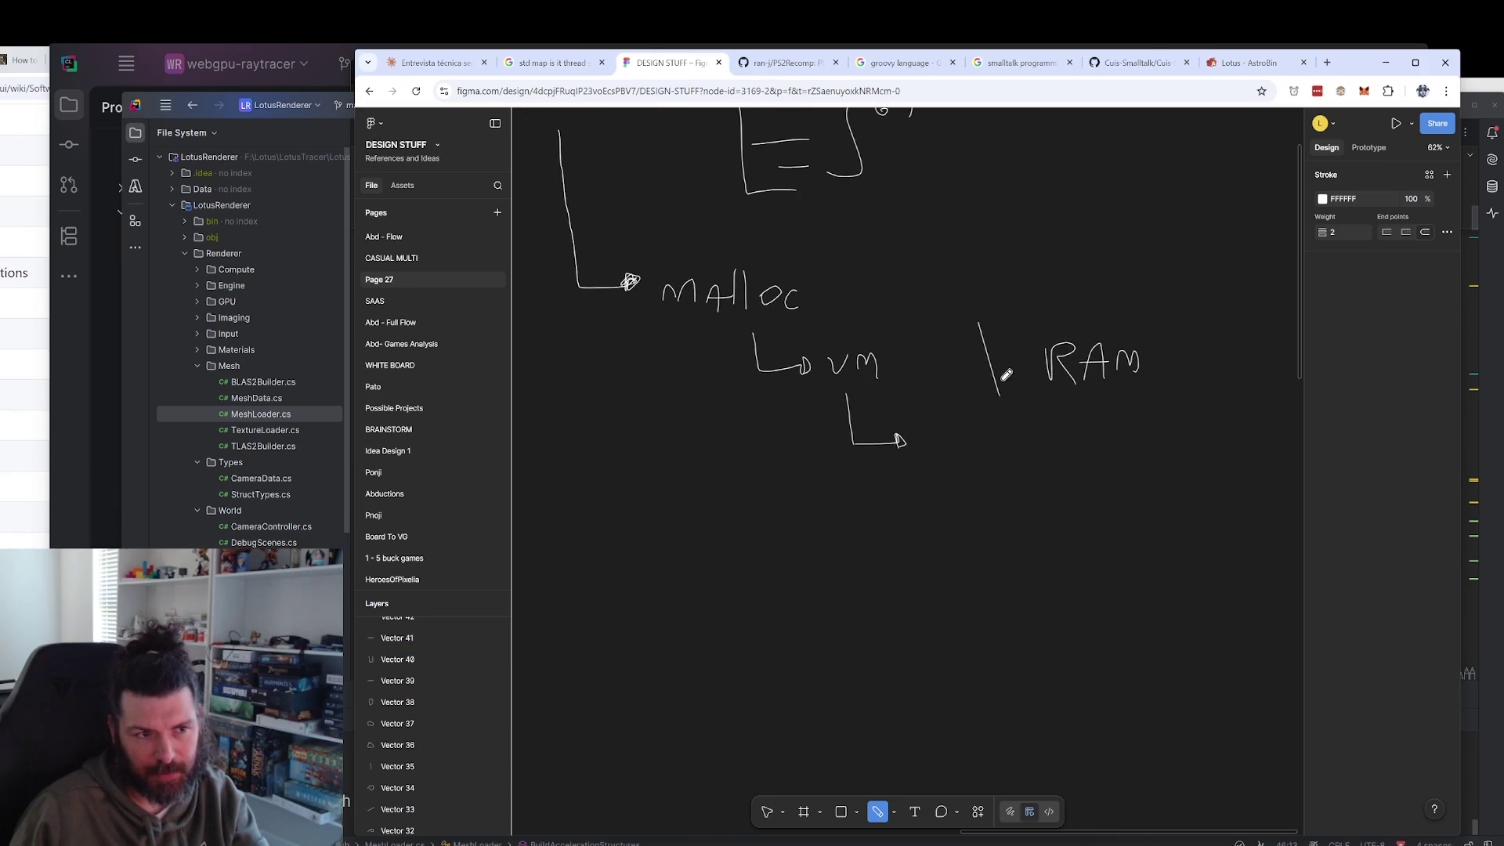
Redraw the RAM heading box and extend its left and right sides into a tall rectangle.
left_click_drag(1003, 329, 1010, 394)
mouse_move(1008, 327)
left_mouse_down()
mouse_move(1195, 327)
mouse_move(1198, 392)
left_mouse_up()
left_click_drag(1006, 390, 1198, 389)
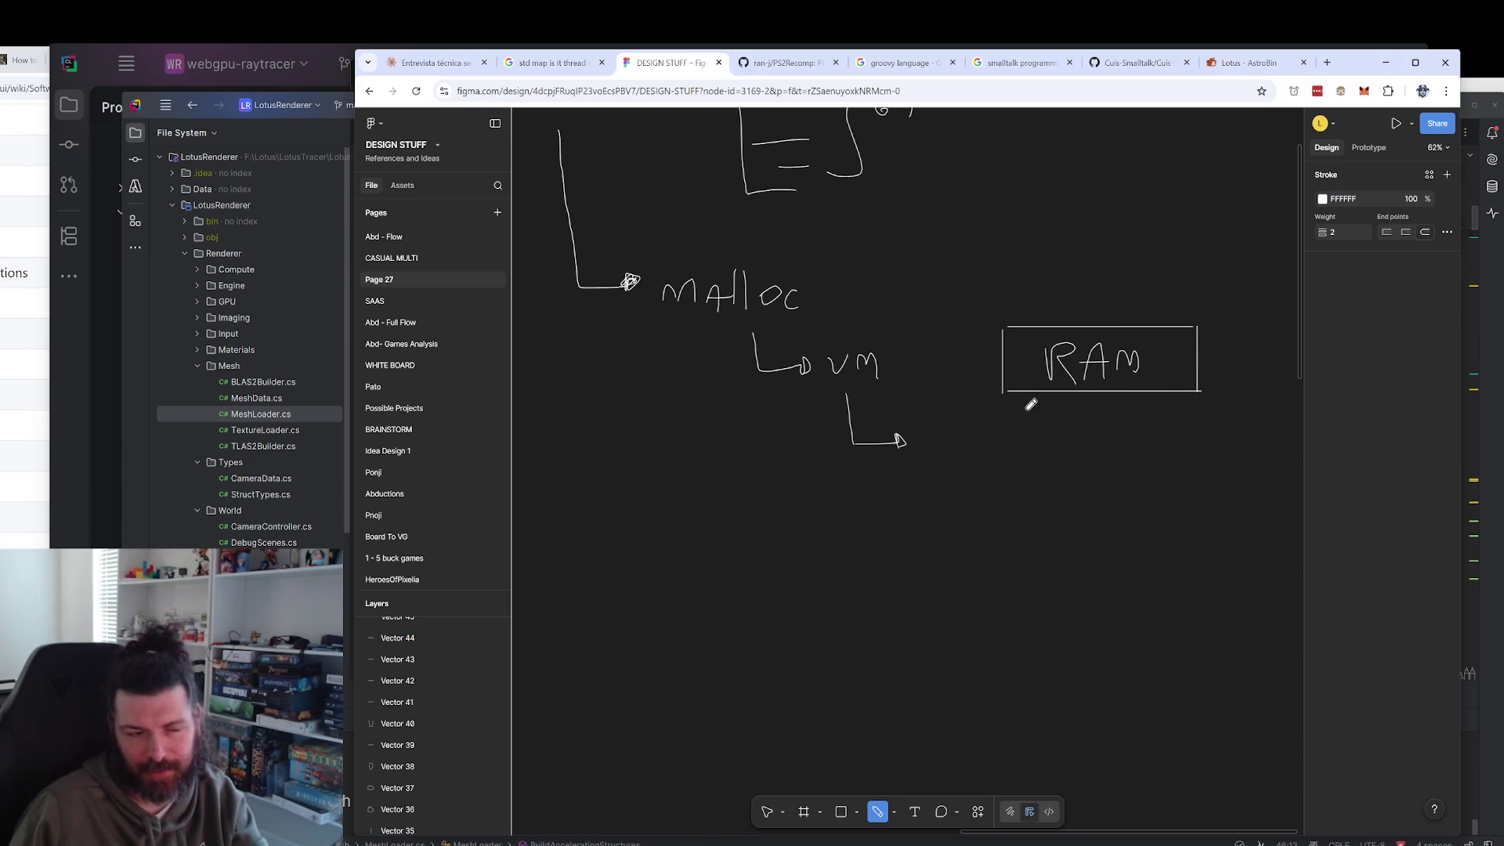
mouse_move(1004, 393)
left_mouse_down()
mouse_move(1004, 601)
mouse_move(1202, 603)
left_mouse_up()
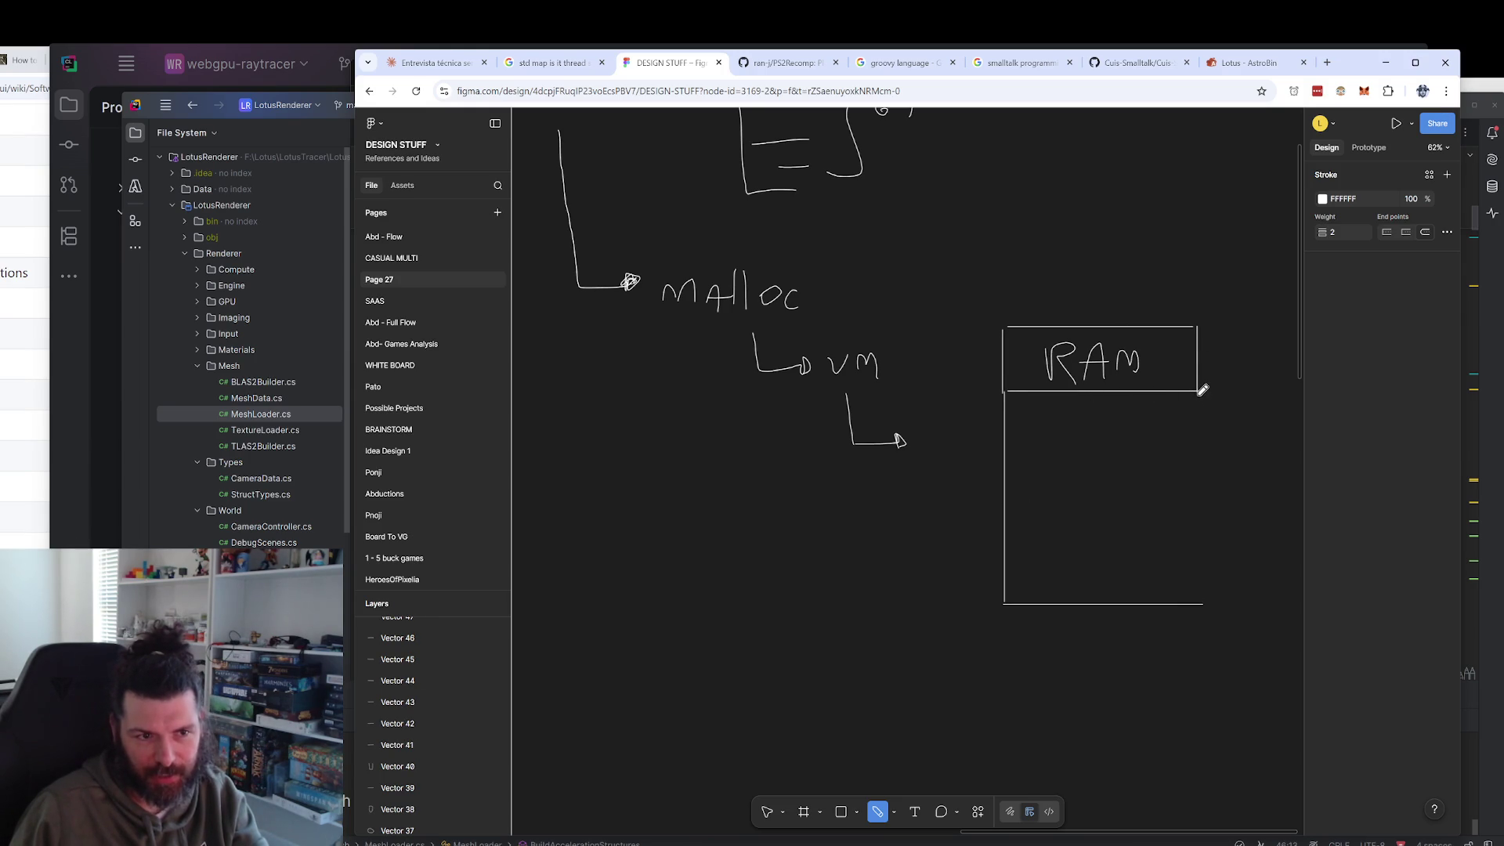
left_click_drag(1202, 390, 1198, 613)
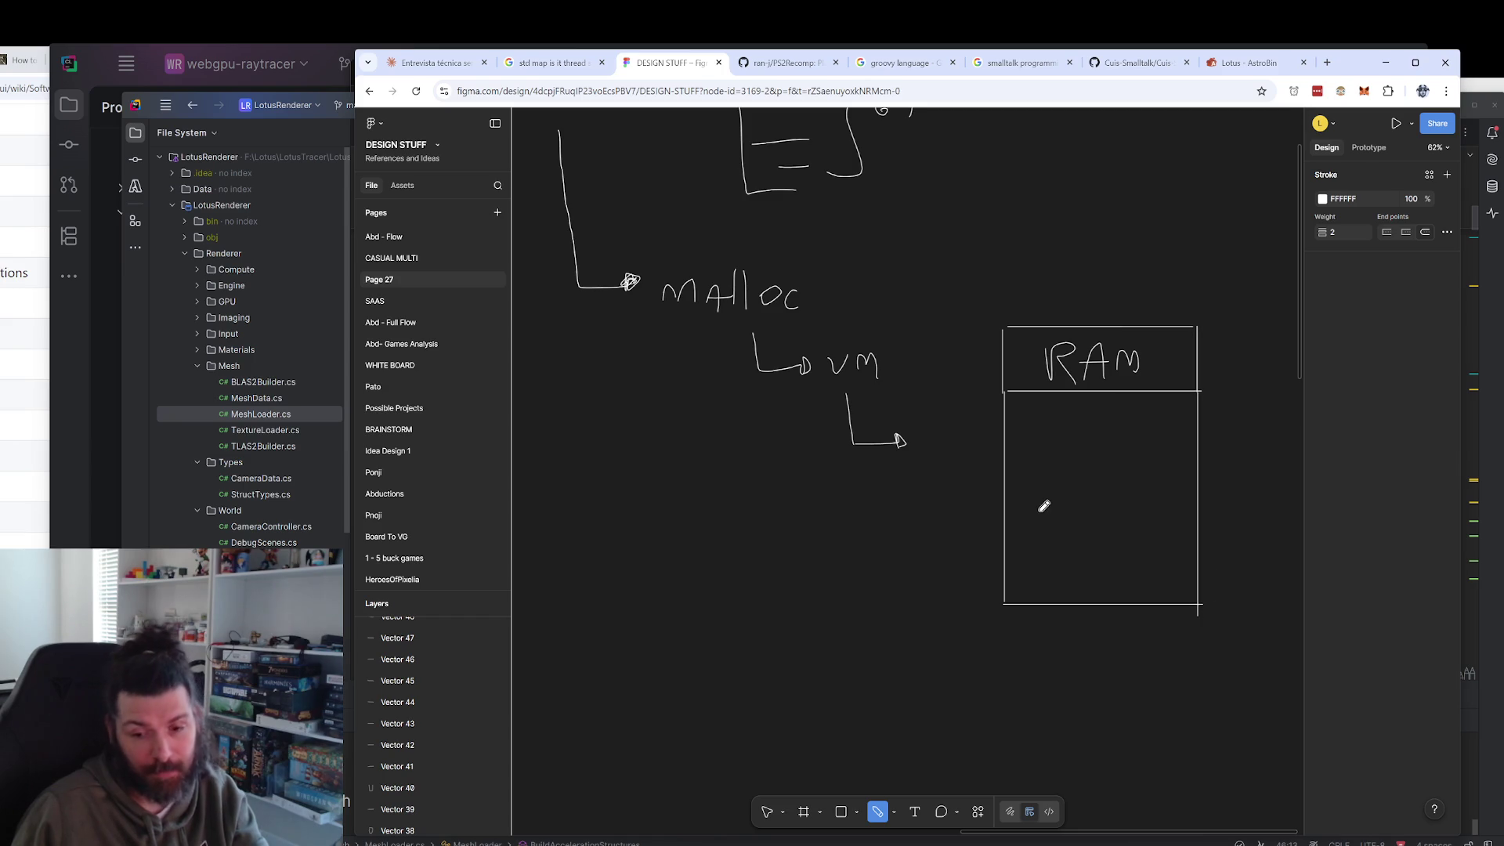
scroll(951, 441, "up", 2)
scroll(952, 441, "left", 3)
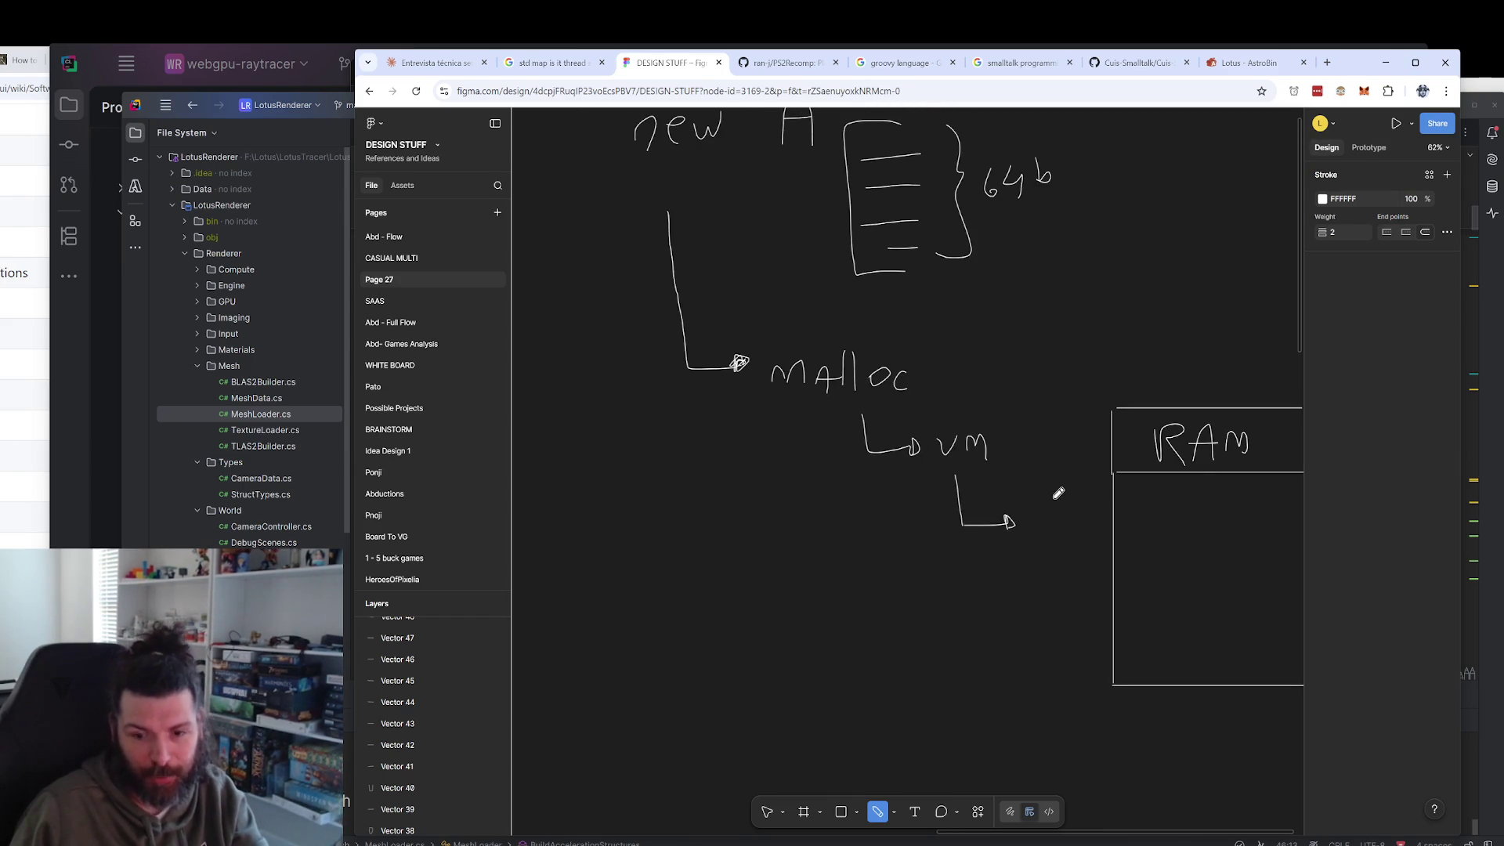
scroll(1058, 493, "down", 2)
scroll(1081, 473, "up", 3)
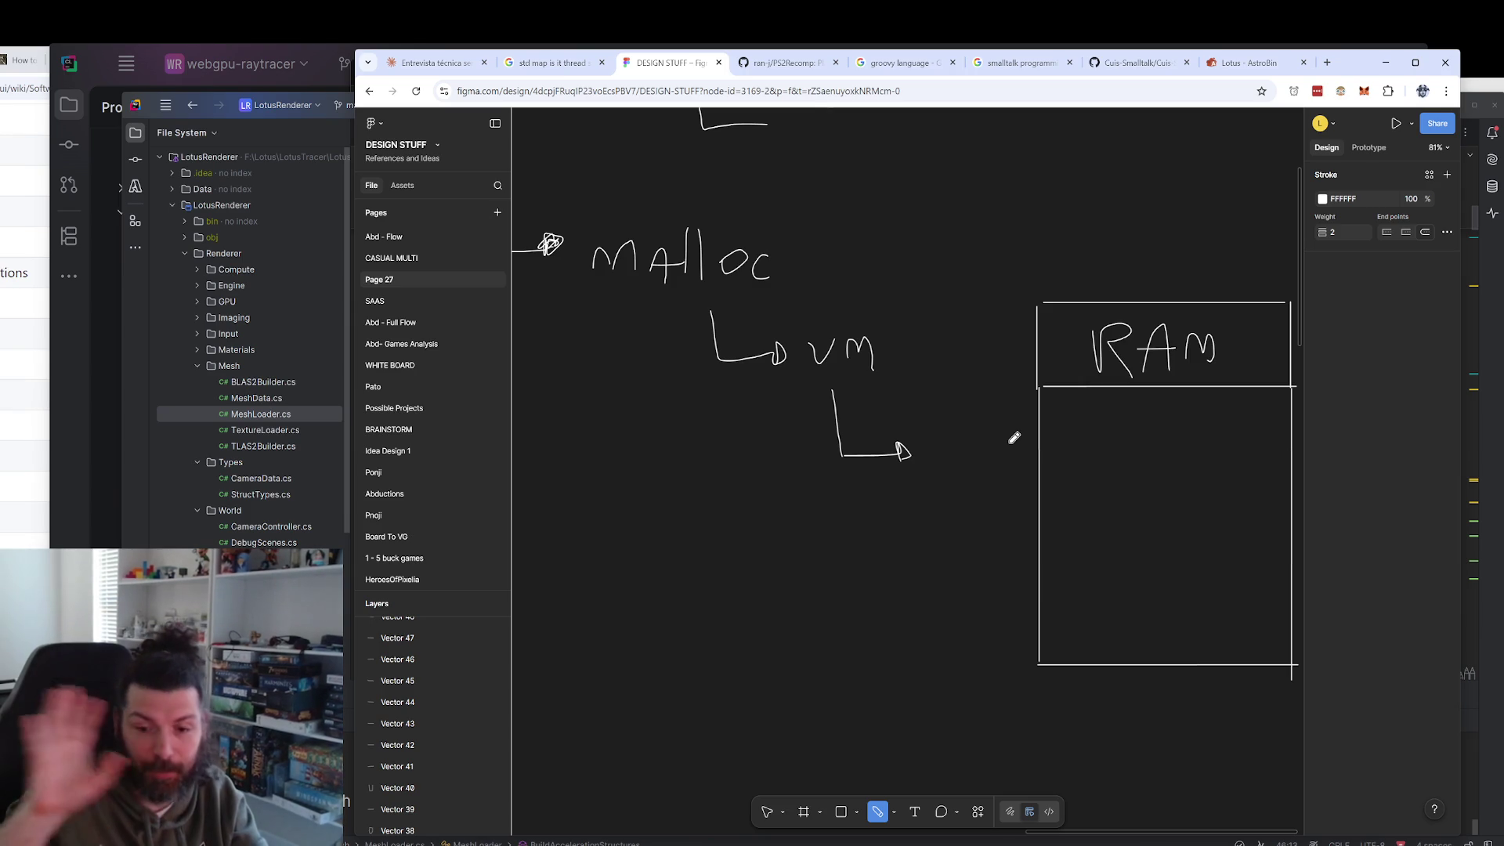
scroll(1002, 437, "down", 2)
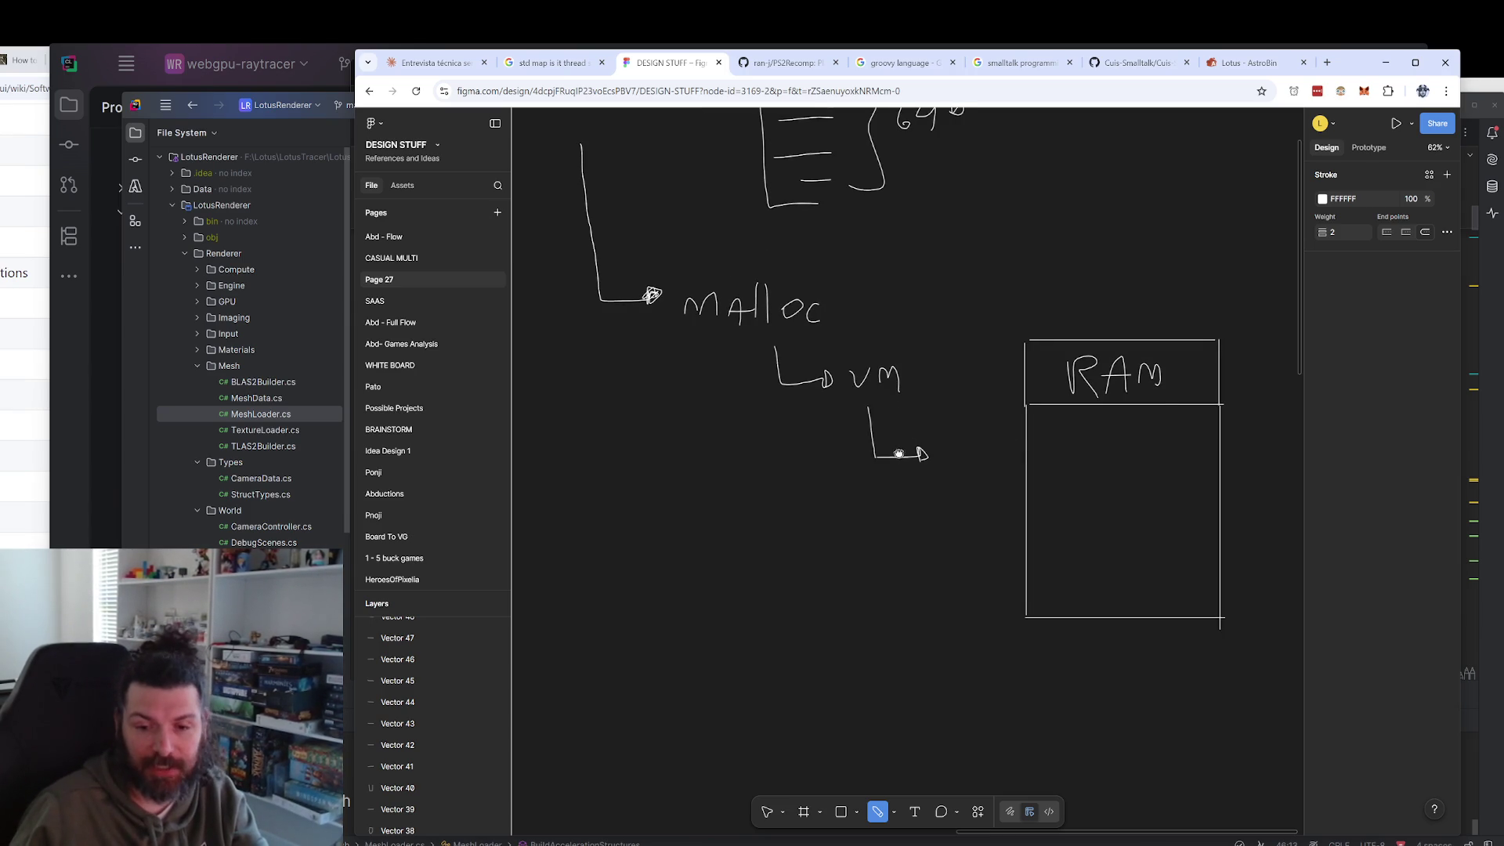
scroll(904, 446, "up", 1)
scroll(906, 493, "down", 1)
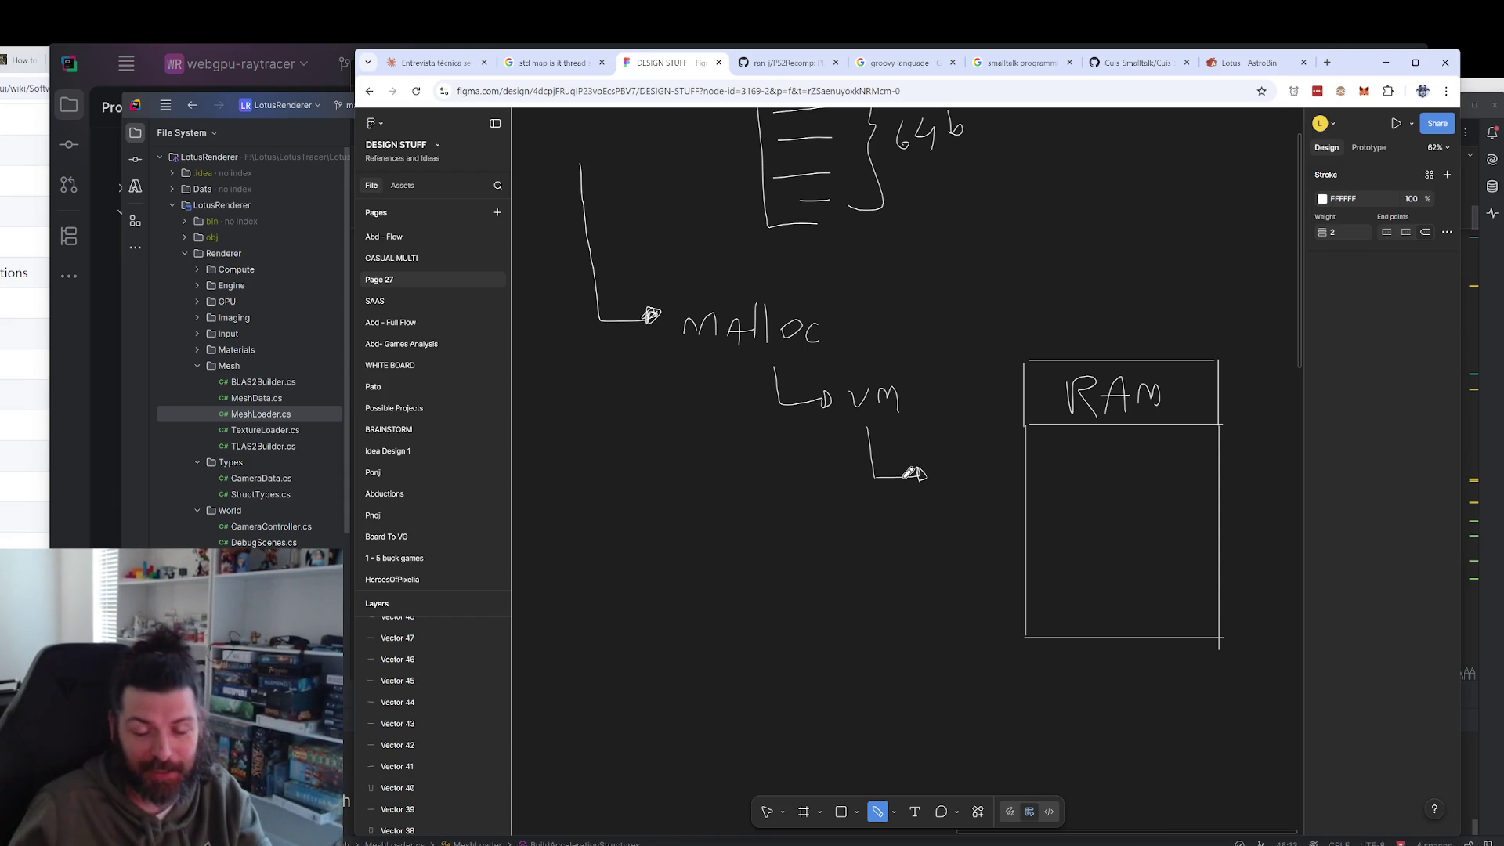
scroll(879, 547, "left", 2)
key("Escape")
scroll(927, 558, "down", 1)
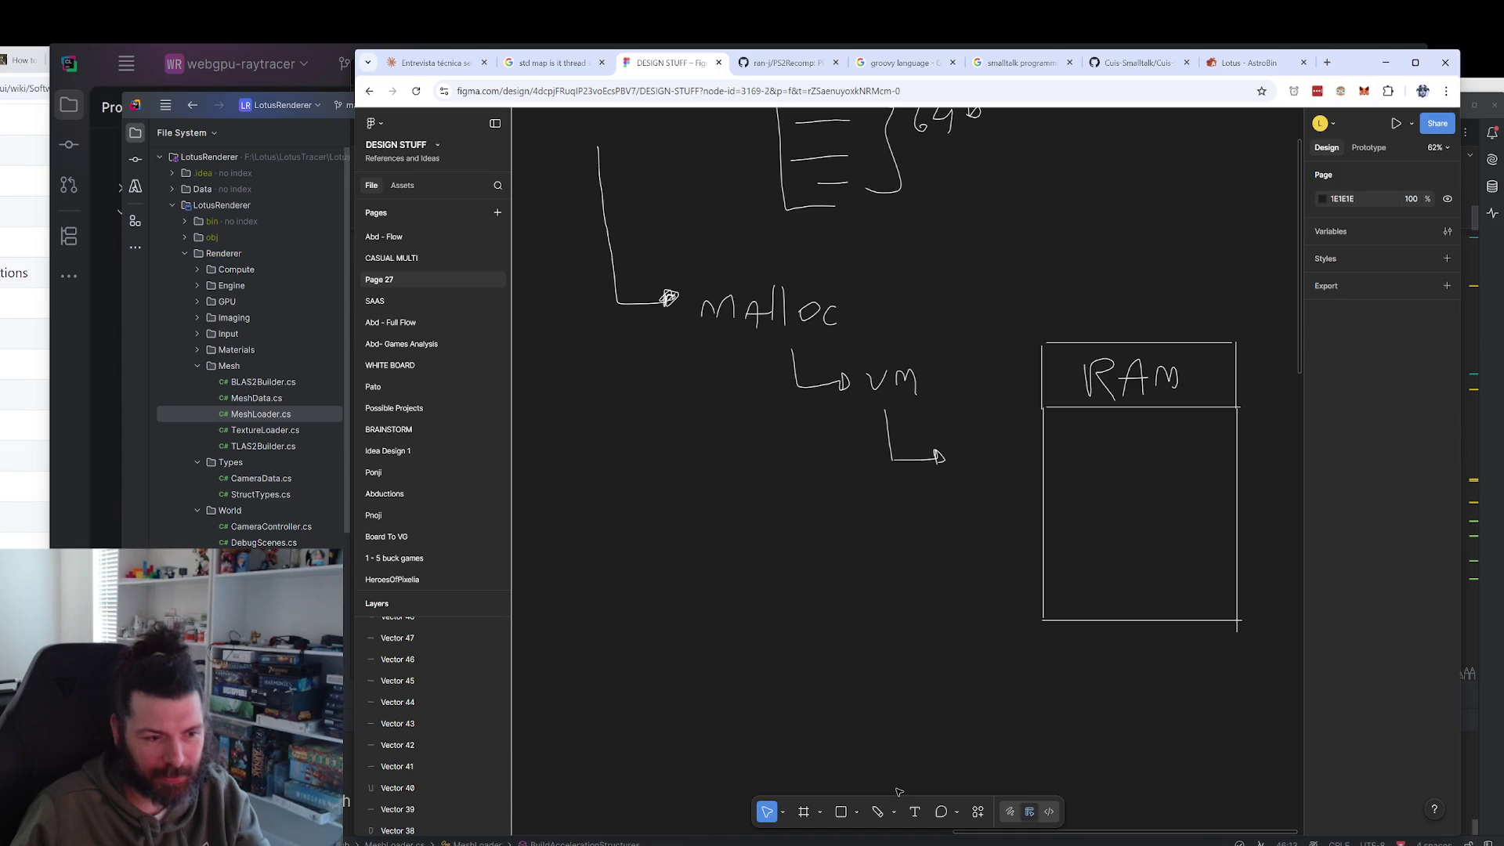
left_click(877, 811)
scroll(775, 567, "up", 4)
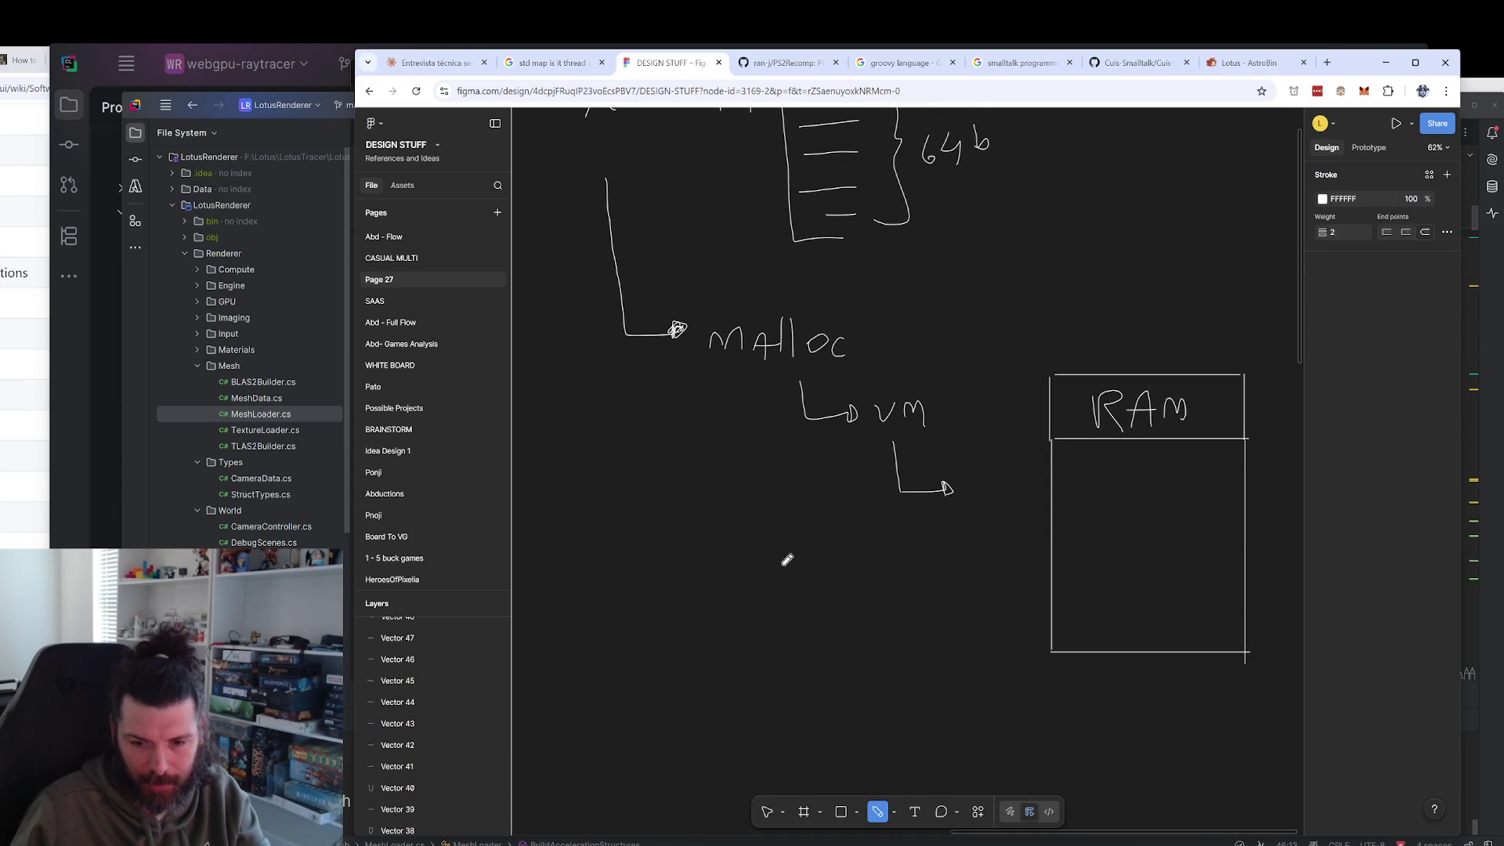
scroll(782, 563, "down", 2)
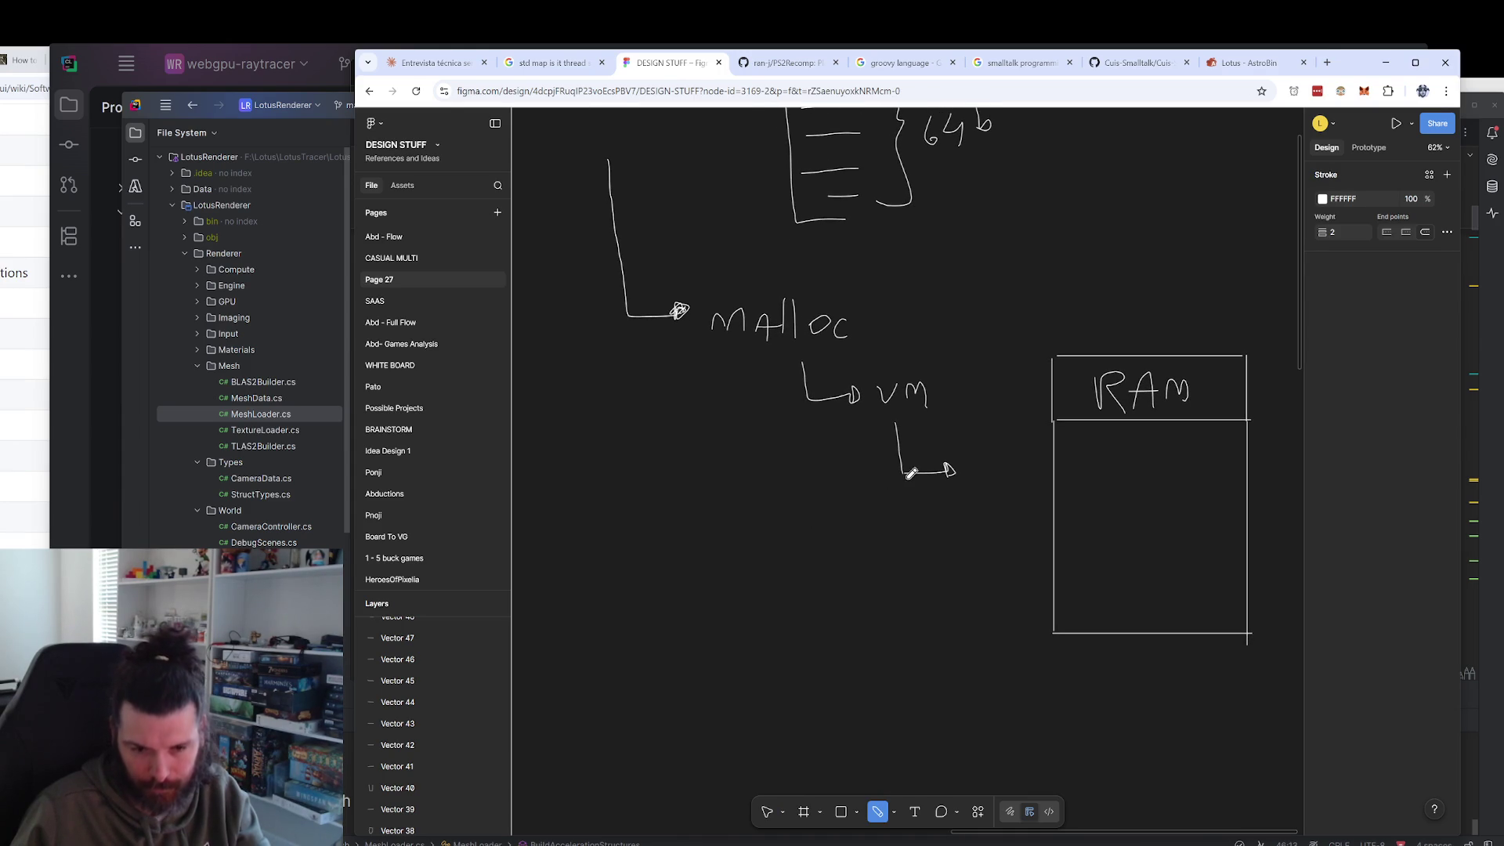
left_click_drag(1231, 278, 1216, 322)
key("ctrl+z")
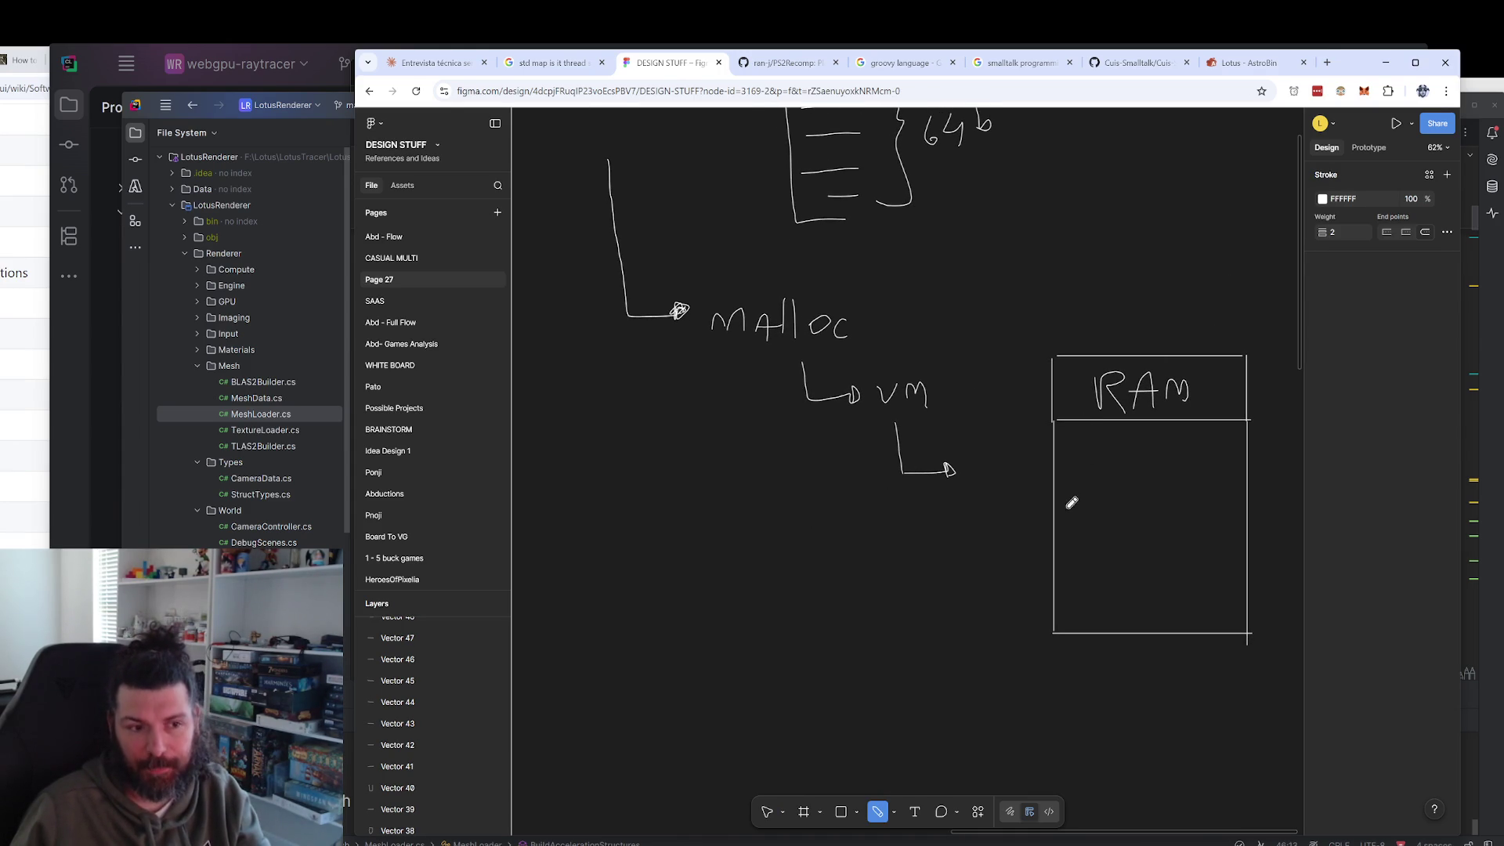
mouse_move(1057, 496)
left_mouse_down()
mouse_move(1241, 527)
mouse_move(1099, 538)
left_mouse_up()
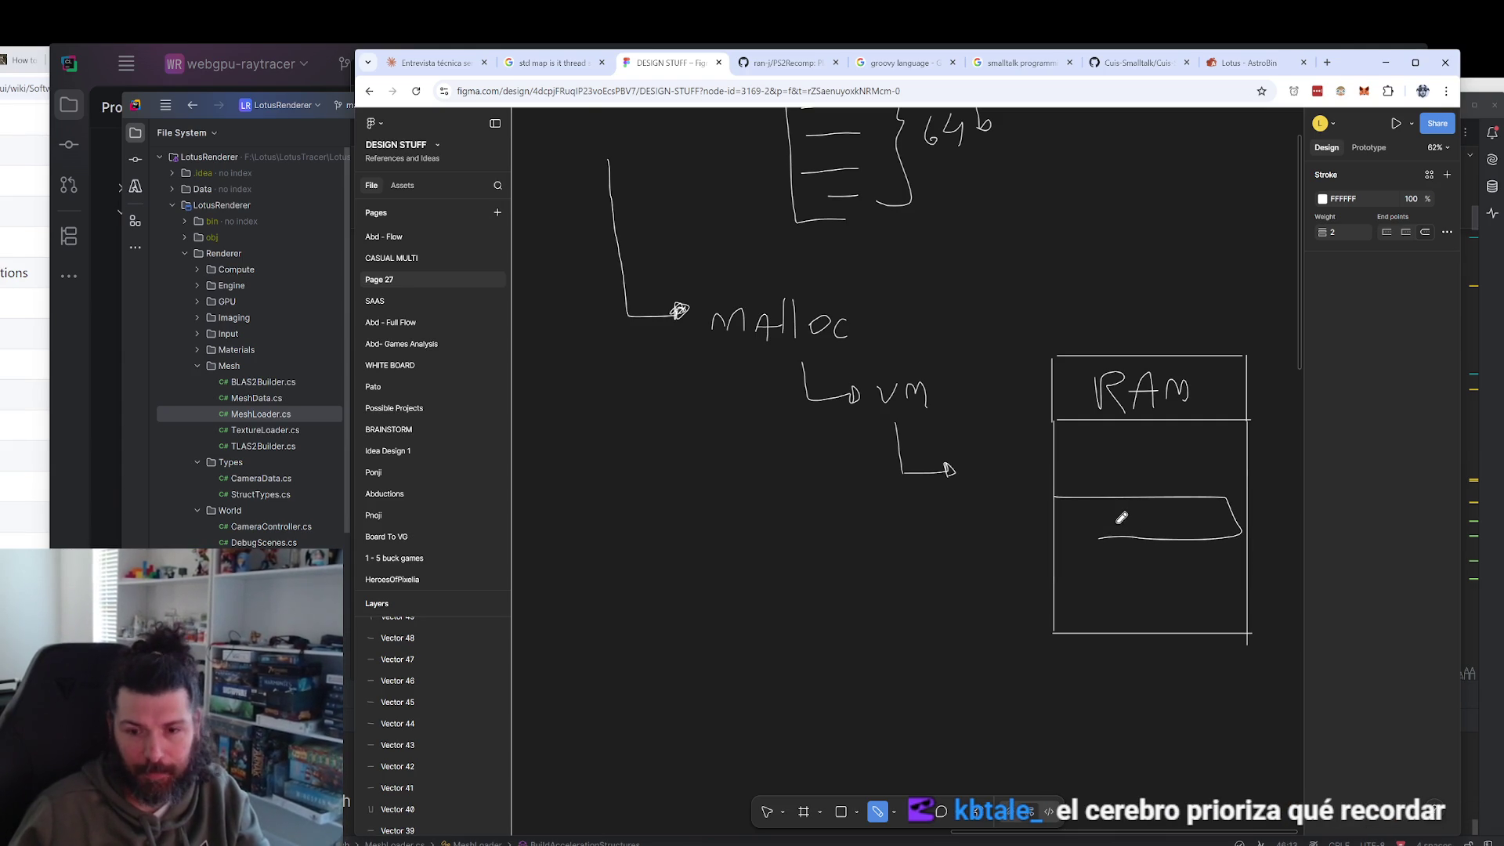
mouse_move(1070, 498)
left_mouse_down()
mouse_move(1056, 538)
mouse_move(1186, 536)
mouse_move(951, 462)
left_mouse_up()
scroll(1096, 501, "down", 1)
scroll(1115, 491, "up", 1)
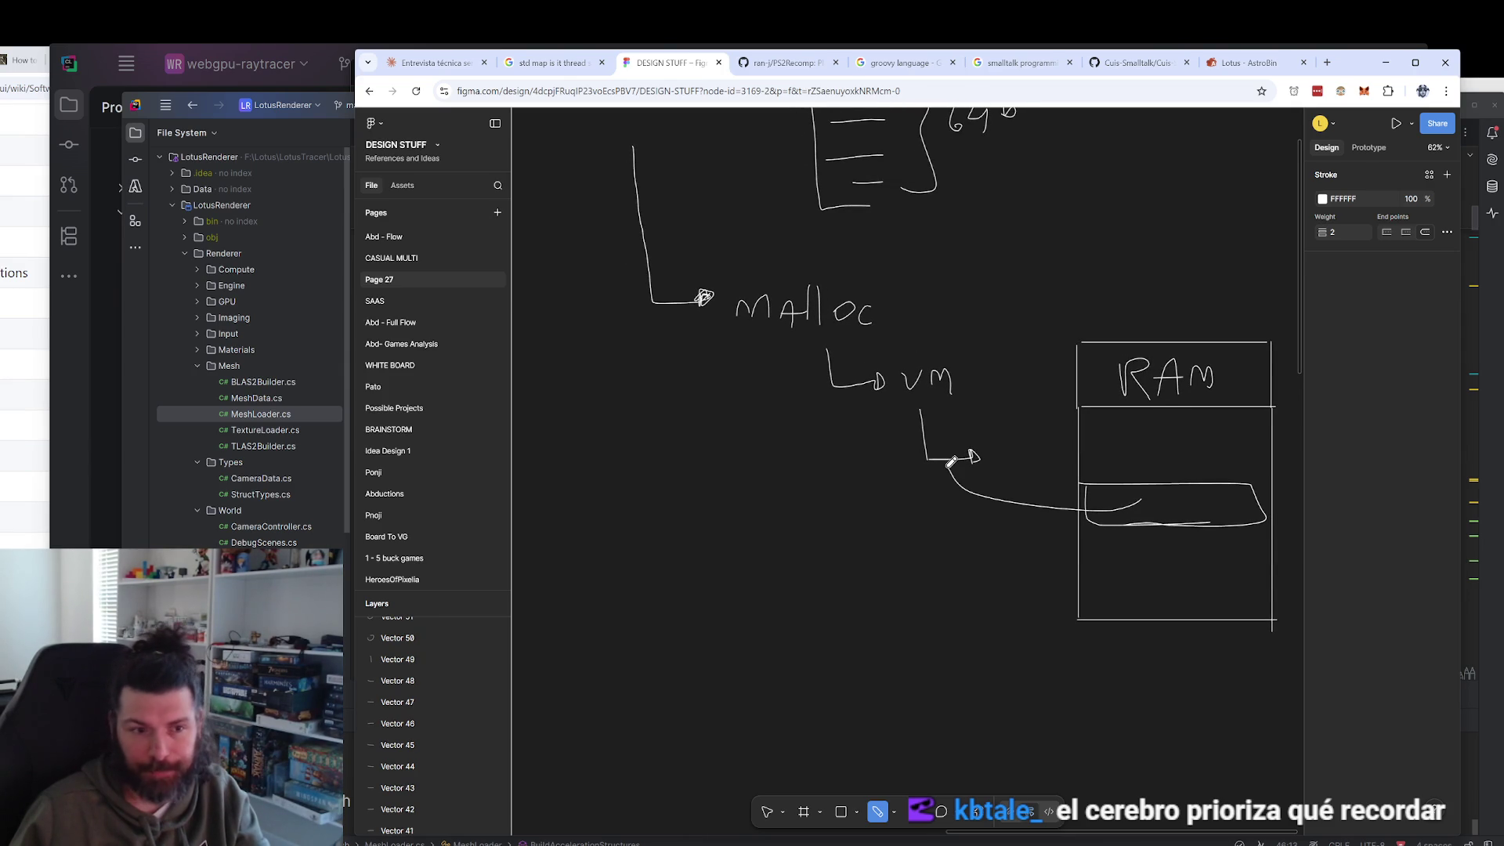
scroll(977, 451, "right", 1)
key("ctrl+z")
key("ctrl+z")
key("ctrl+z")
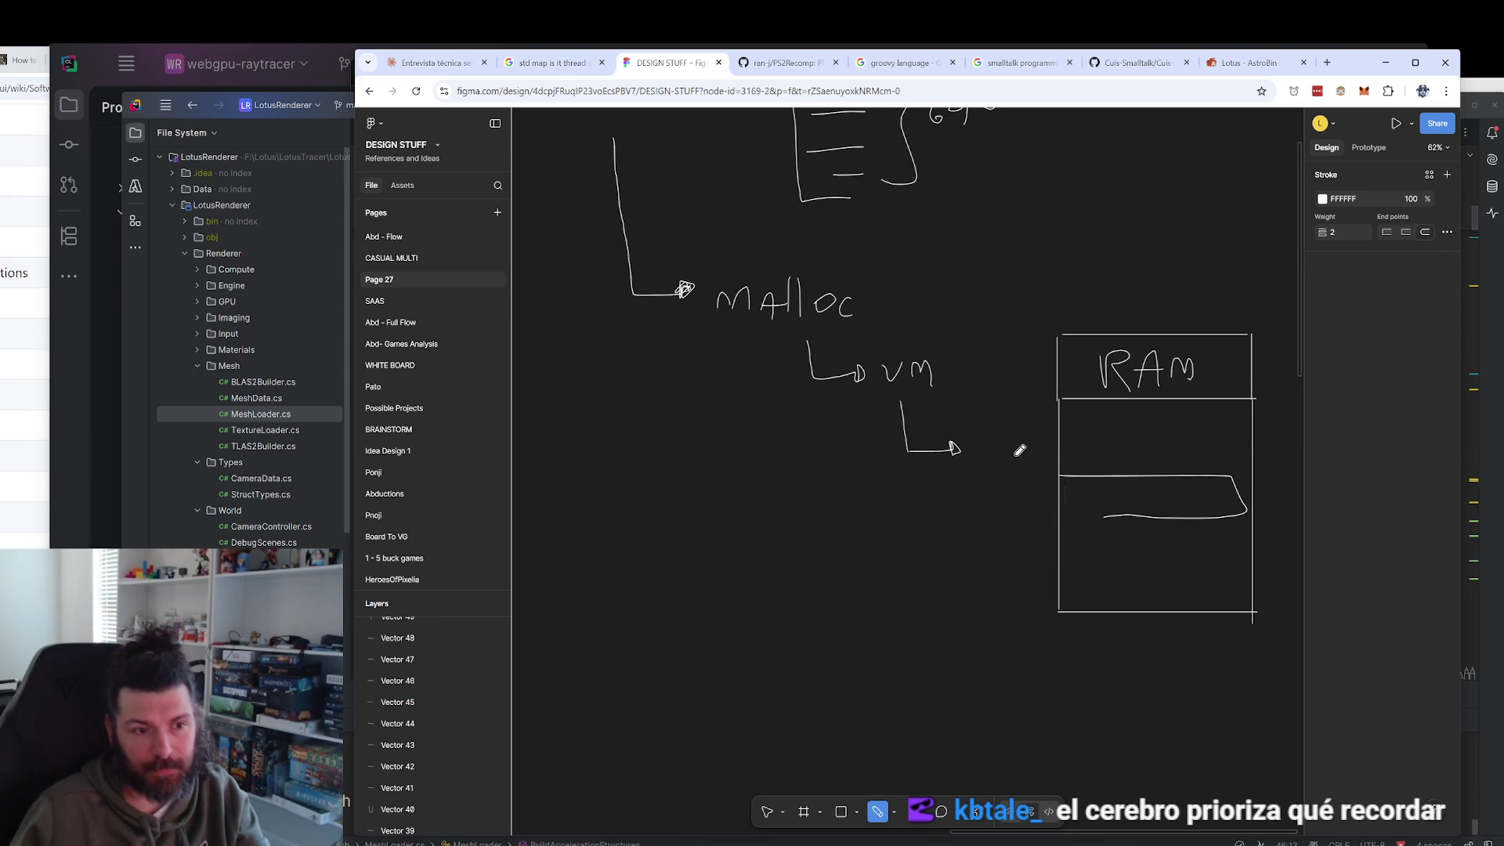
scroll(1047, 436, "up", 4)
mouse_move(903, 422)
left_mouse_down()
mouse_move(950, 527)
mouse_move(843, 463)
left_mouse_up()
key("ctrl+z")
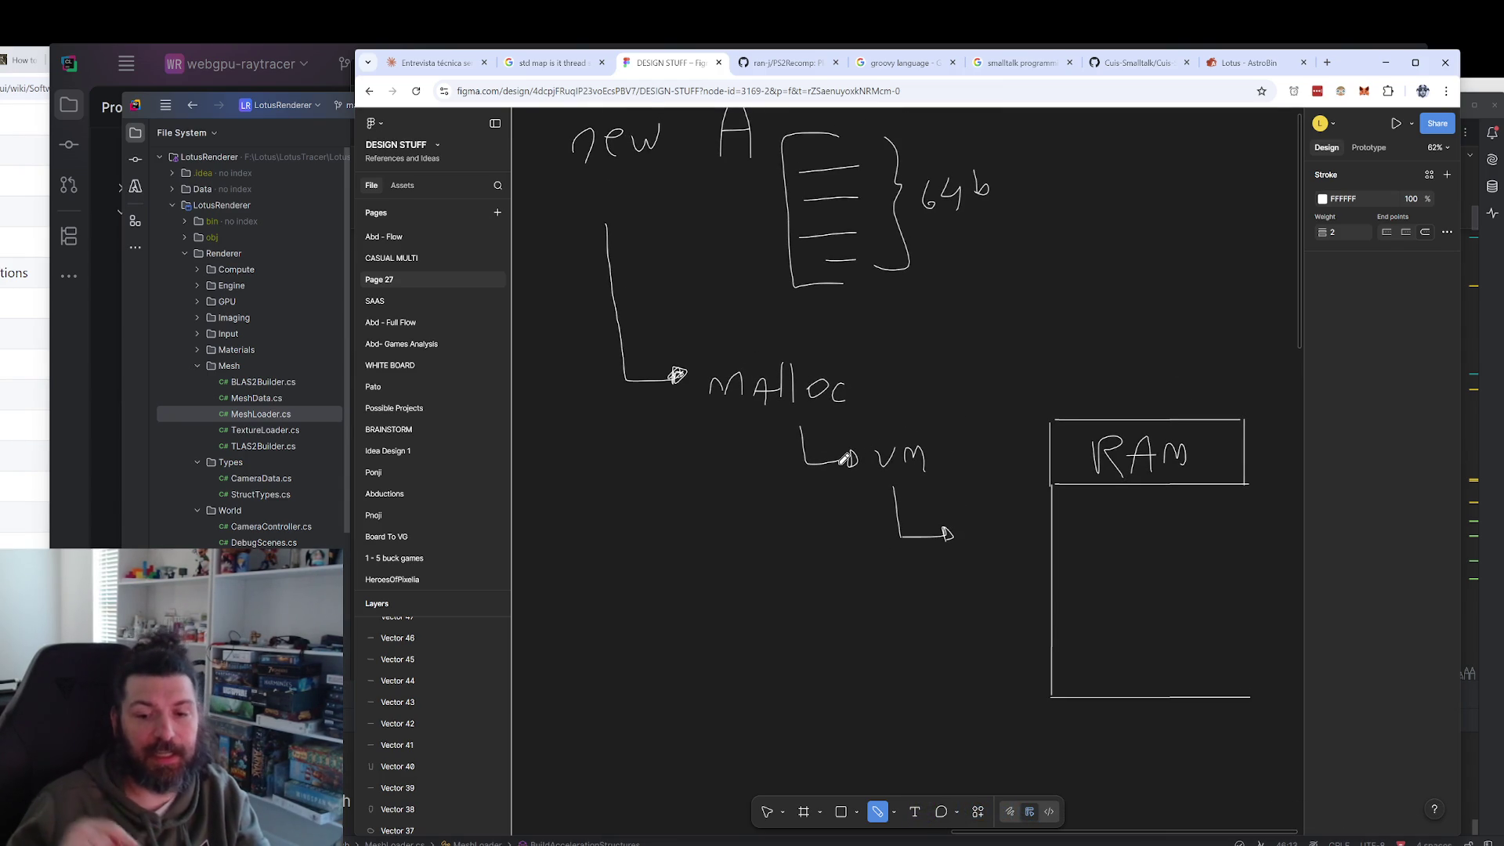
scroll(940, 485, "up", 5, "ctrl")
scroll(969, 531, "down", 5)
left_click(913, 812)
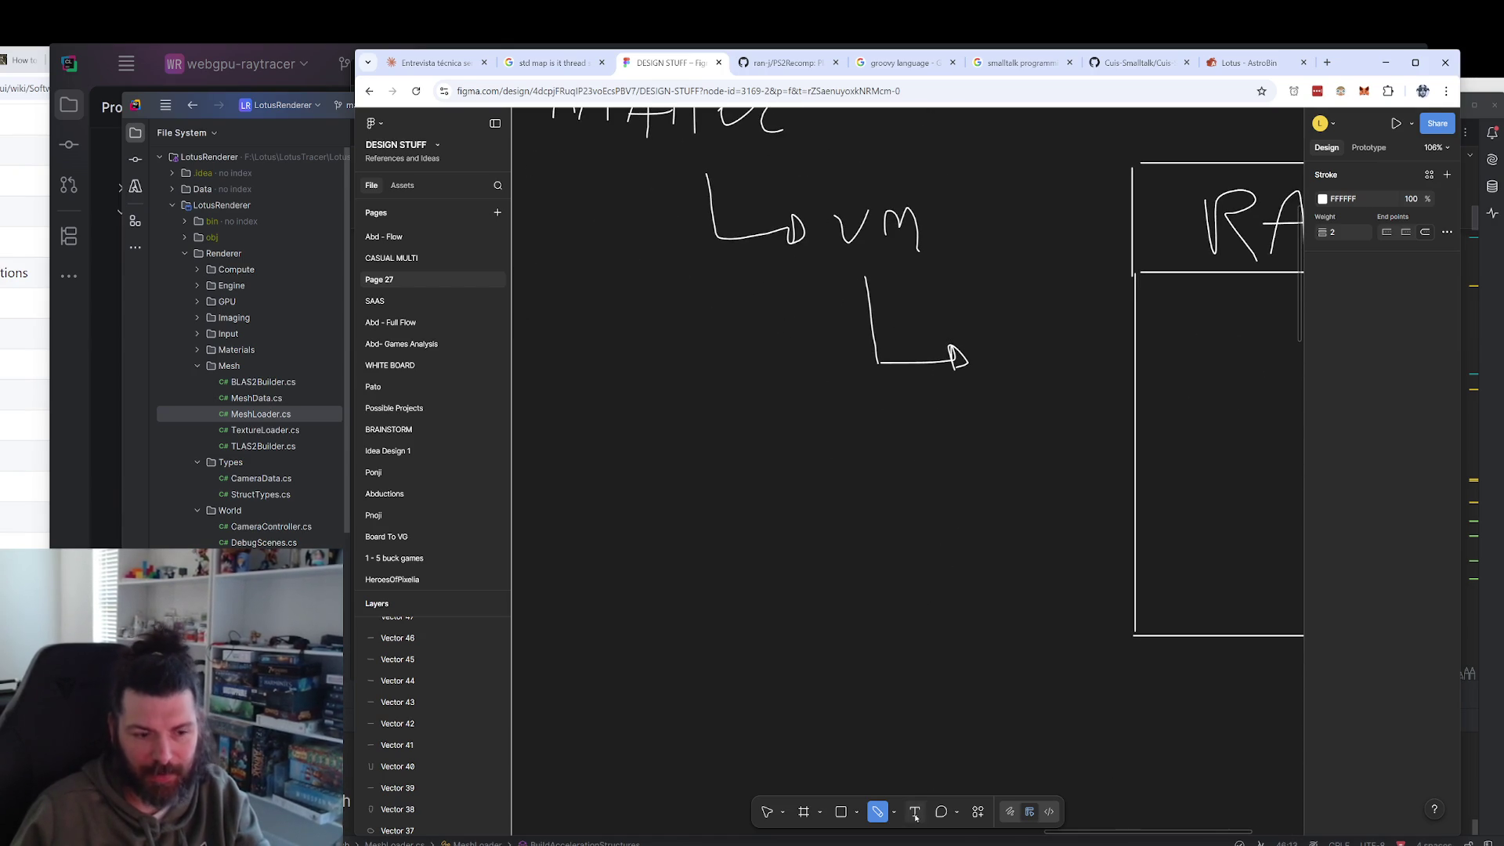
Add a 'SEGMENTATION FAULT' text label below the vm arrow at font size 60.
left_click(738, 536)
type("SEGMENTA")
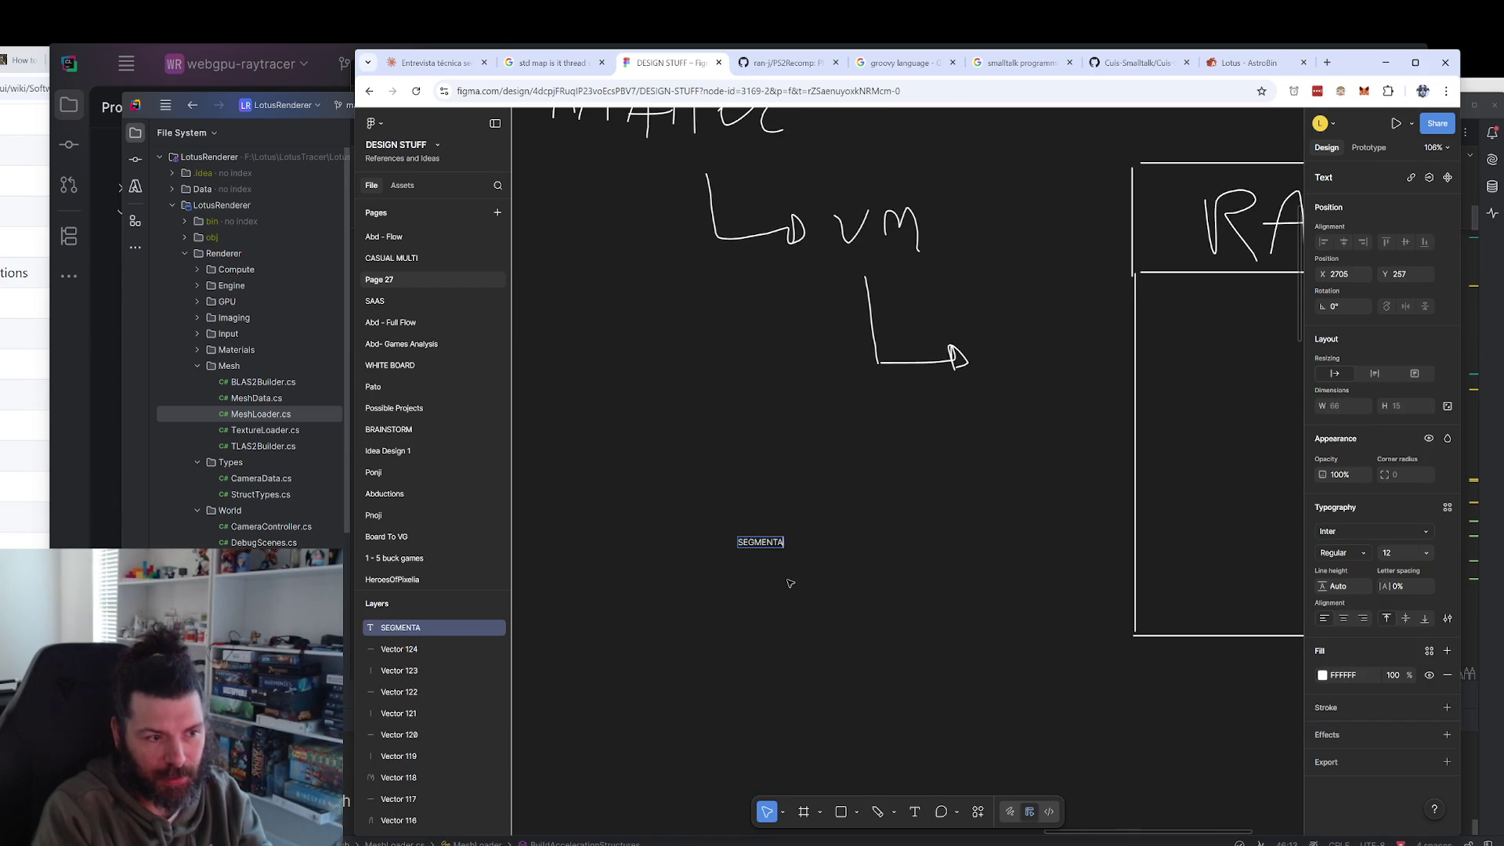
type("TION FAULT")
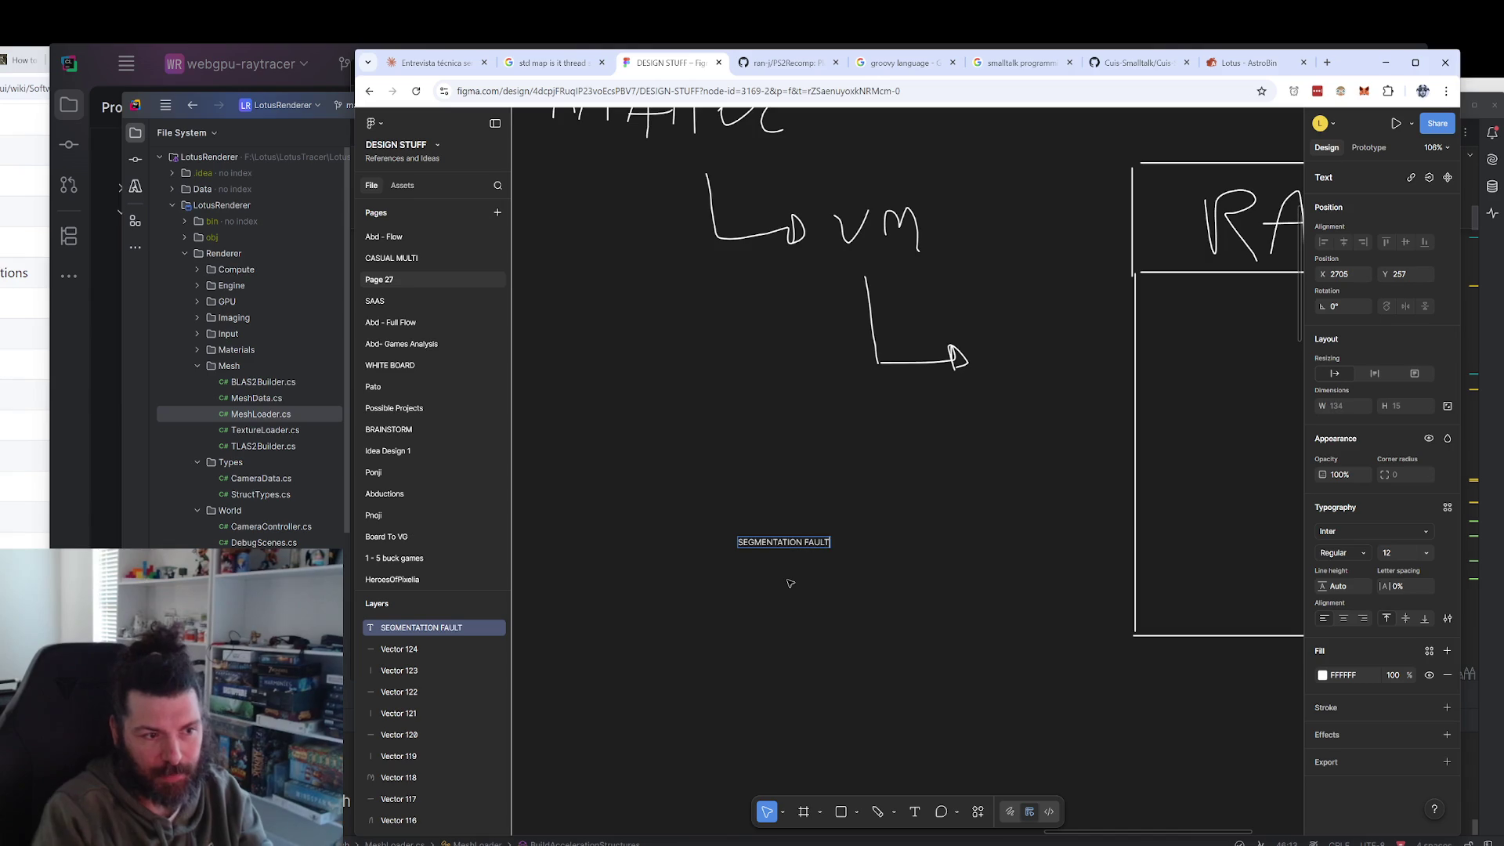
key("Escape")
mouse_move(831, 533)
left_mouse_down()
mouse_move(1047, 429)
mouse_move(1005, 459)
left_mouse_up()
double_click(807, 465)
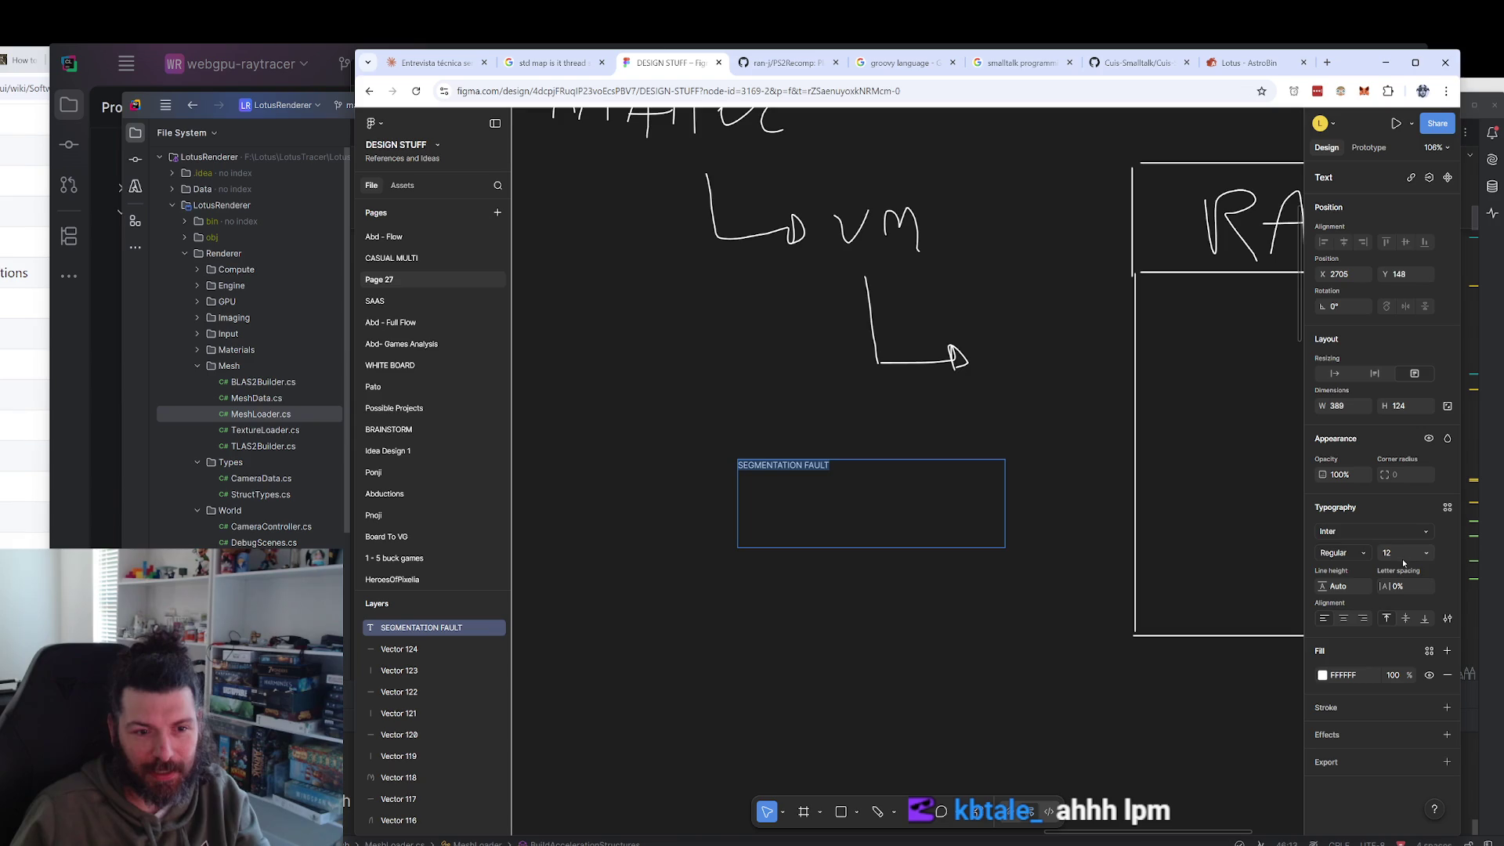
type("60")
key("Return")
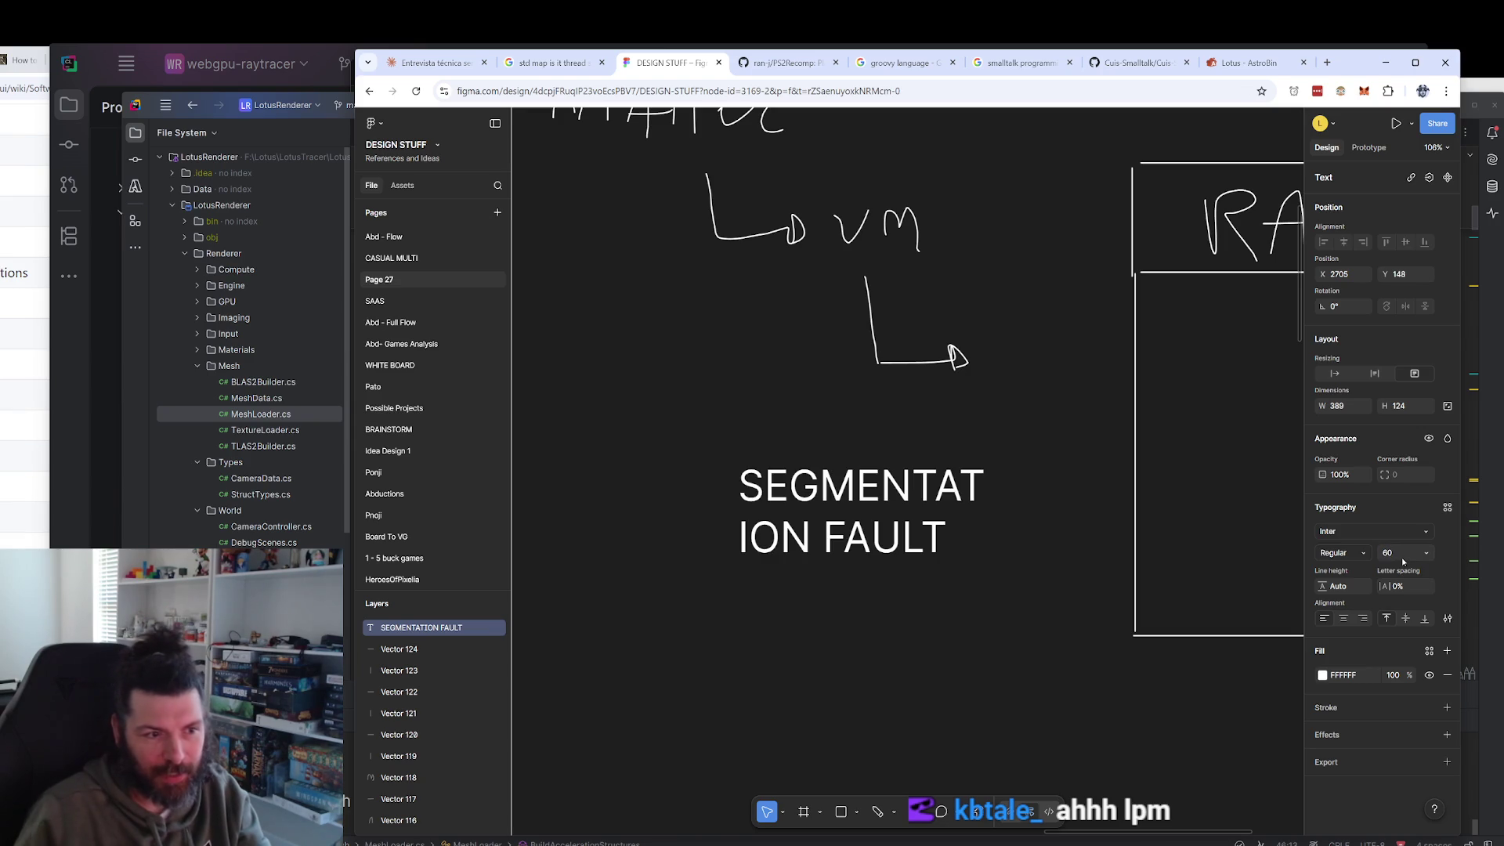
Widen the label to fit on one line and position it up and to the left.
double_click(928, 529)
left_click(881, 485)
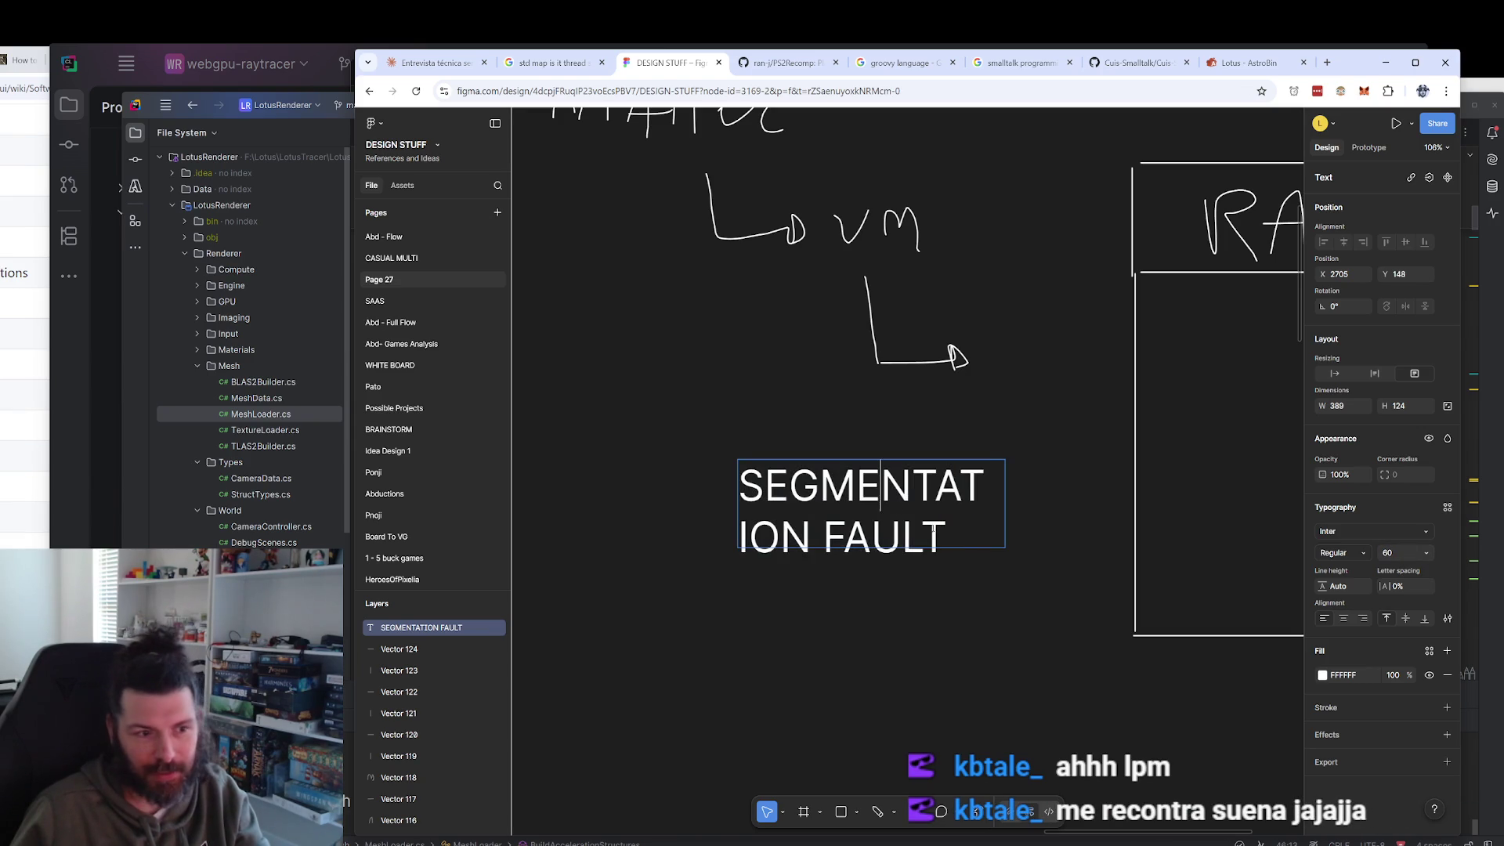
key("Escape")
left_click_drag(1005, 521, 1278, 507)
mouse_move(932, 501)
left_mouse_down()
mouse_move(785, 478)
mouse_move(831, 465)
left_mouse_up()
left_click_drag(1179, 509, 1141, 481)
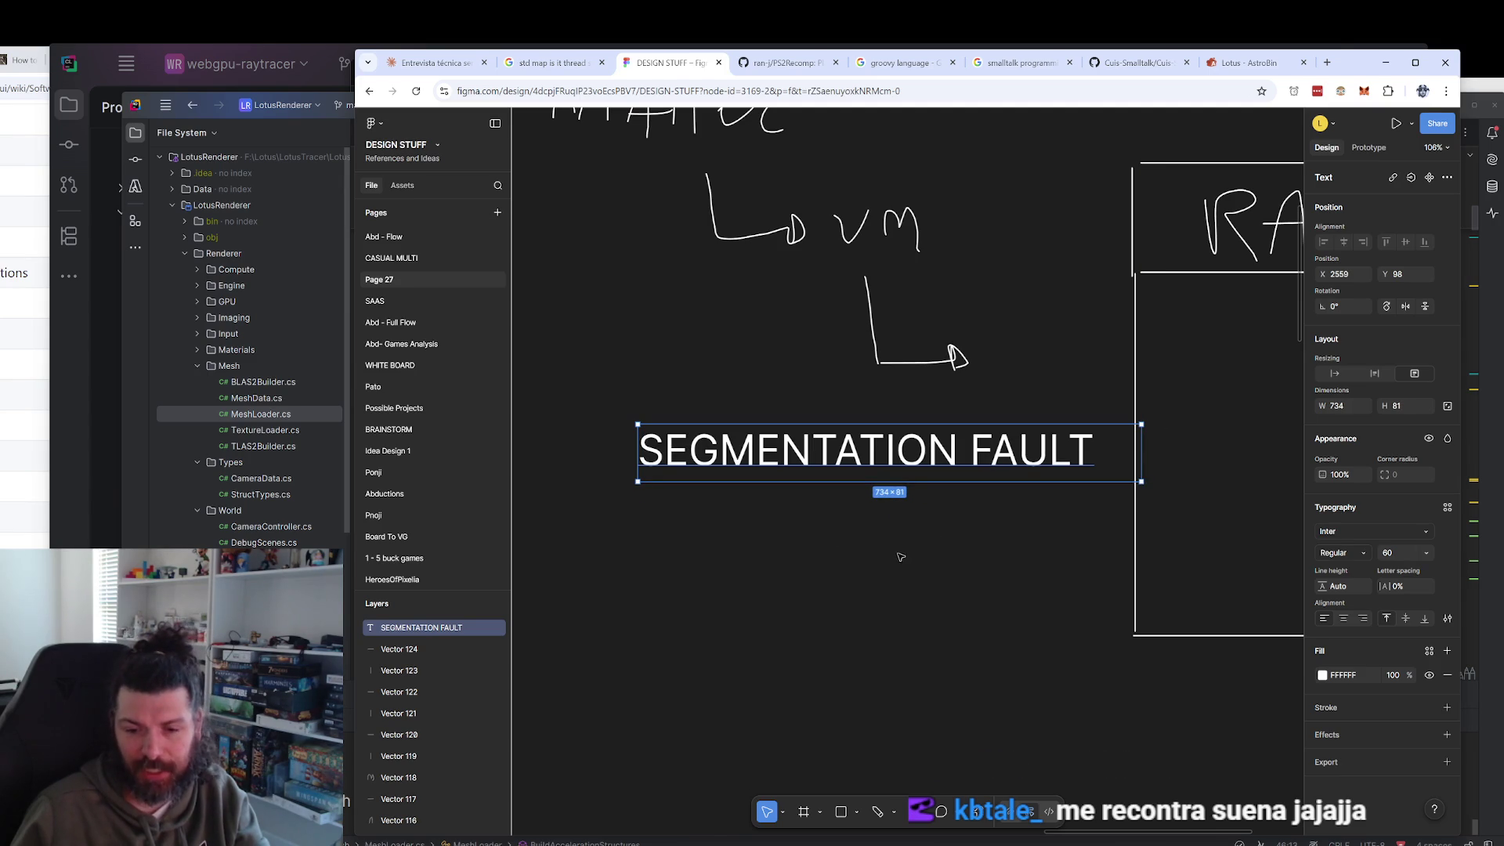
left_click_drag(874, 465, 868, 459)
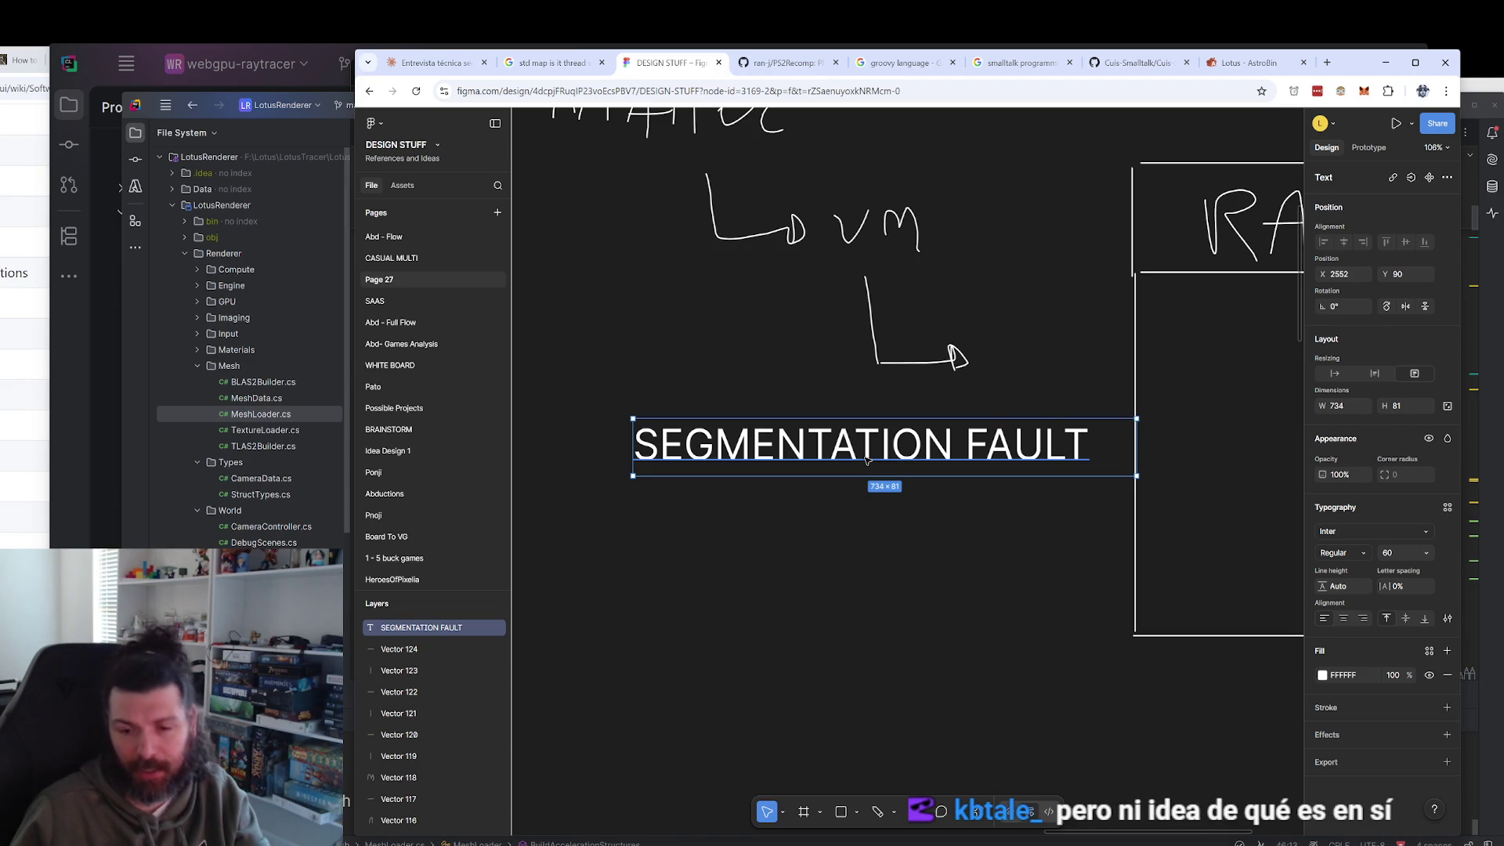
Duplicate the label just below, space the two copies apart, and select the lower copy's text.
mouse_move(847, 461)
left_mouse_down()
mouse_move(846, 519)
mouse_move(822, 549)
mouse_move(821, 534)
left_mouse_up()
key("Return")
key("Escape")
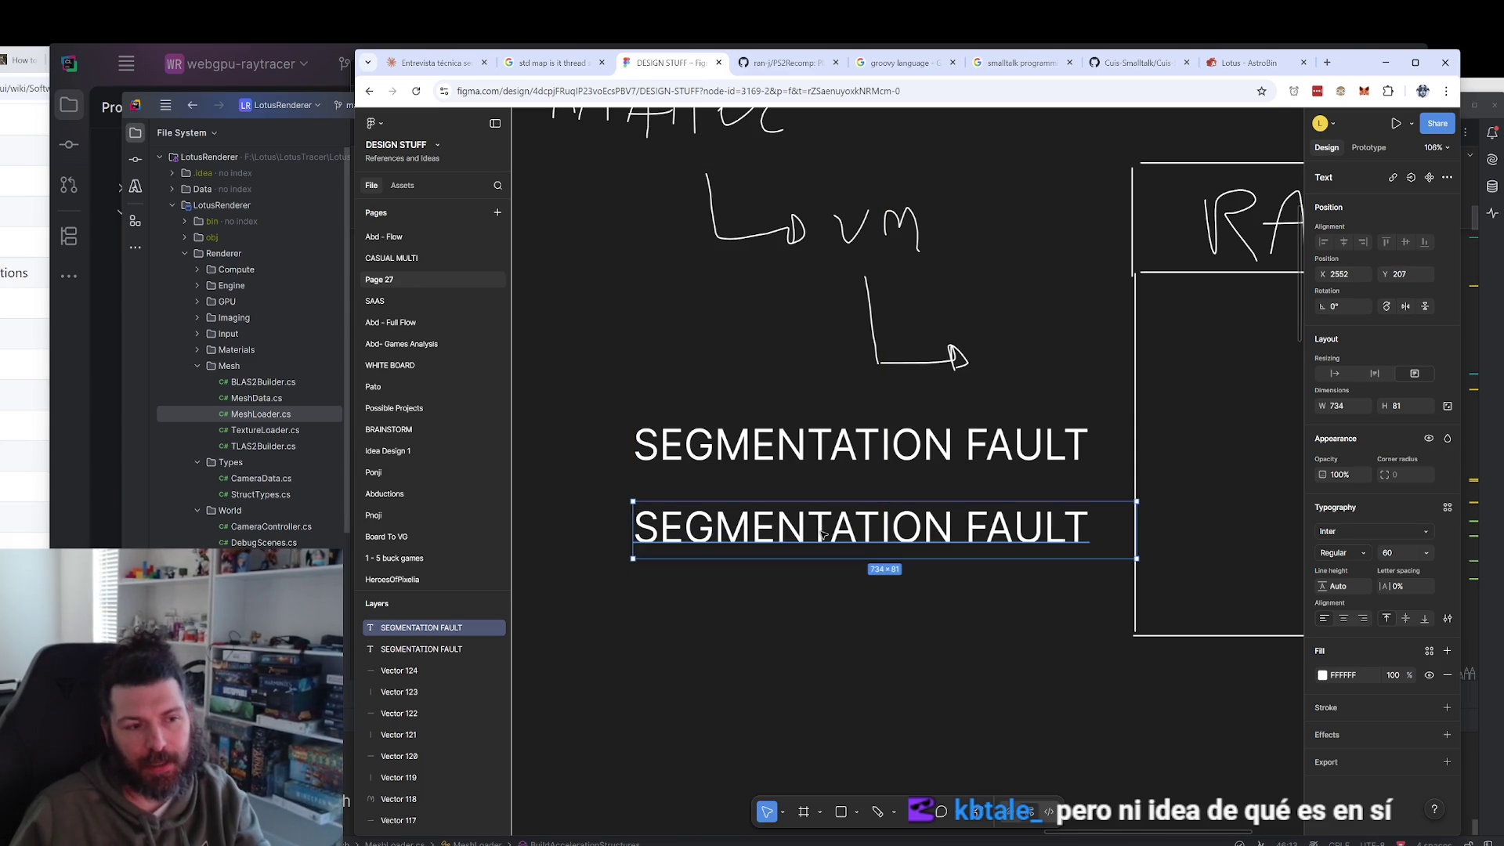
left_click_drag(881, 442, 883, 432)
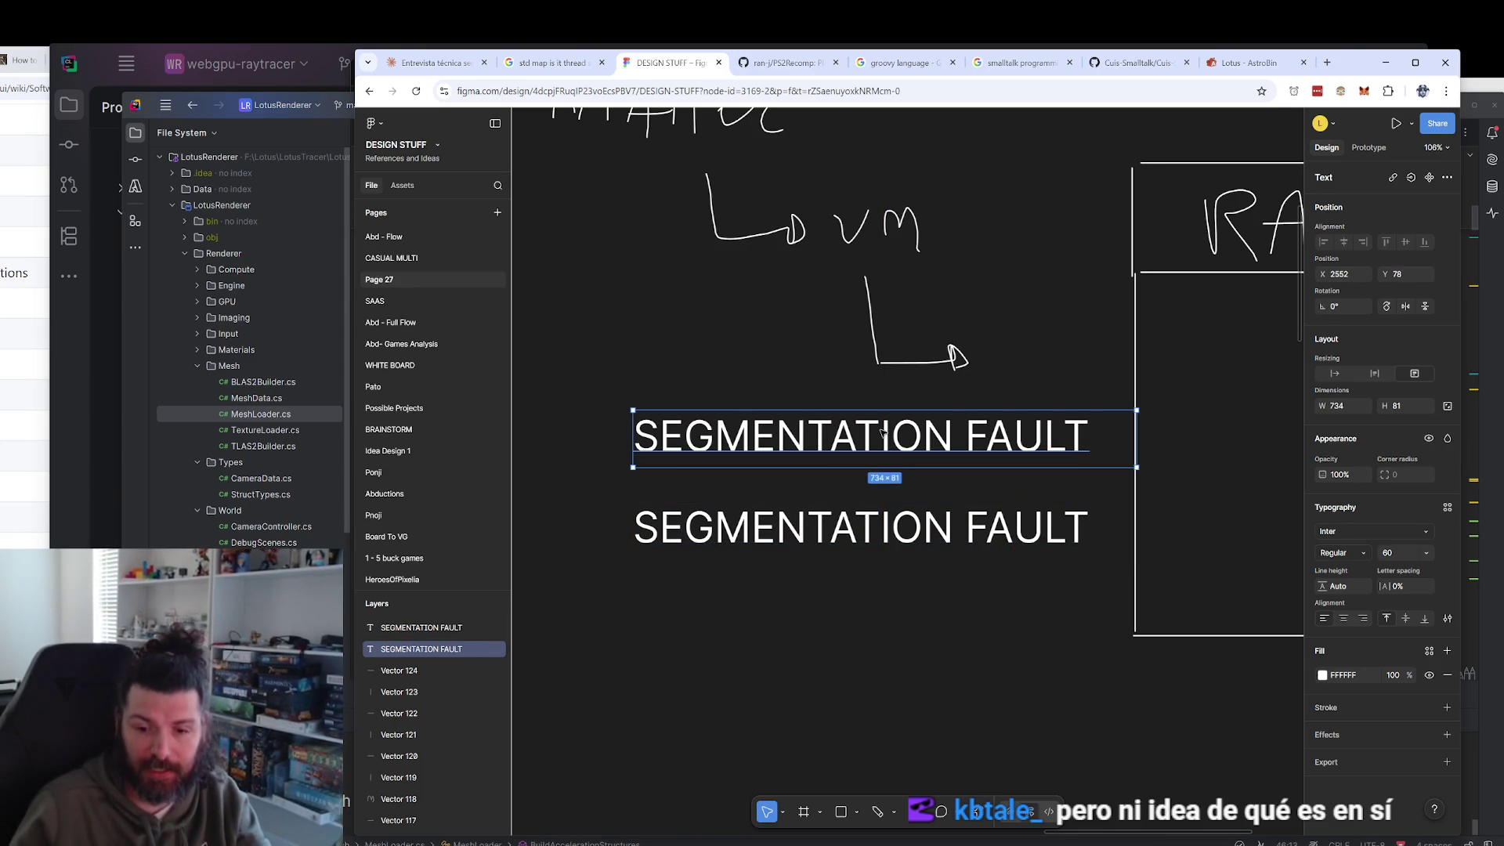
left_click_drag(893, 527, 888, 555)
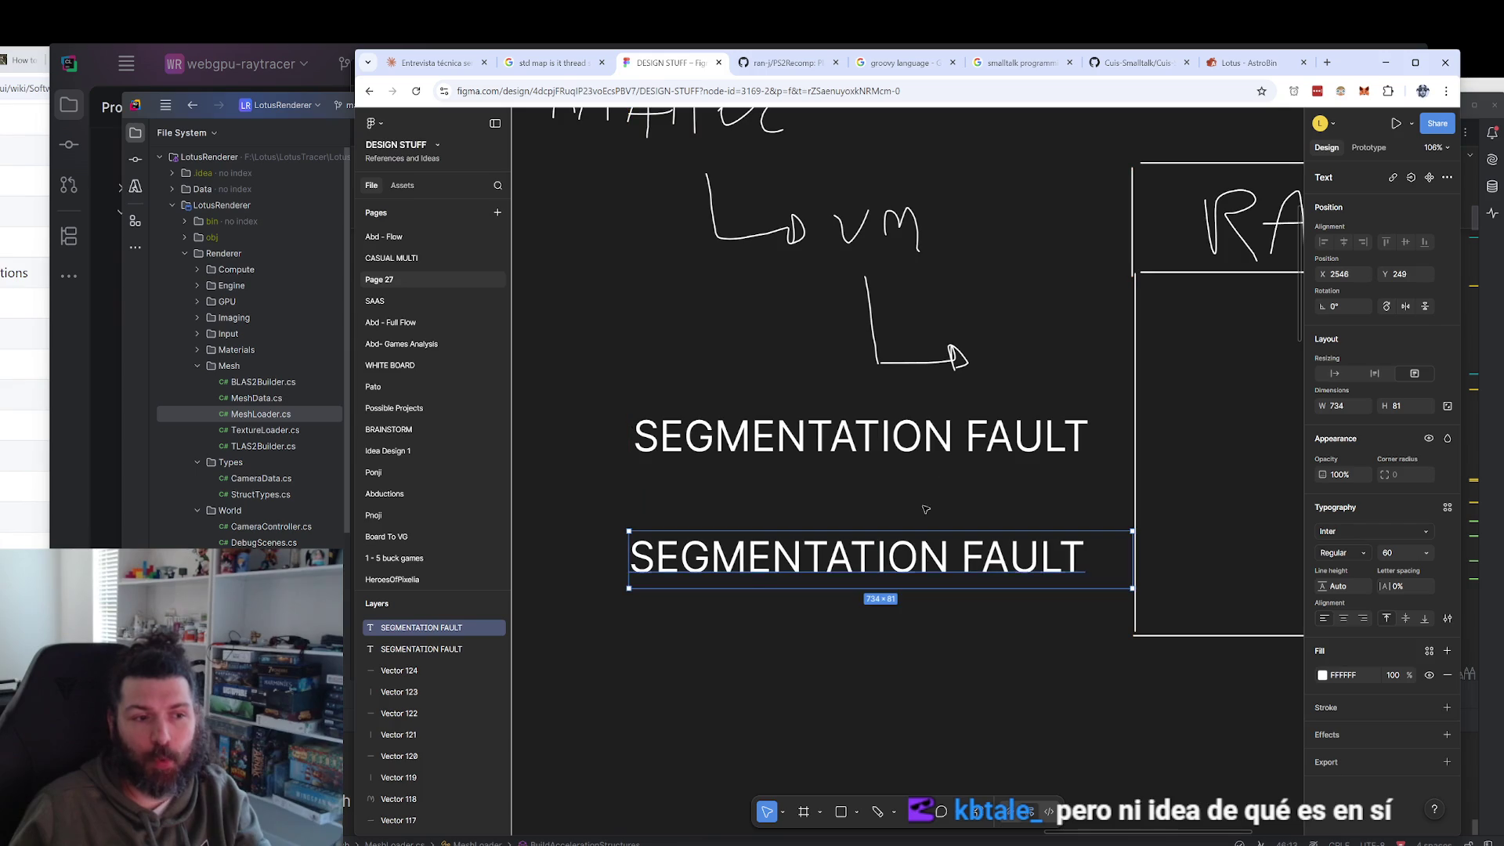
left_click(924, 420)
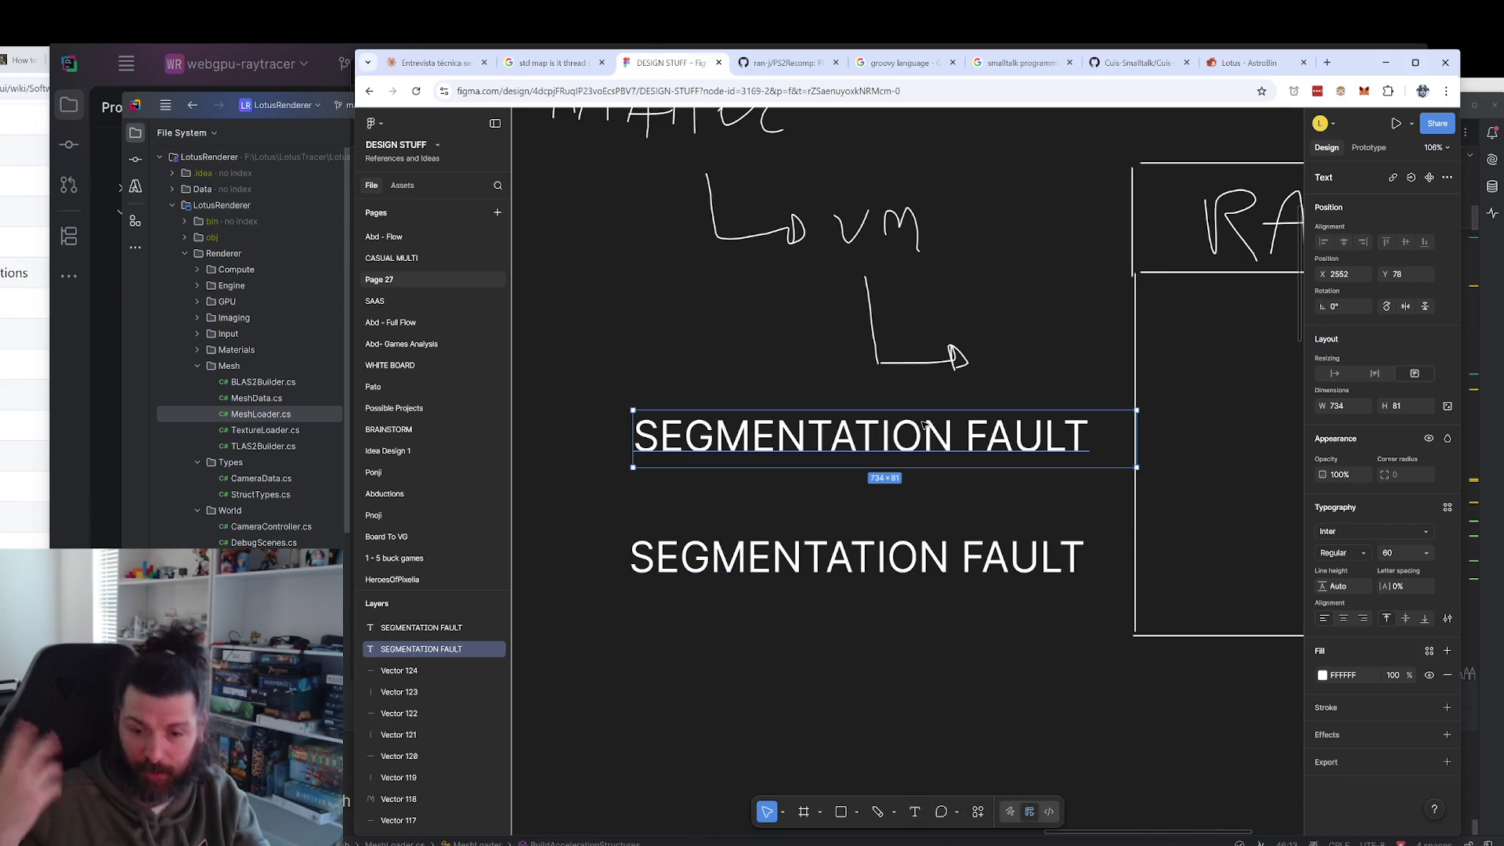
left_click_drag(1124, 316, 887, 310)
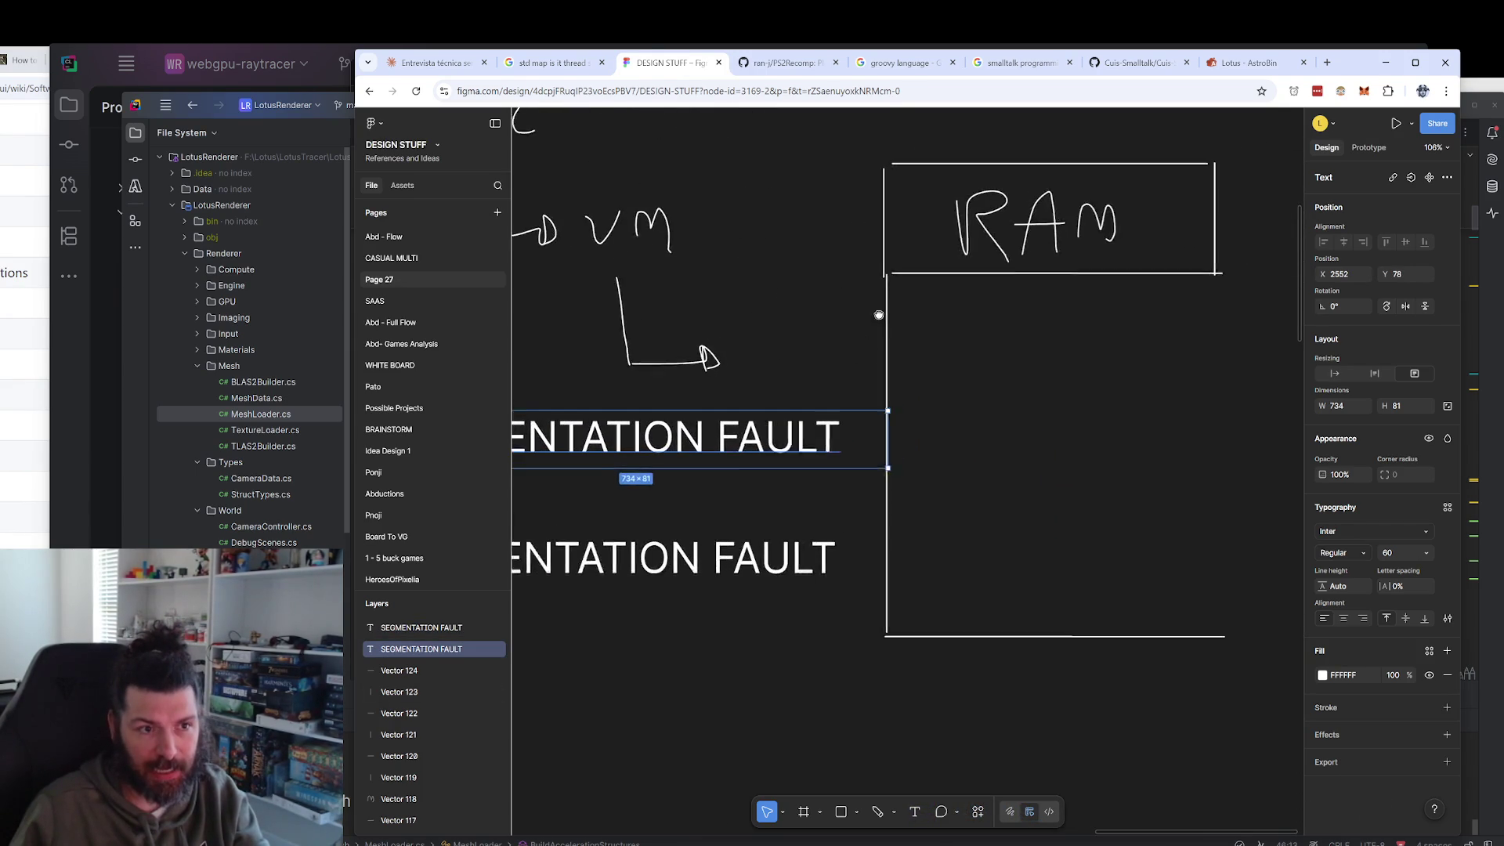
scroll(946, 401, "up", 3)
scroll(960, 400, "down", 3)
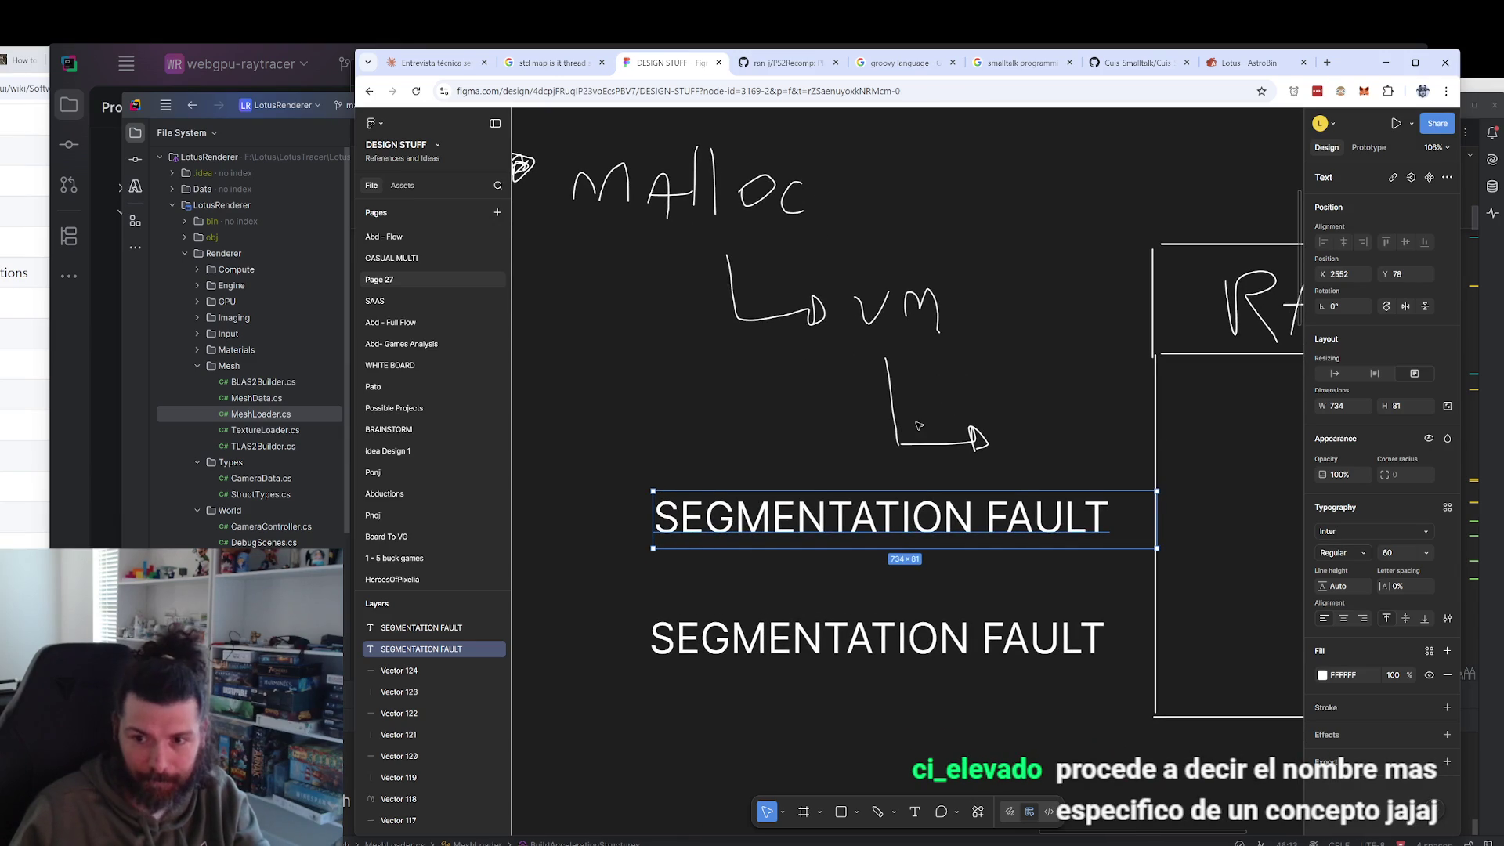
scroll(919, 425, "down", 1)
scroll(901, 423, "down", 1)
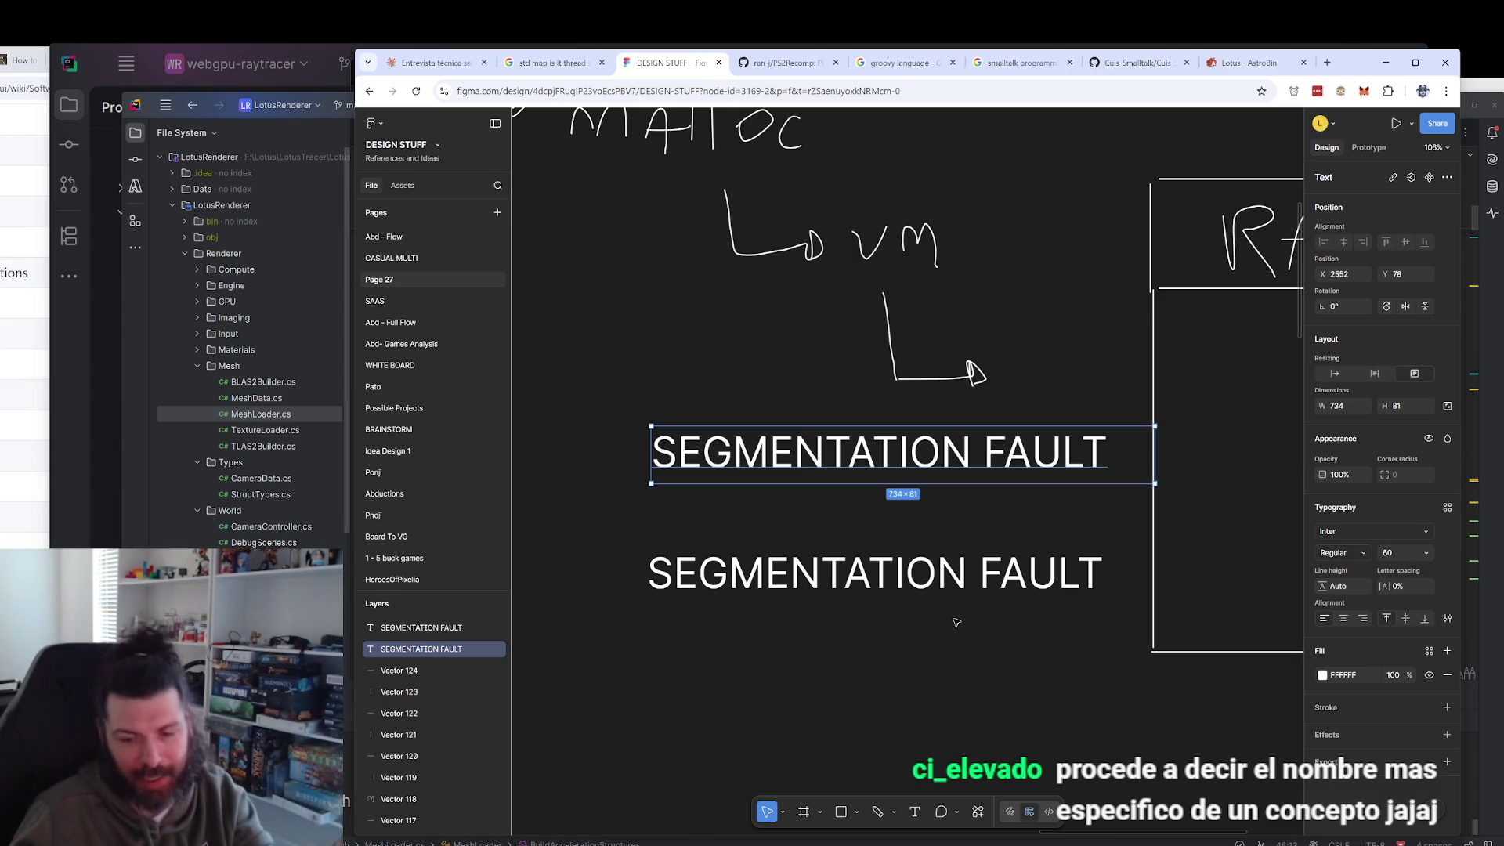
double_click(937, 593)
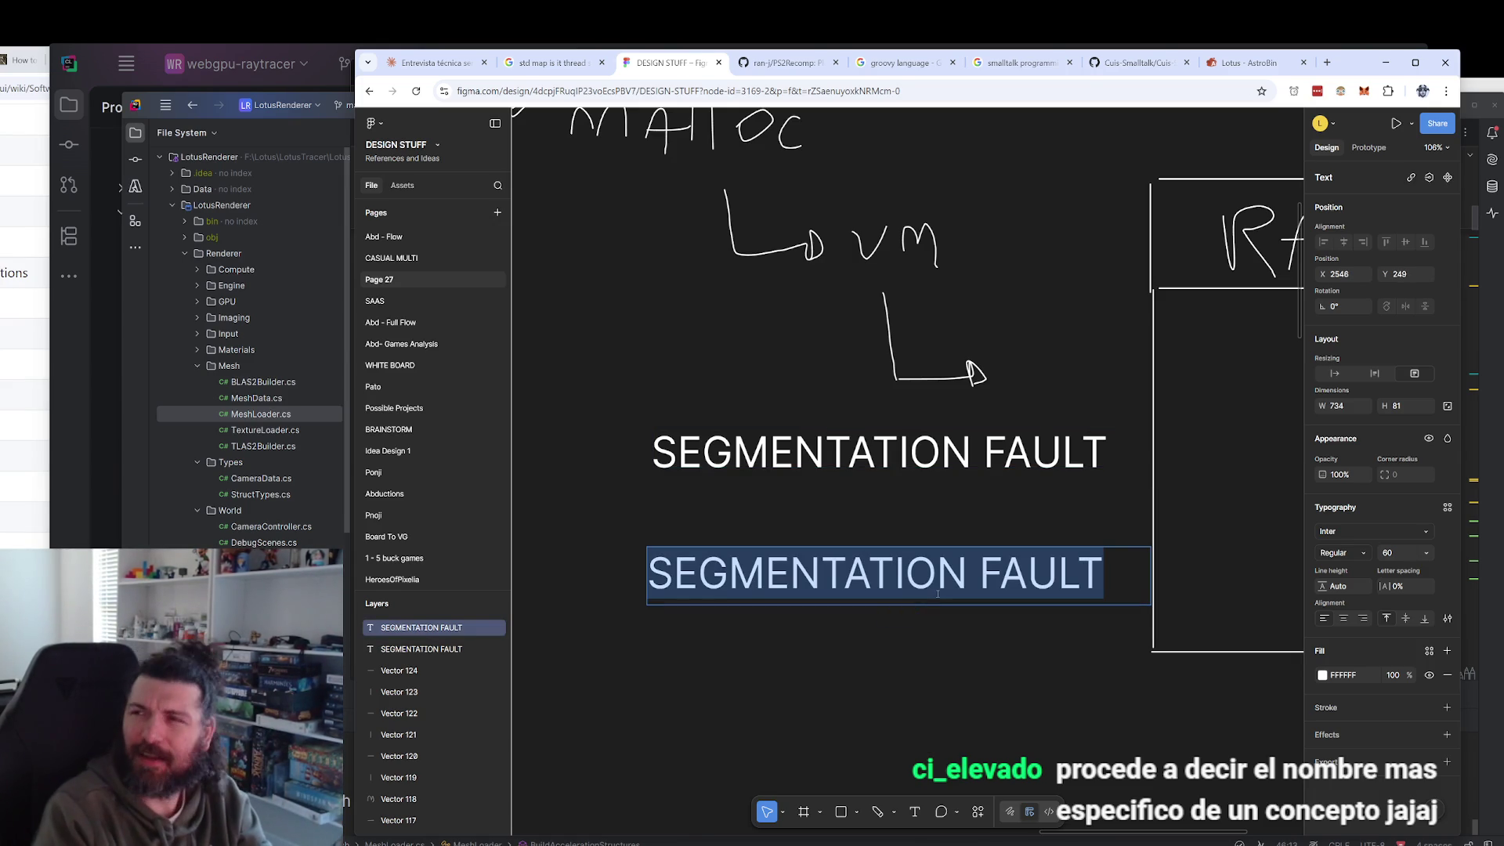
Reword the lower label to 'ADDRESS VIOLATION', fixing the VIOLETION typo.
type("ADDRESS VIOL")
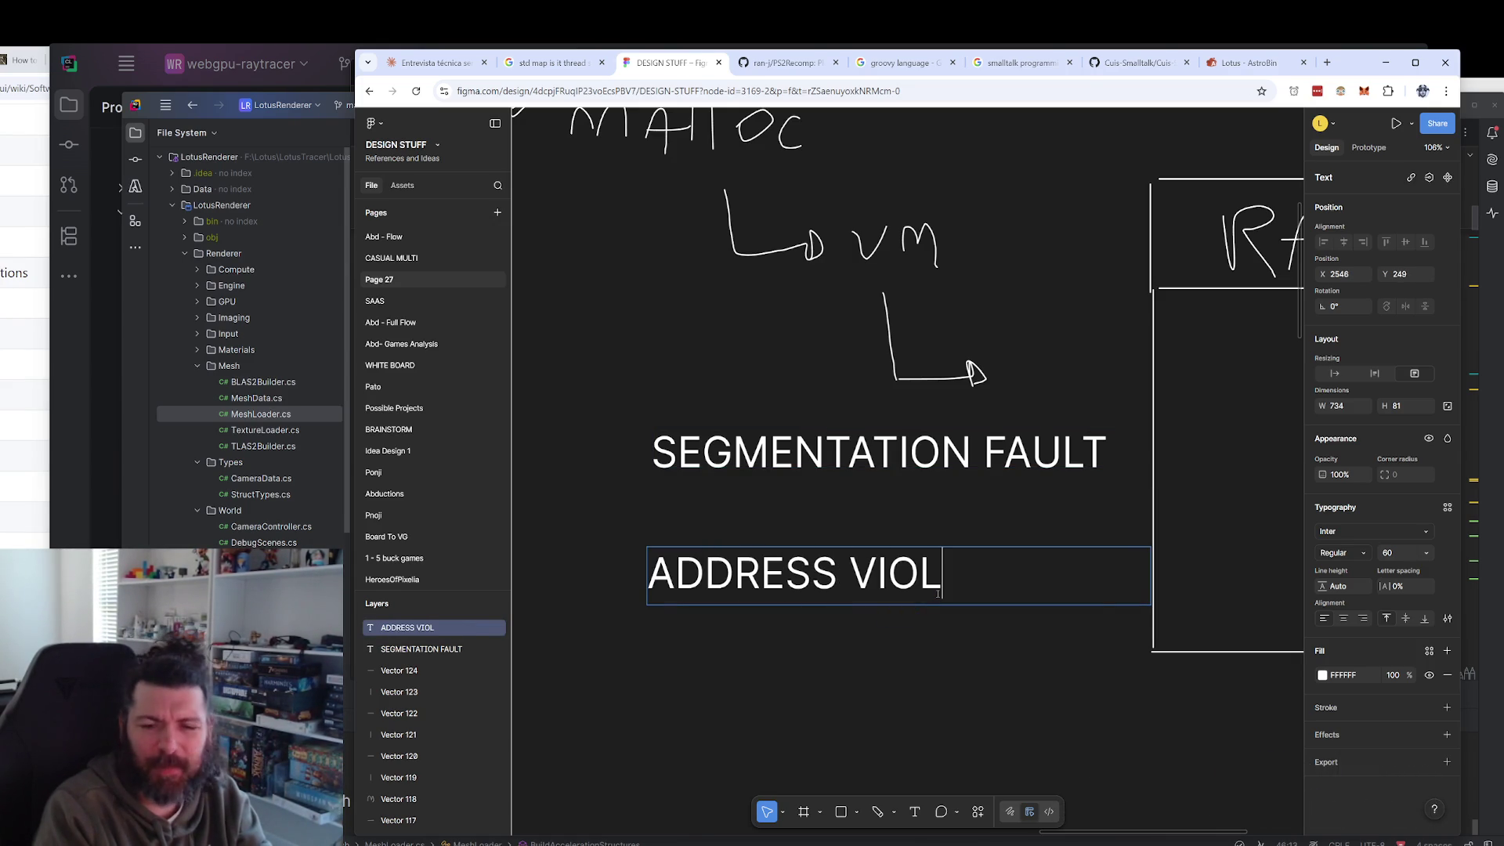
type("ETION")
double_click(937, 595)
type("VIOLATION")
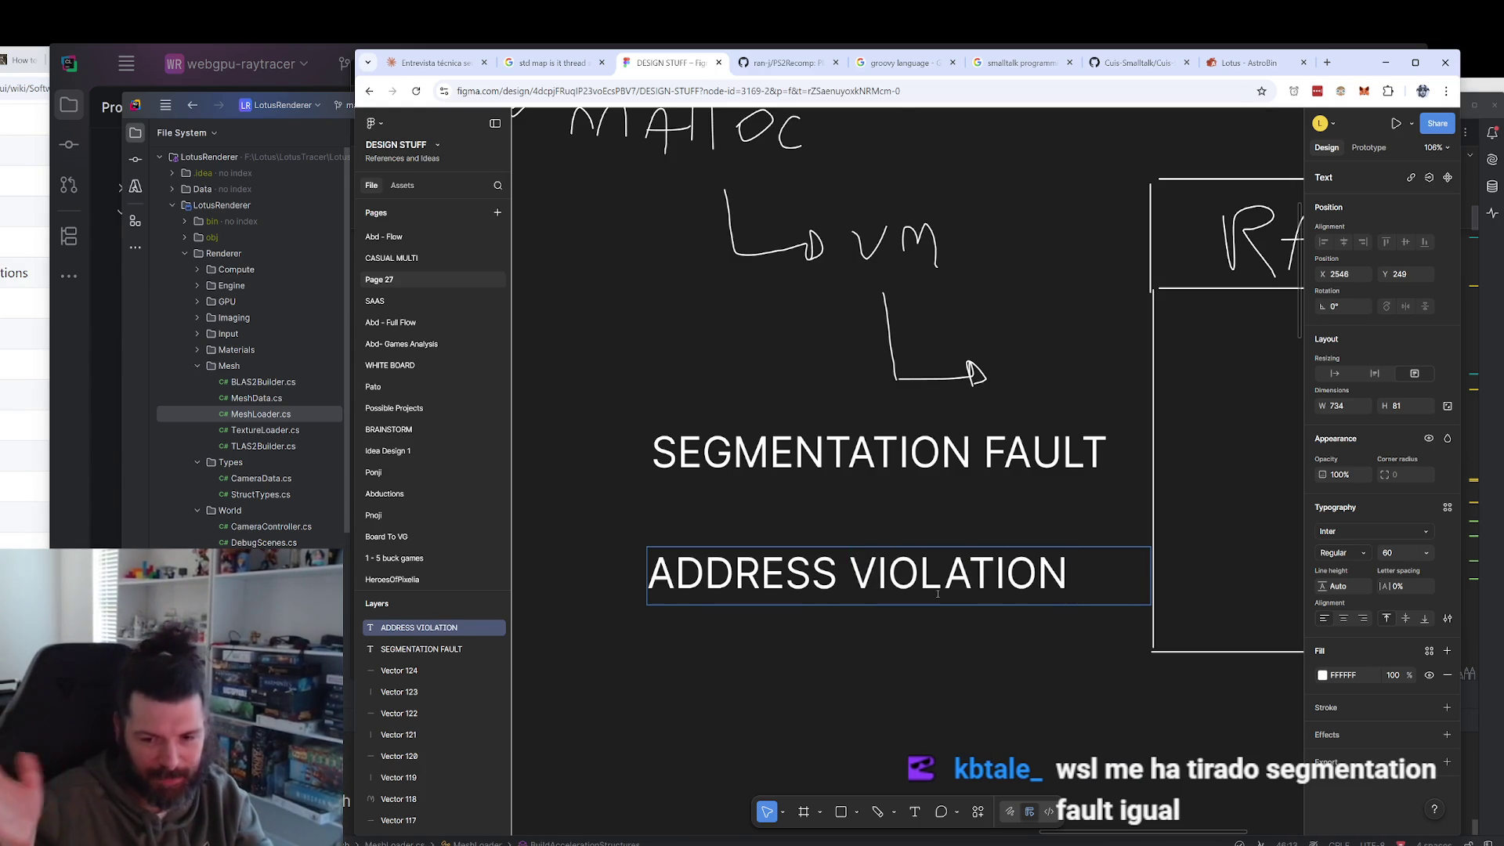
key("Escape")
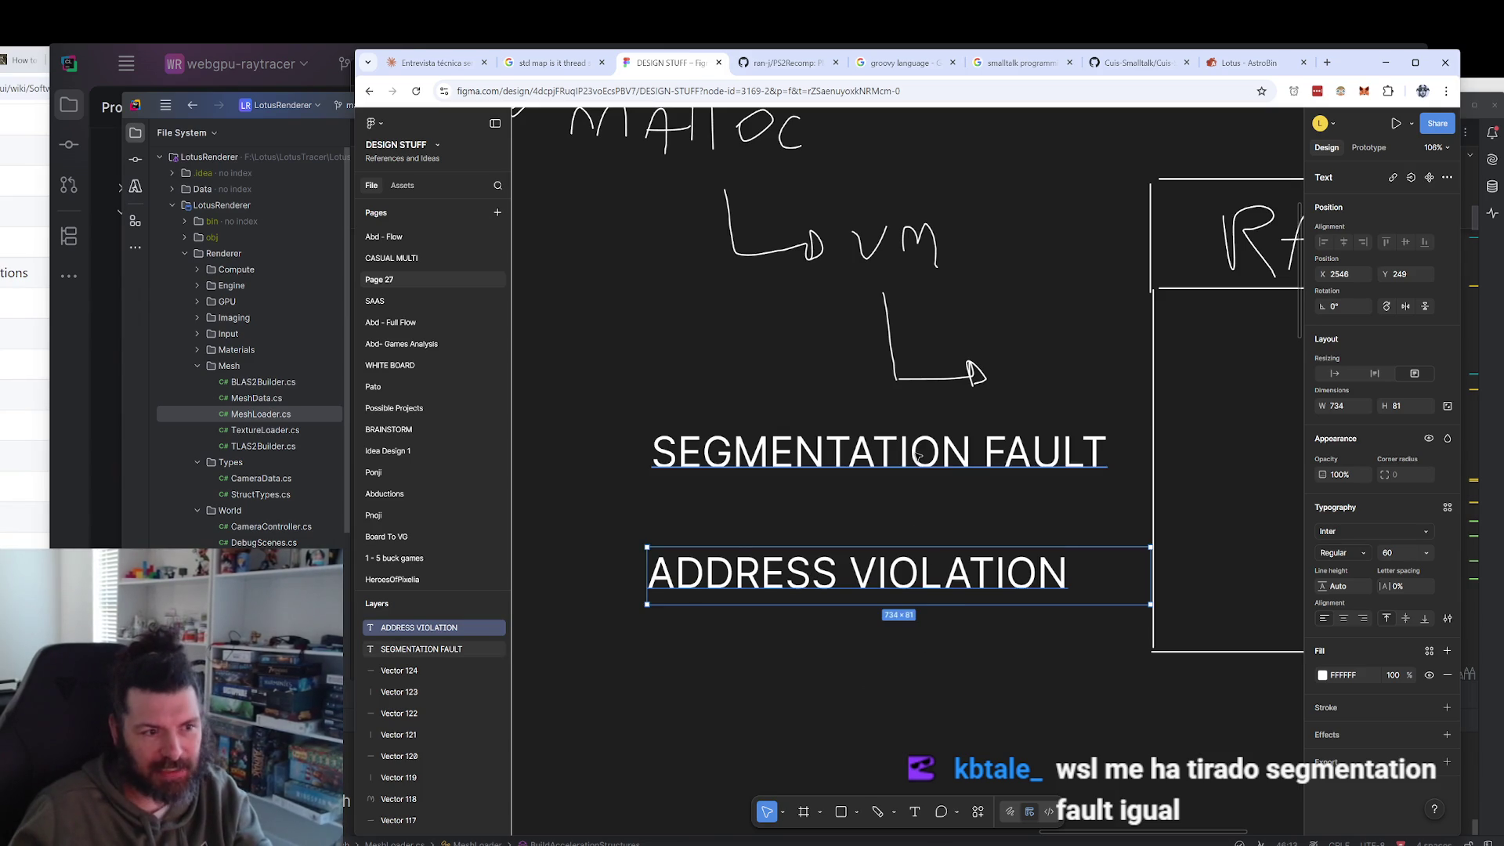
Narrow the selection to just the ADDRESS VIOLATION label and delete it.
left_click(918, 456)
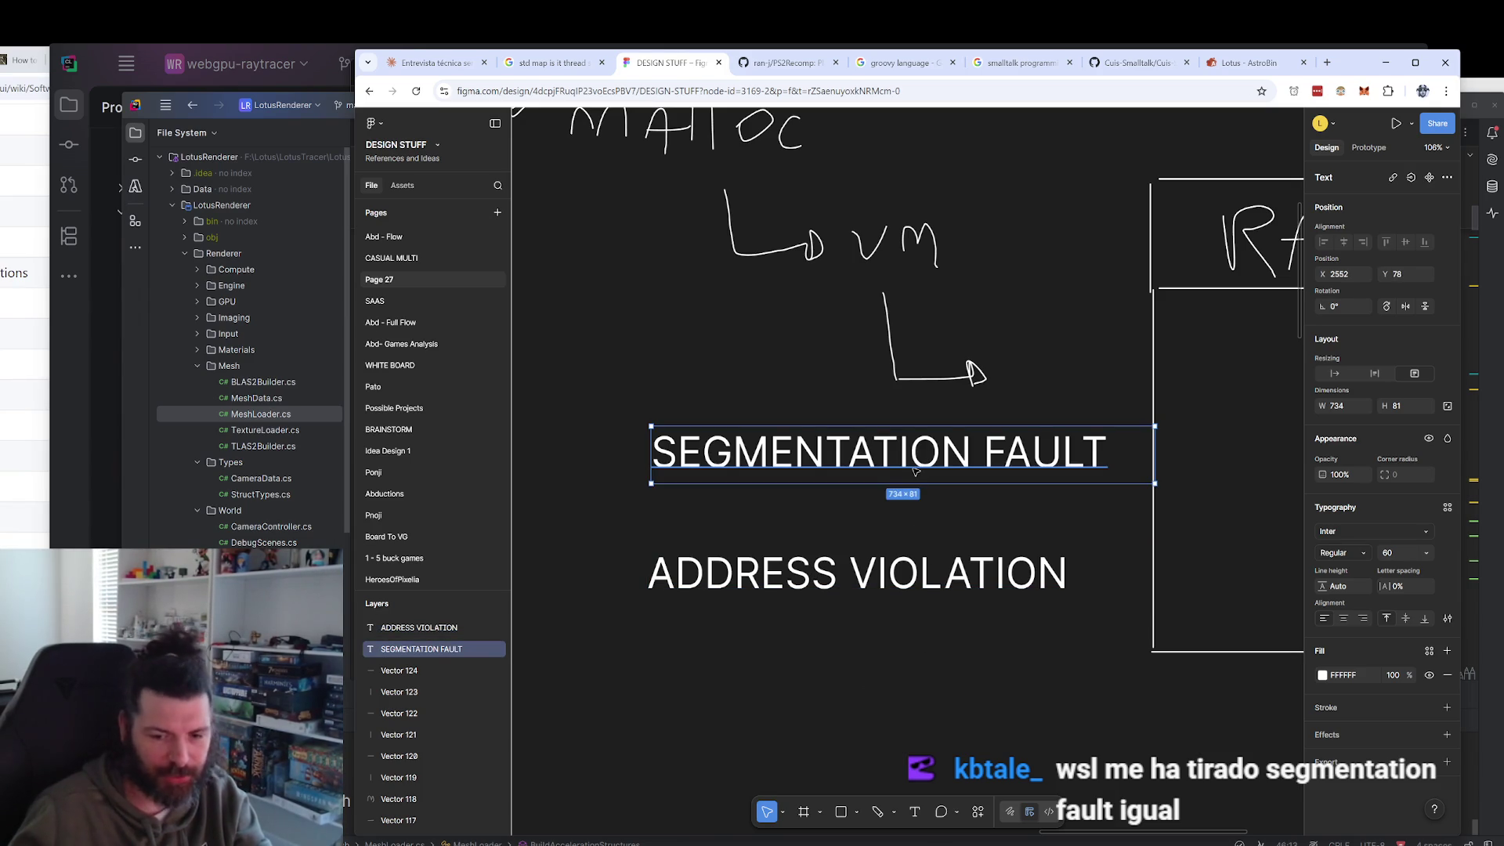
left_click(866, 587, "shift")
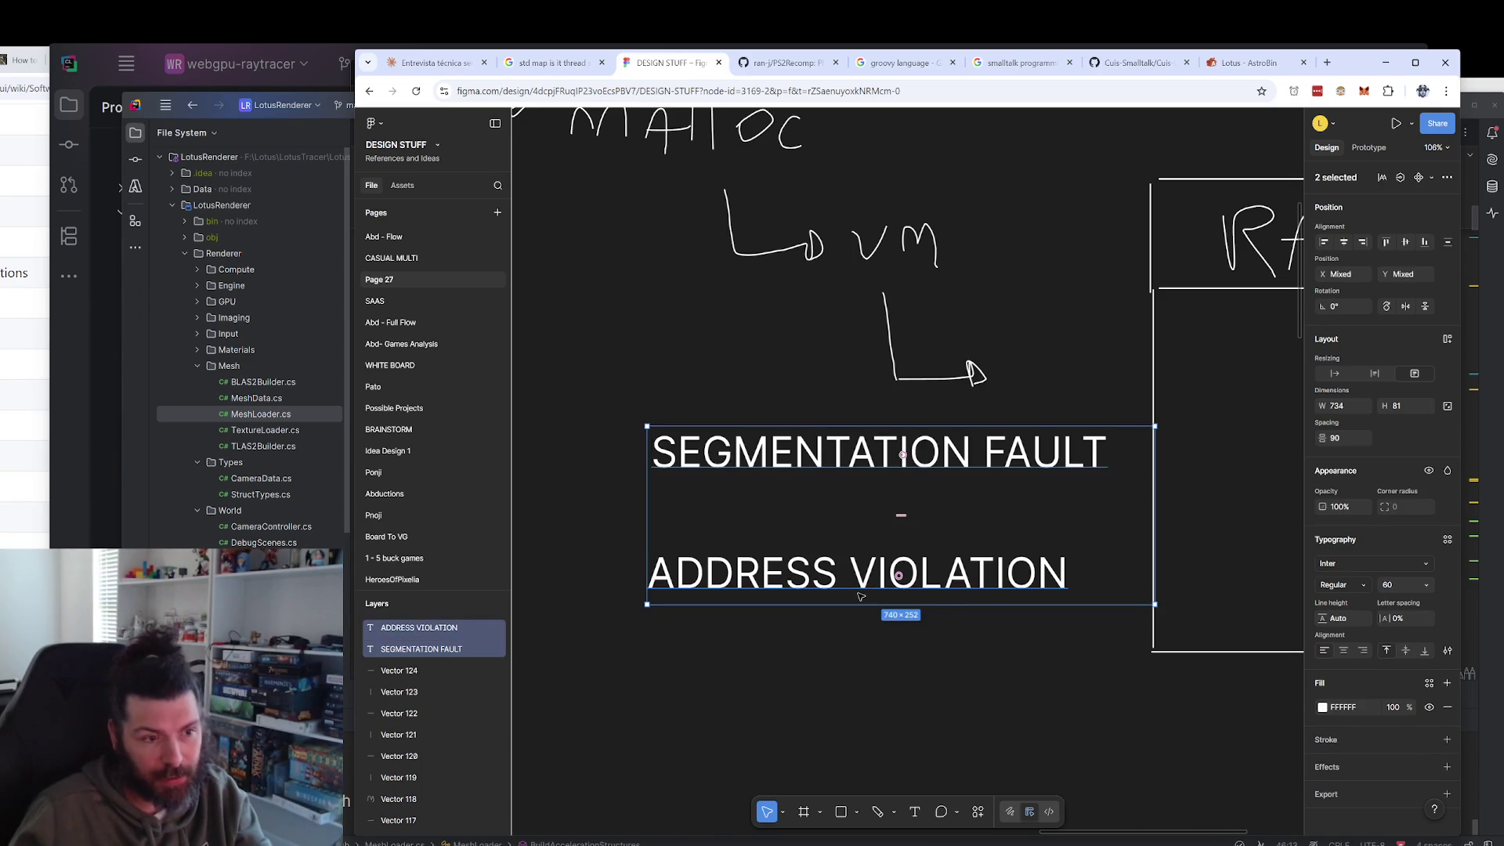
left_click_drag(799, 656, 806, 666)
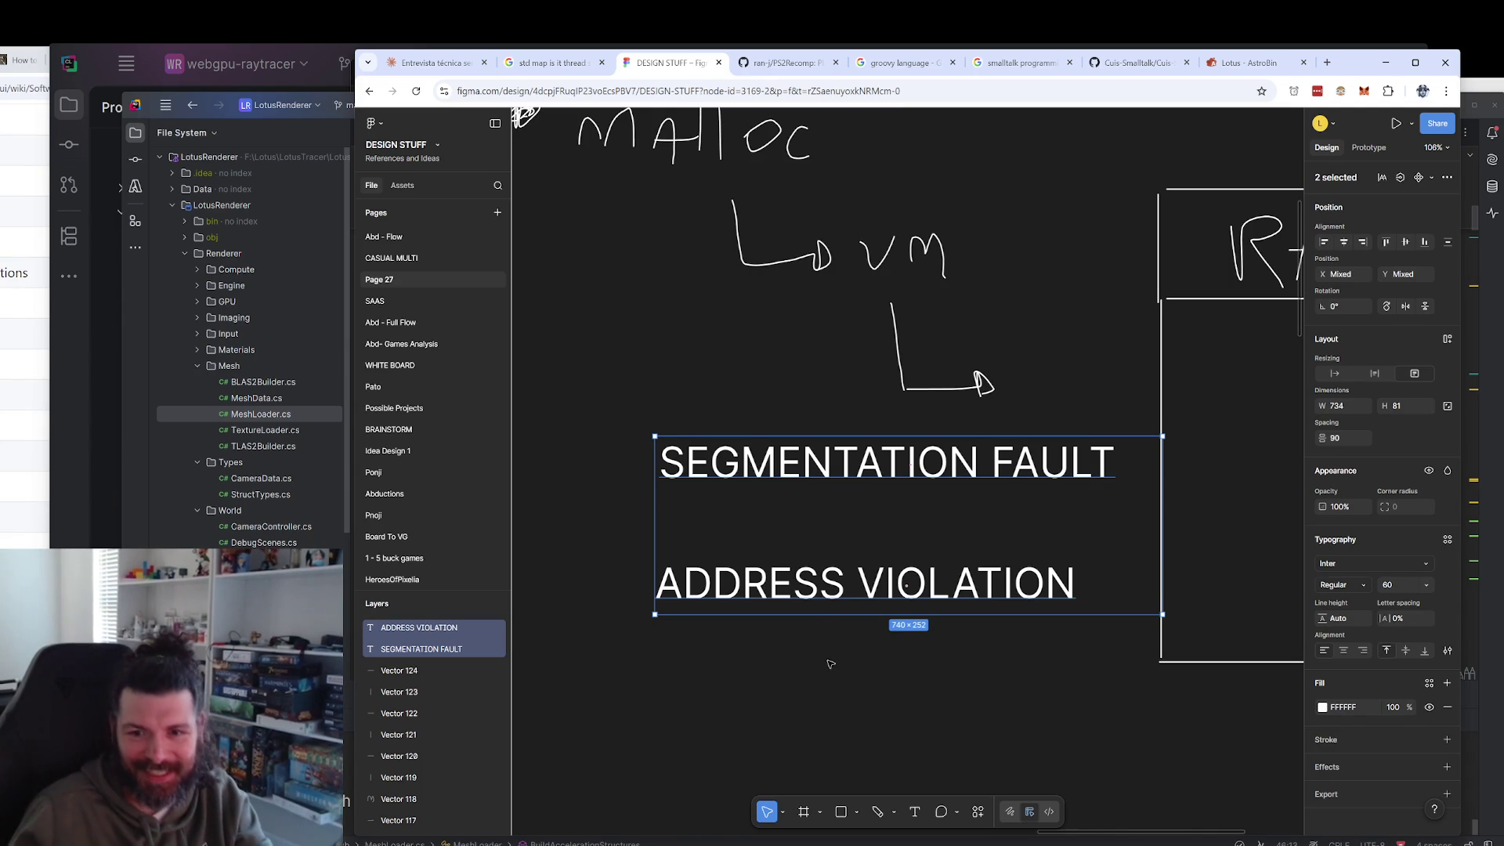
scroll(852, 675, "down", 1)
mouse_move(908, 725)
left_mouse_down()
mouse_move(846, 597)
mouse_move(699, 566)
mouse_move(713, 562)
left_mouse_up()
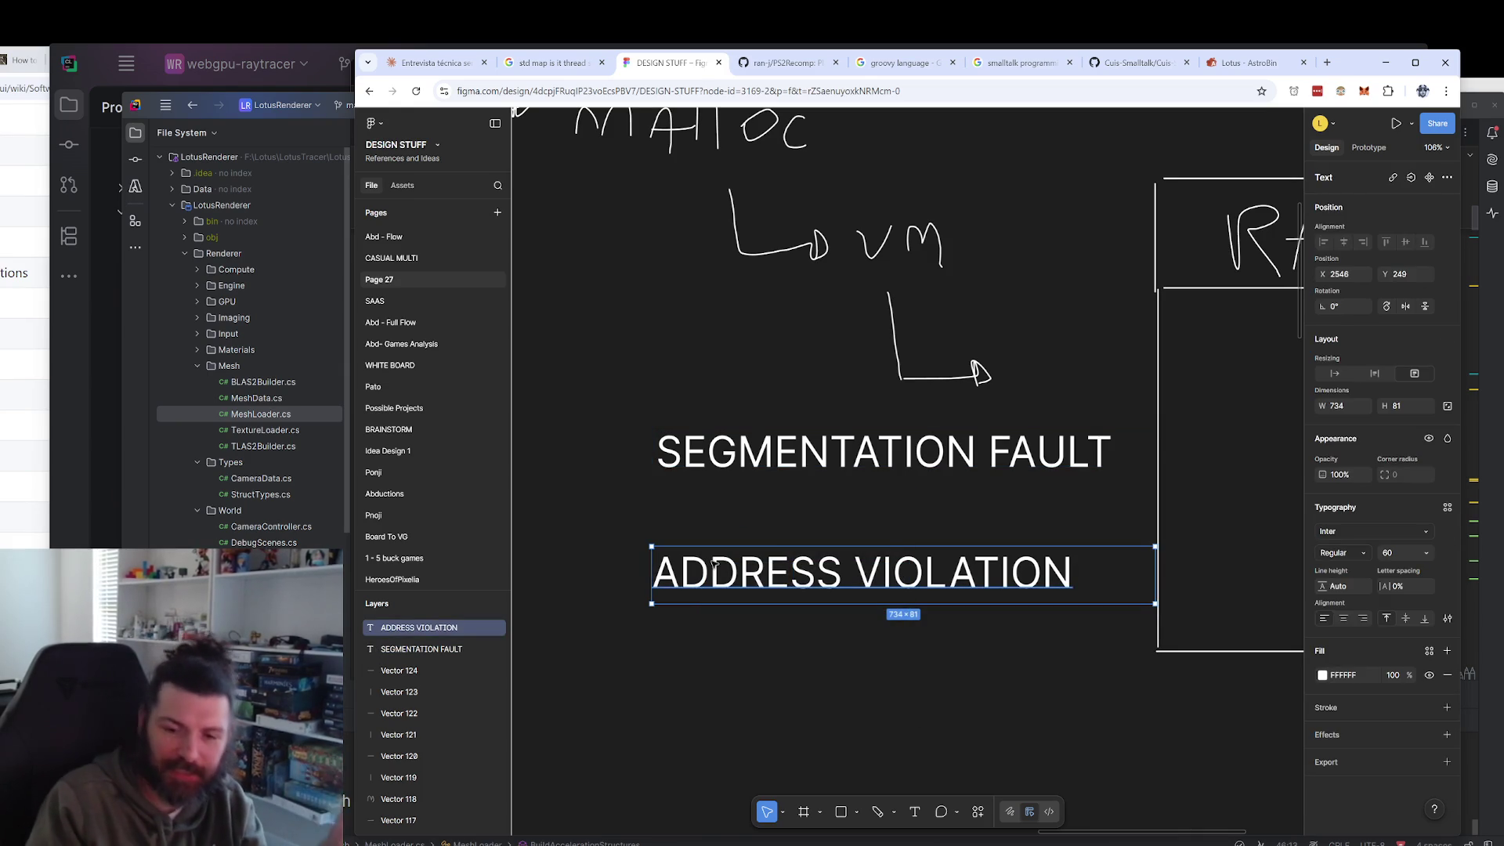
key("Delete")
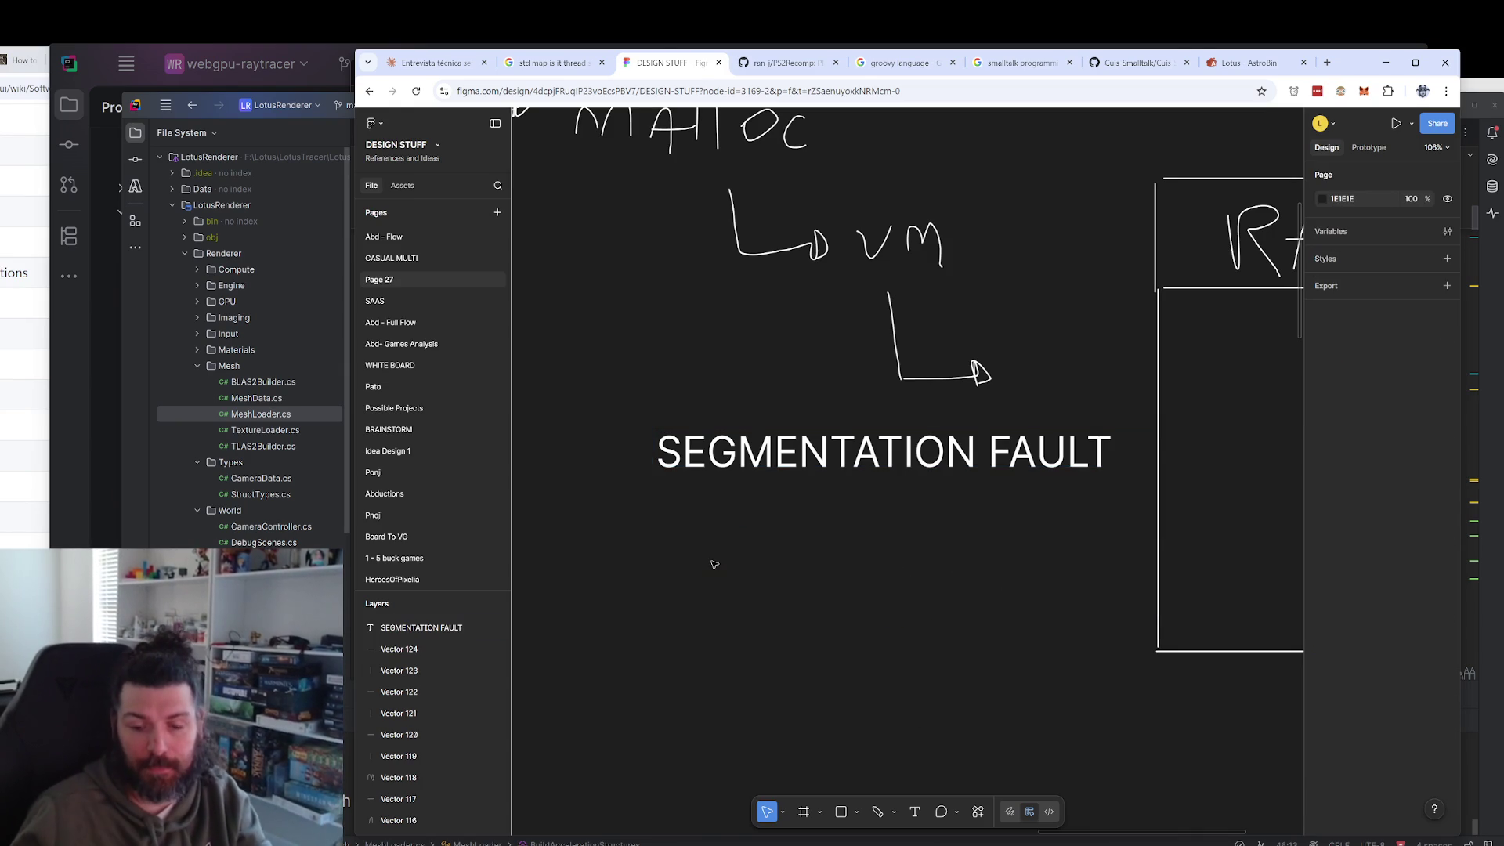
Pan the board to bring the new-and-brace drawing and the RAM box into view.
left_click(873, 473)
mouse_move(874, 473)
left_mouse_down()
mouse_move(803, 613)
mouse_move(1049, 641)
mouse_move(895, 610)
left_mouse_up()
left_click_drag(749, 267, 810, 492)
left_click_drag(731, 419, 771, 329)
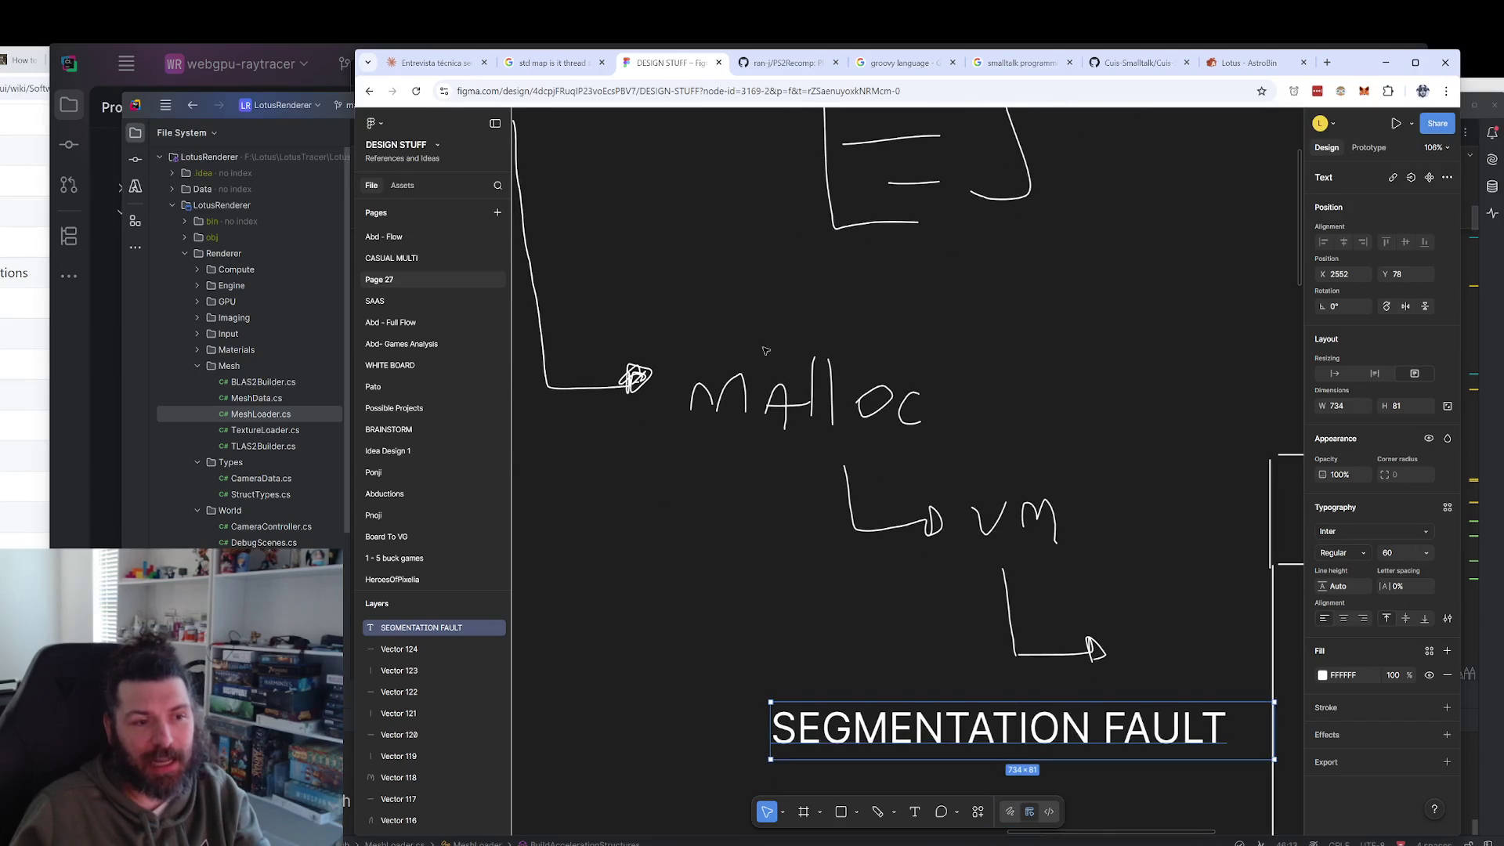
left_click_drag(996, 492, 993, 470)
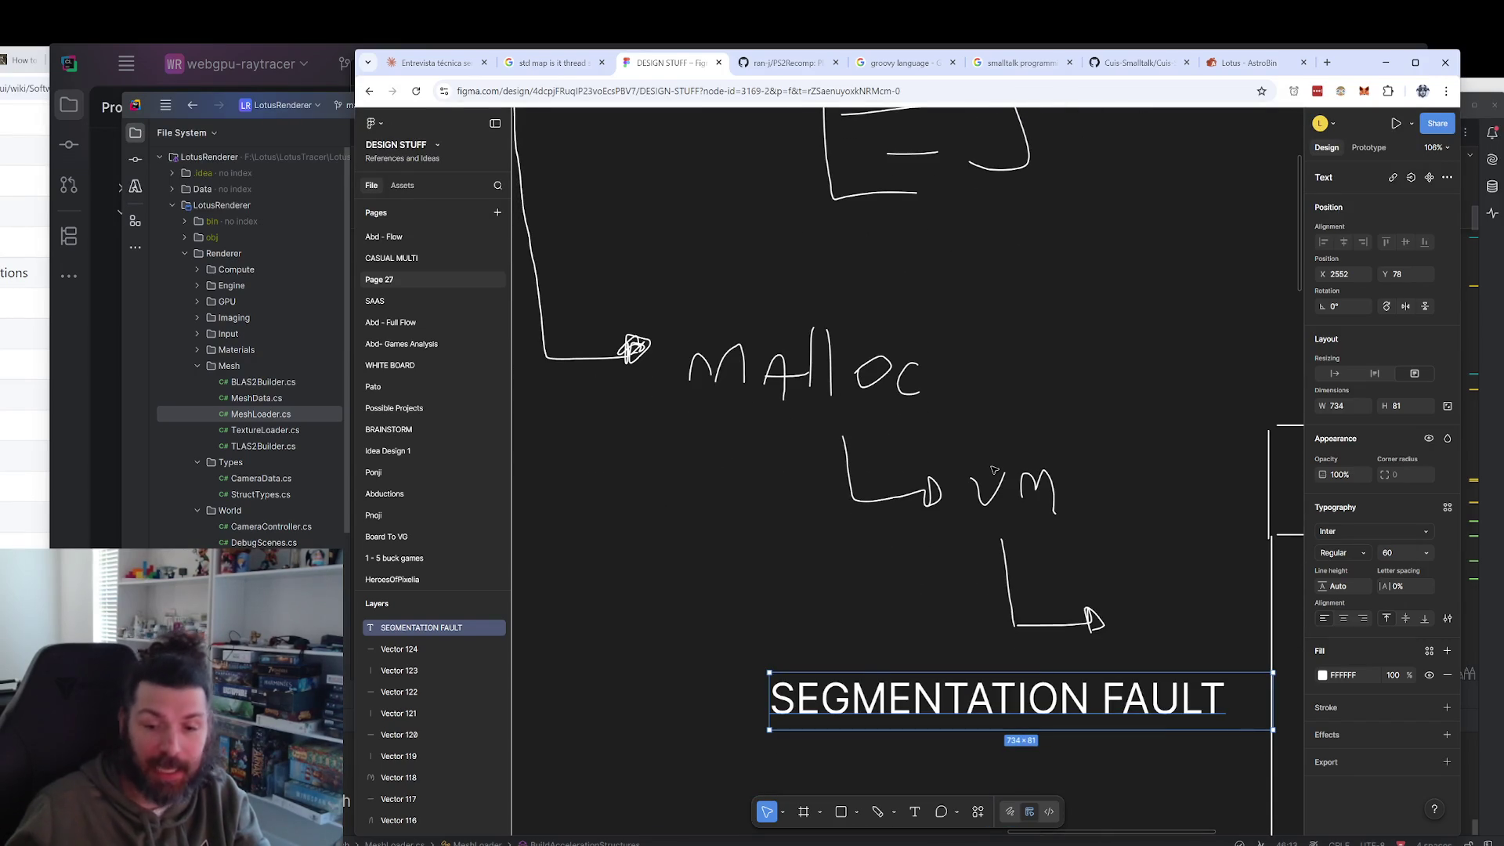
mouse_move(705, 381)
left_mouse_down()
mouse_move(866, 523)
mouse_move(954, 661)
left_mouse_up()
scroll(1077, 566, "down", 5)
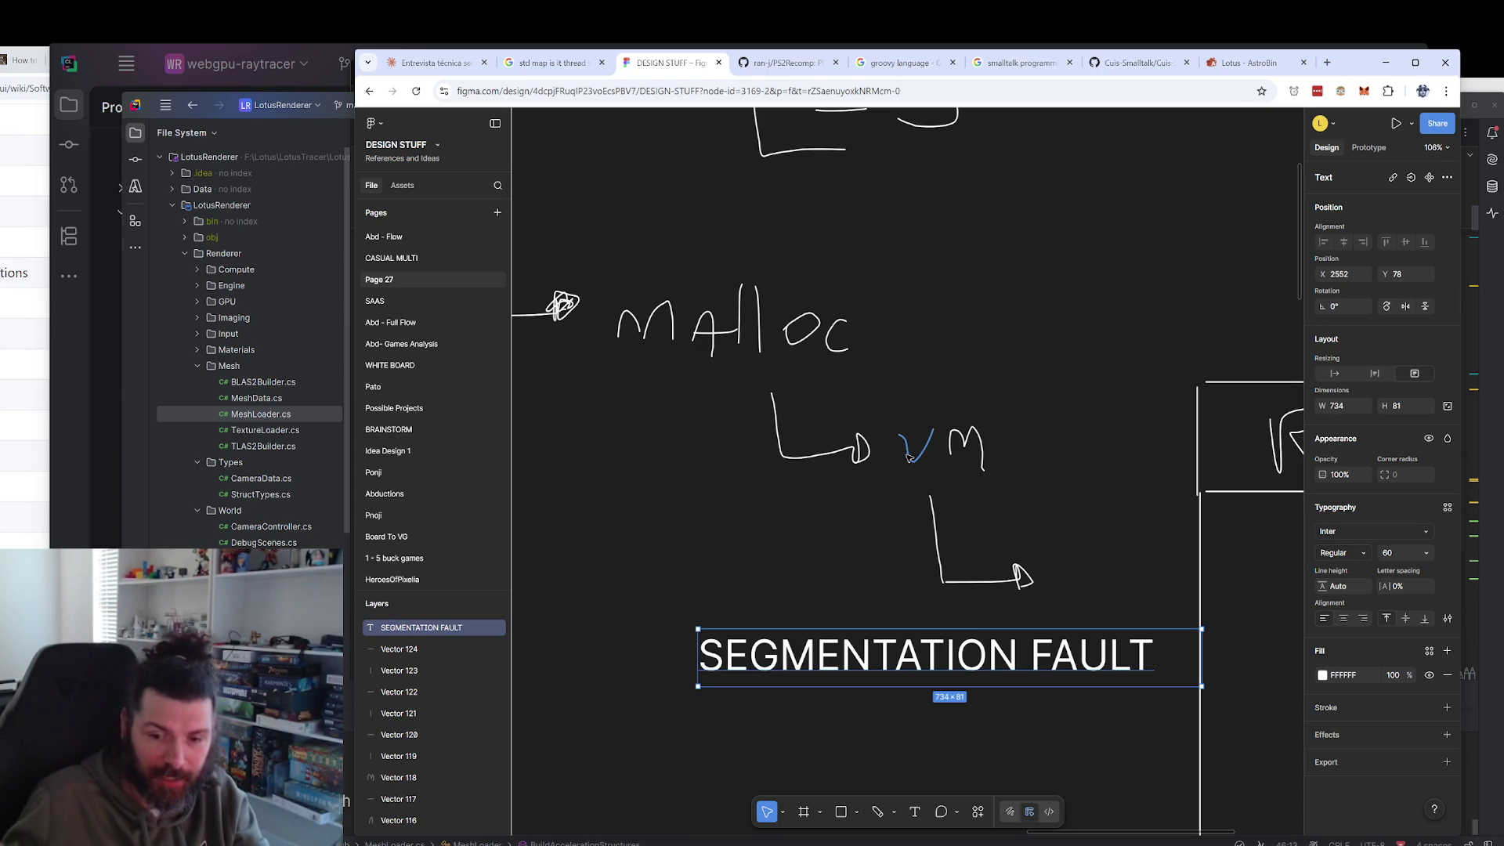
mouse_move(996, 451)
left_mouse_down()
mouse_move(810, 311)
mouse_move(722, 359)
left_mouse_up()
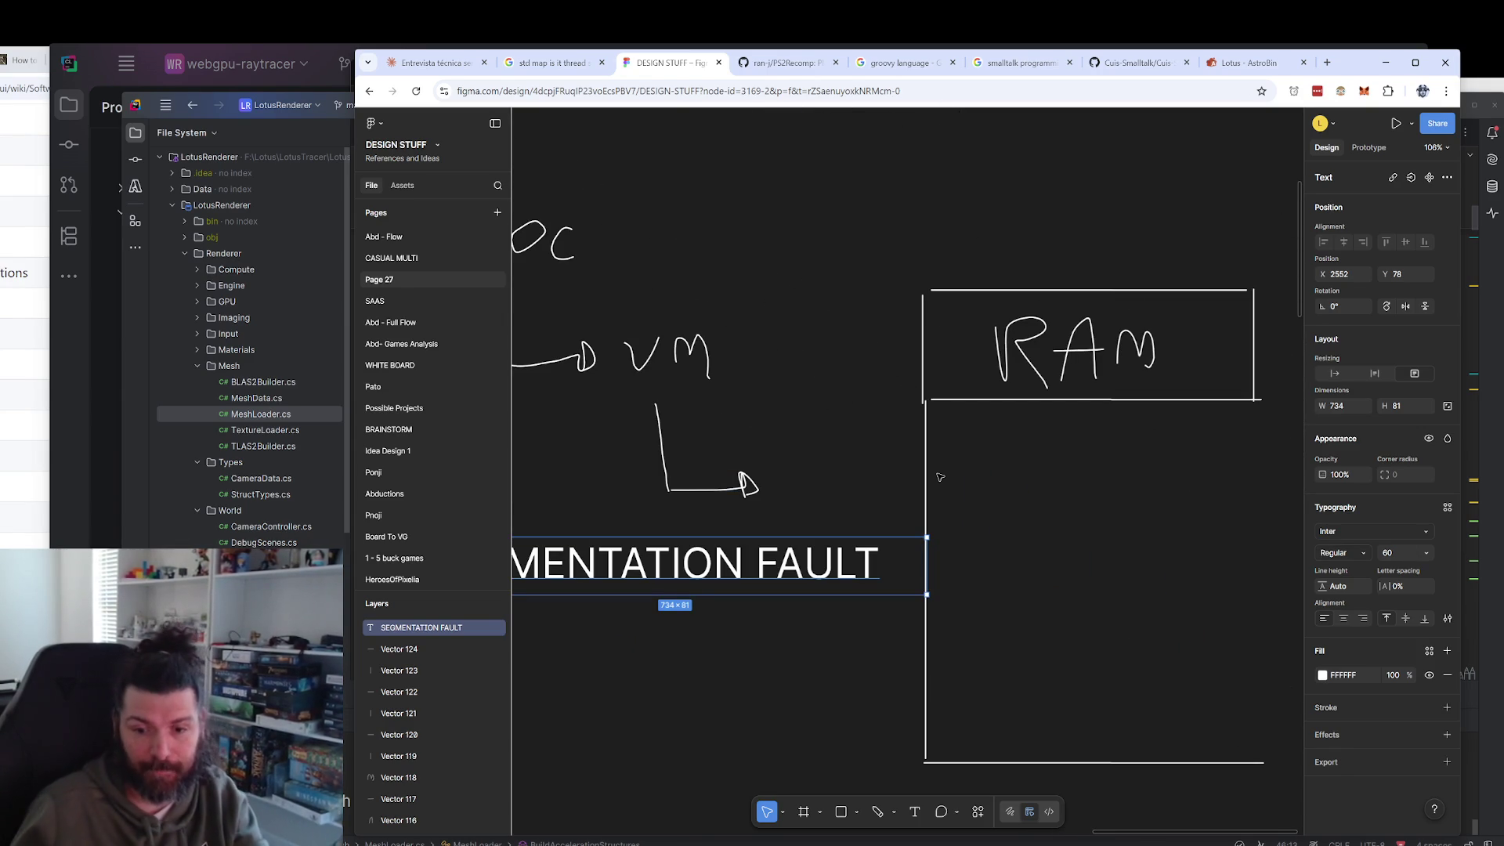
scroll(905, 558, "left", 3)
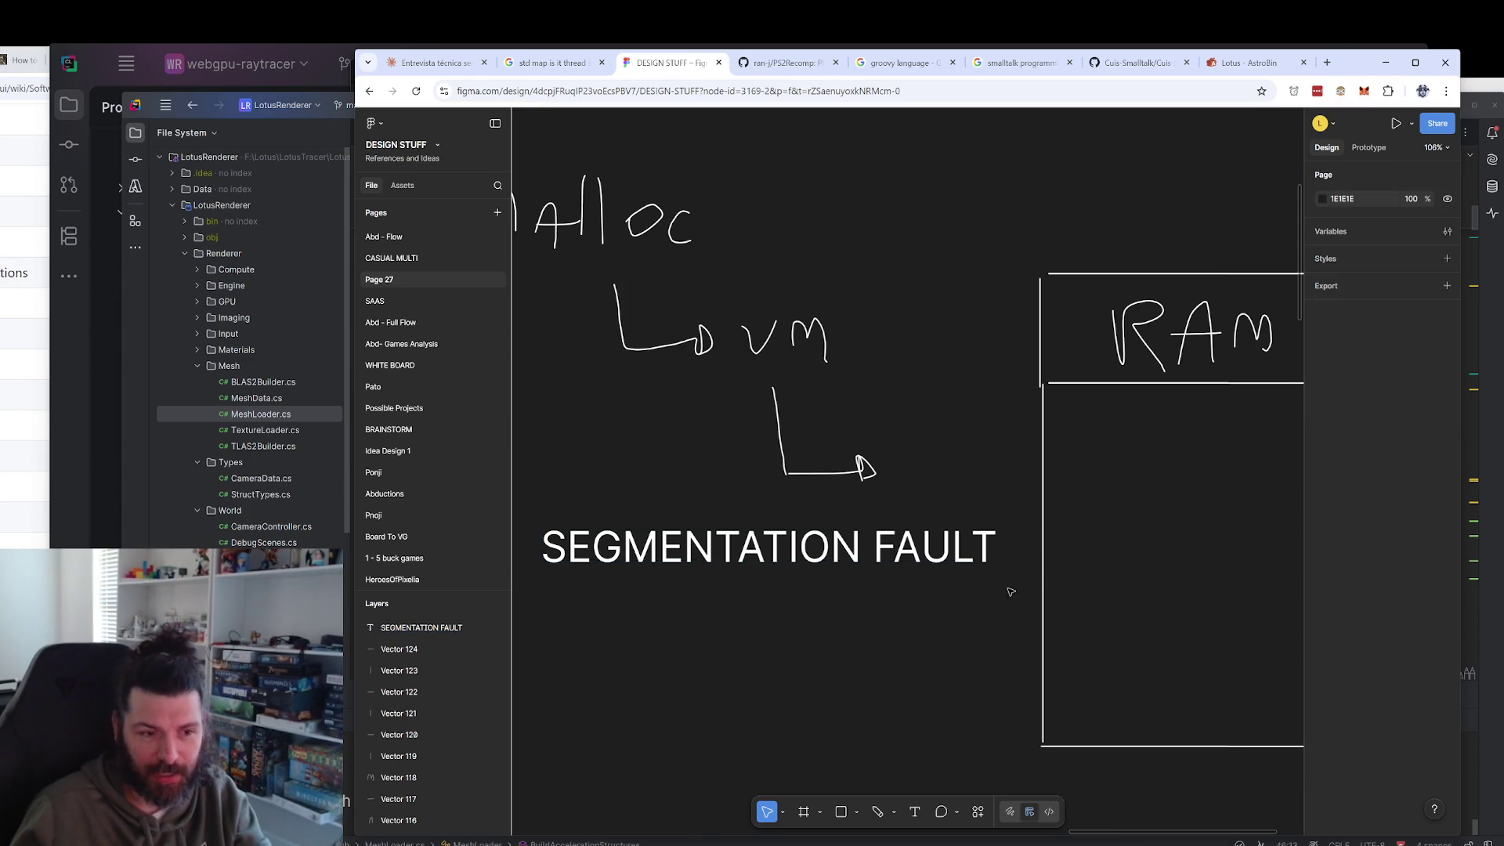
Narrow the SEGMENTATION FAULT text box to 706 wide.
left_click_drag(1042, 539, 1019, 539)
scroll(893, 682, "left", 2)
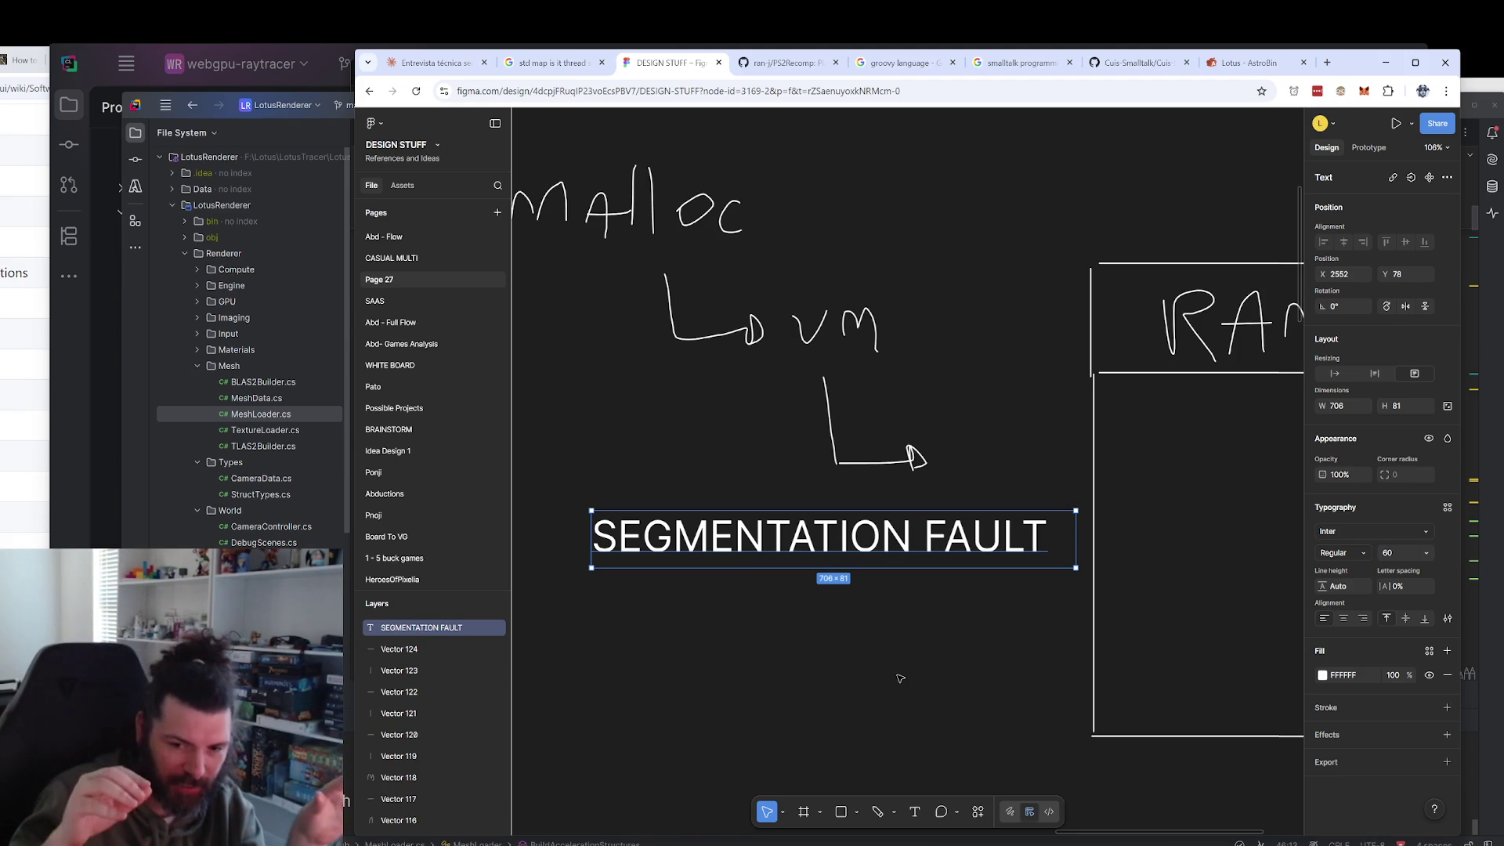
left_click_drag(913, 671, 917, 671)
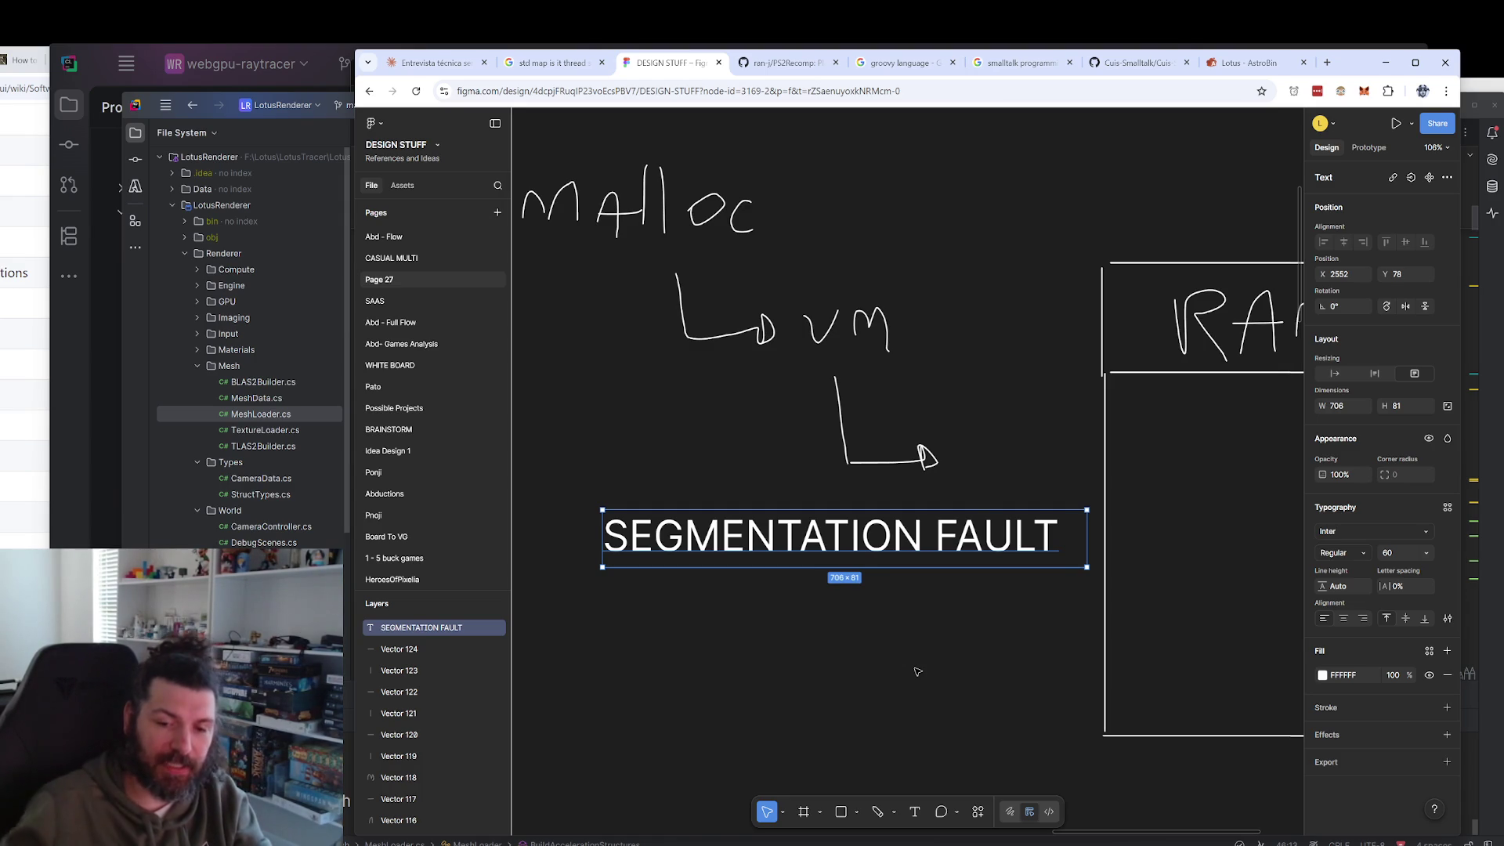
scroll(943, 666, "right", 1)
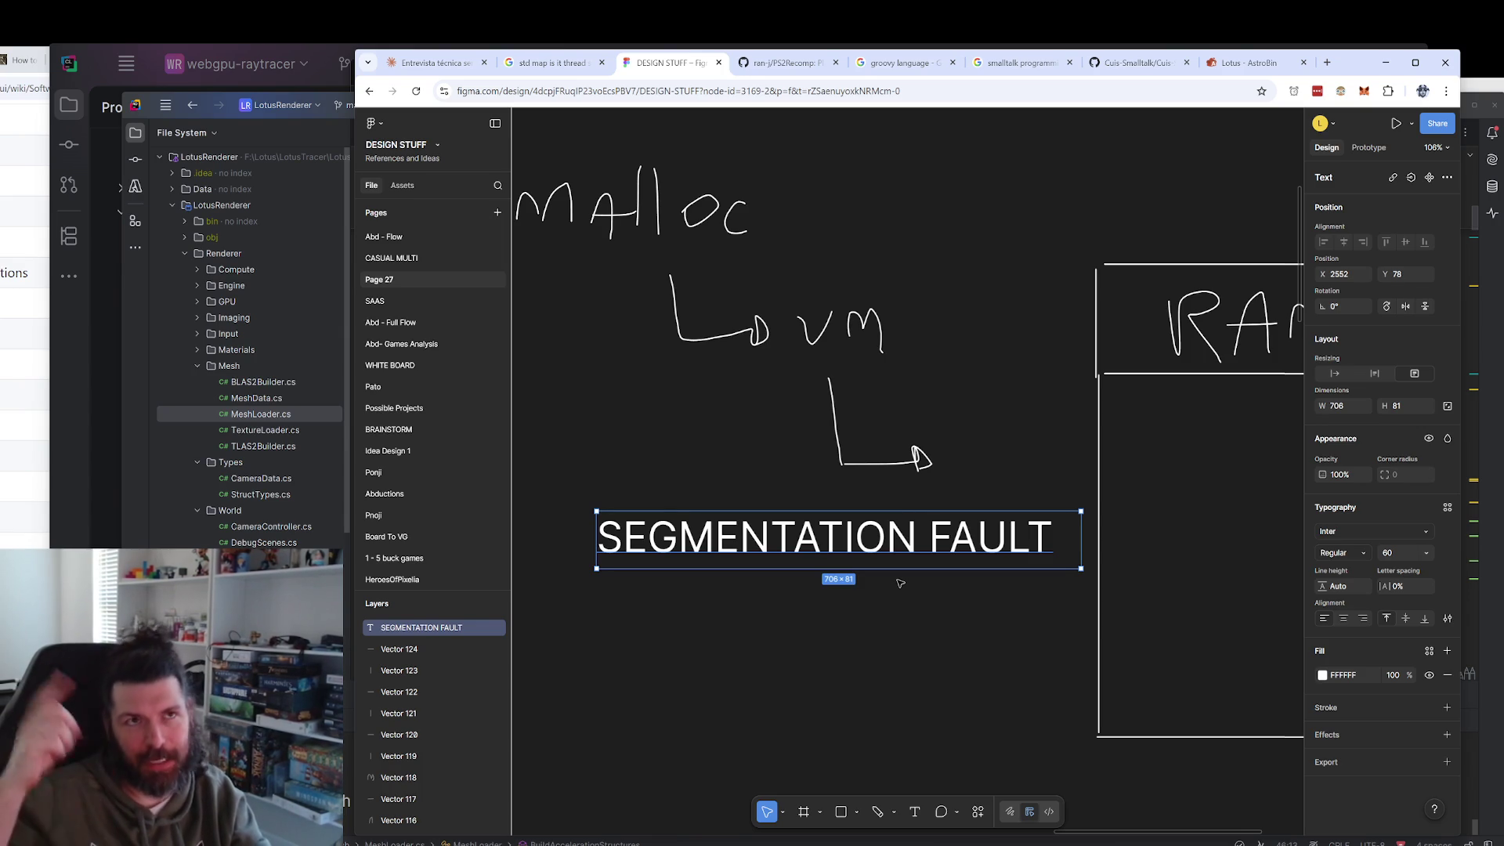
Delete the SEGMENTATION FAULT label from the board.
left_click(830, 616)
left_click(847, 563)
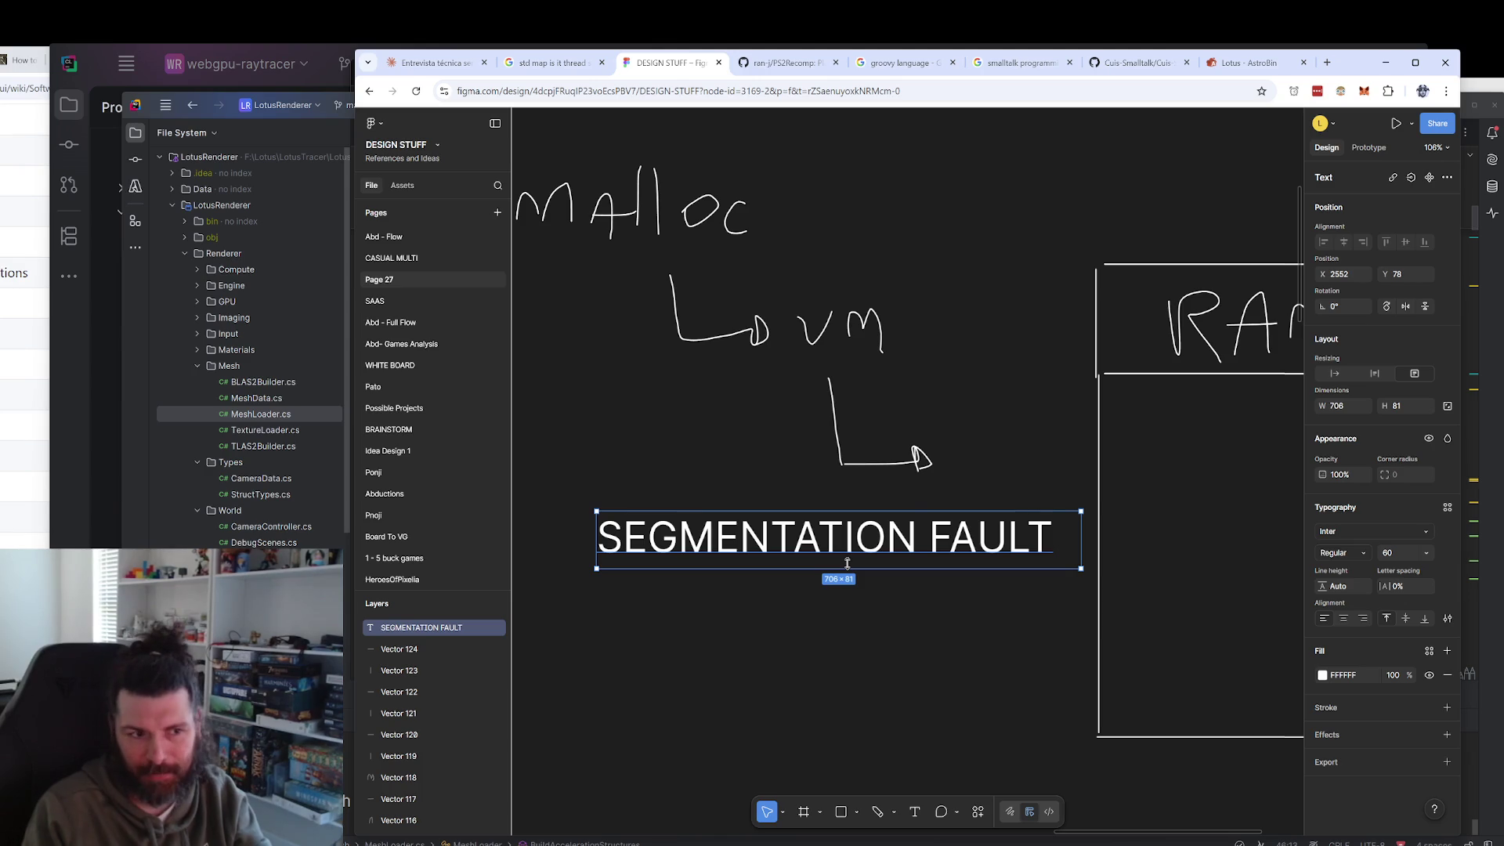
key("Delete")
scroll(823, 543, "right", 2)
scroll(823, 543, "right", 4)
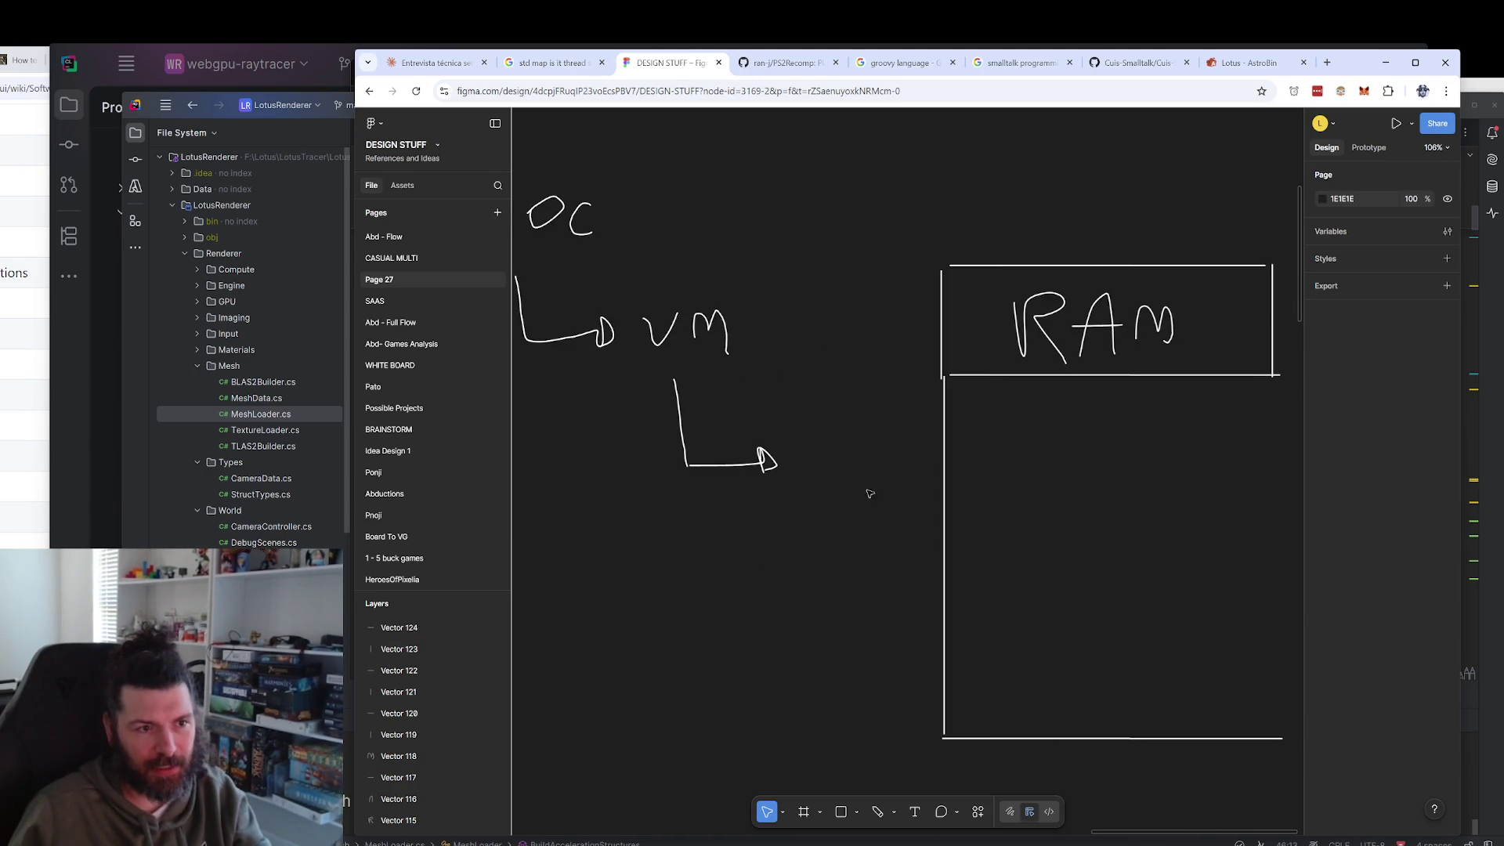
Sketch a long bar freehand inside the RAM box, undoing a stray curved arrow.
scroll(1086, 449, "down", 1)
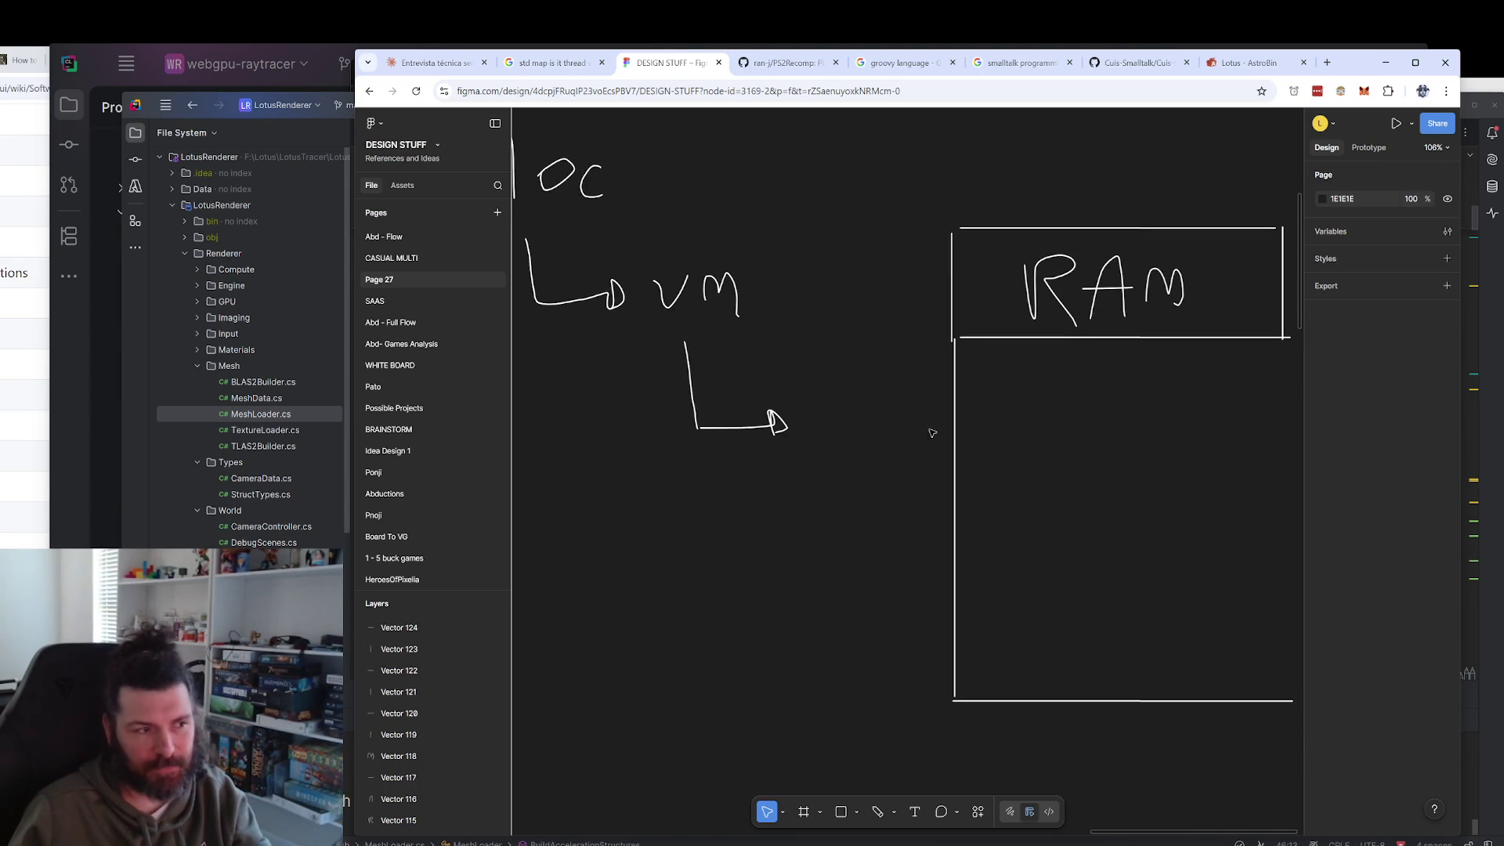
left_click(877, 812)
mouse_move(957, 477)
left_mouse_down()
mouse_move(1300, 465)
mouse_move(963, 514)
mouse_move(959, 479)
left_mouse_up()
scroll(970, 532, "down", 3)
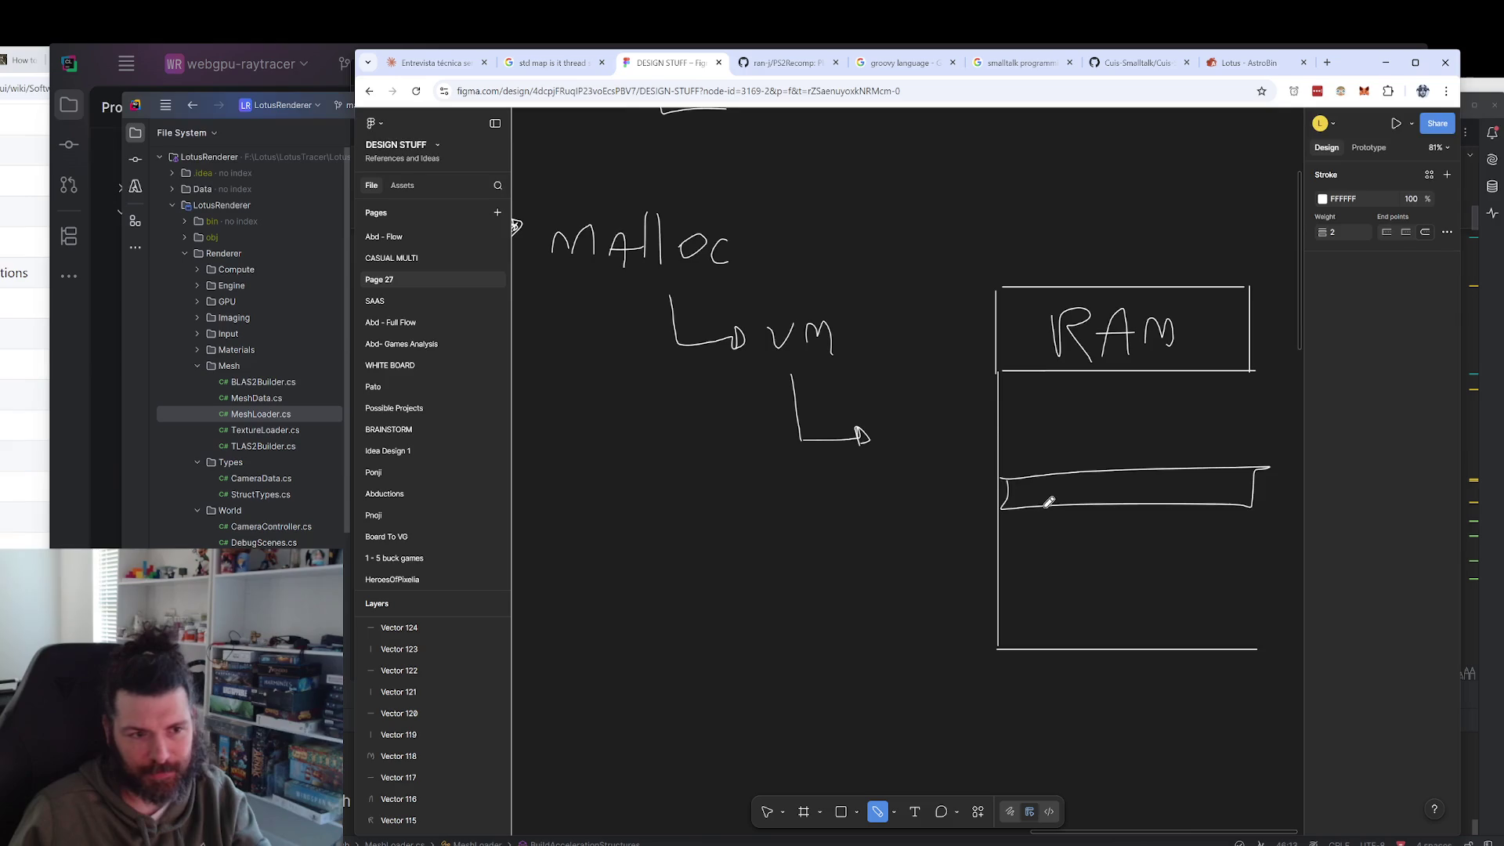
scroll(866, 311, "up", 8)
scroll(845, 624, "down", 7)
scroll(906, 329, "down", 1)
scroll(913, 346, "up", 3)
mouse_move(1157, 513)
left_mouse_down()
mouse_move(1010, 454)
mouse_move(1030, 470)
mouse_move(993, 474)
left_mouse_up()
key("ctrl+z")
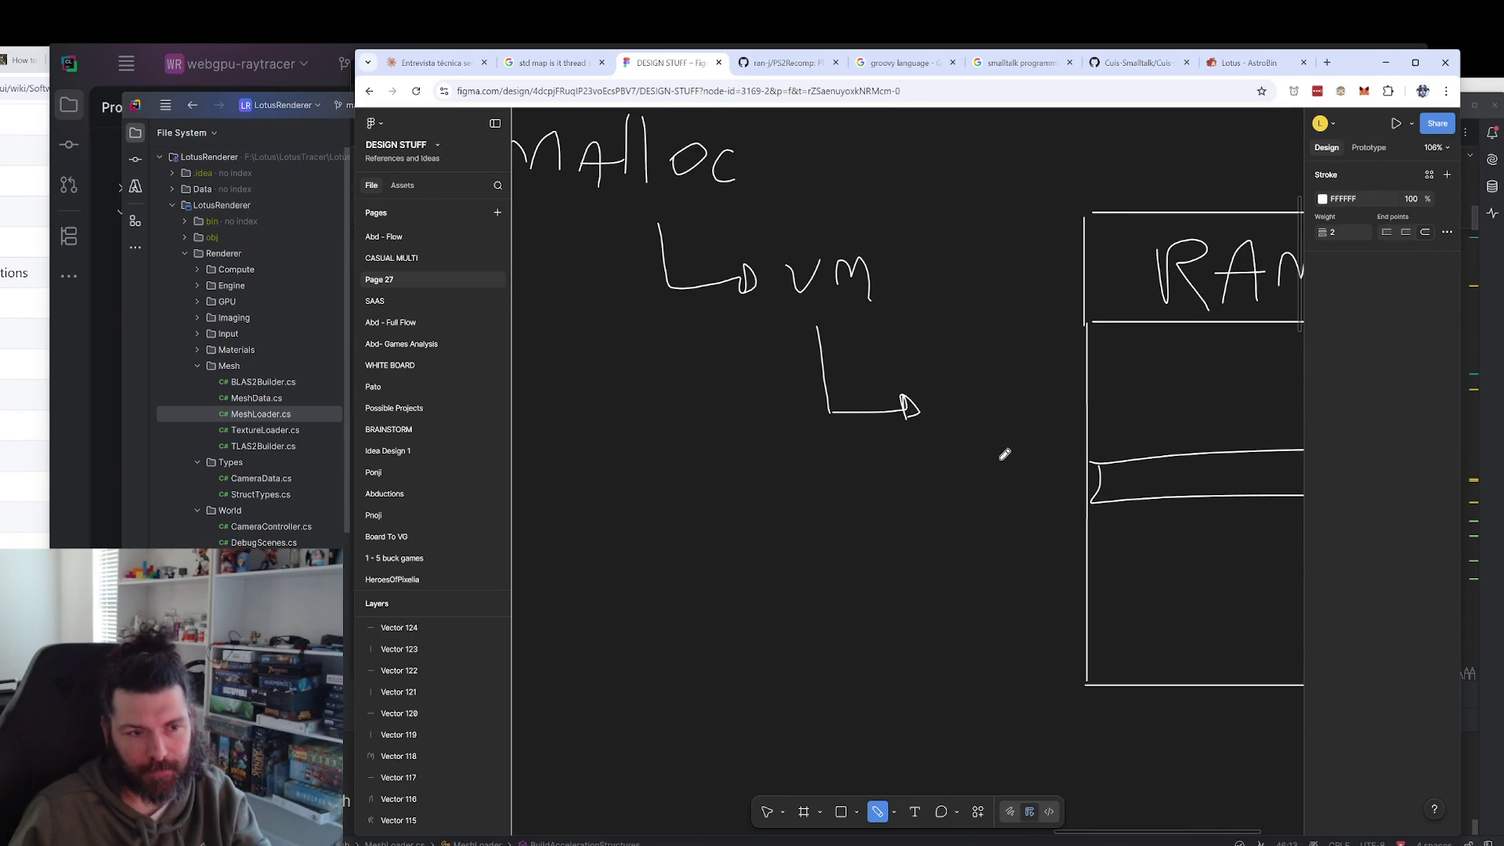
Draw a small block at the bar's left end and a line above VM.
scroll(939, 336, "right", 2)
scroll(923, 503, "up", 5)
scroll(947, 486, "up", 5)
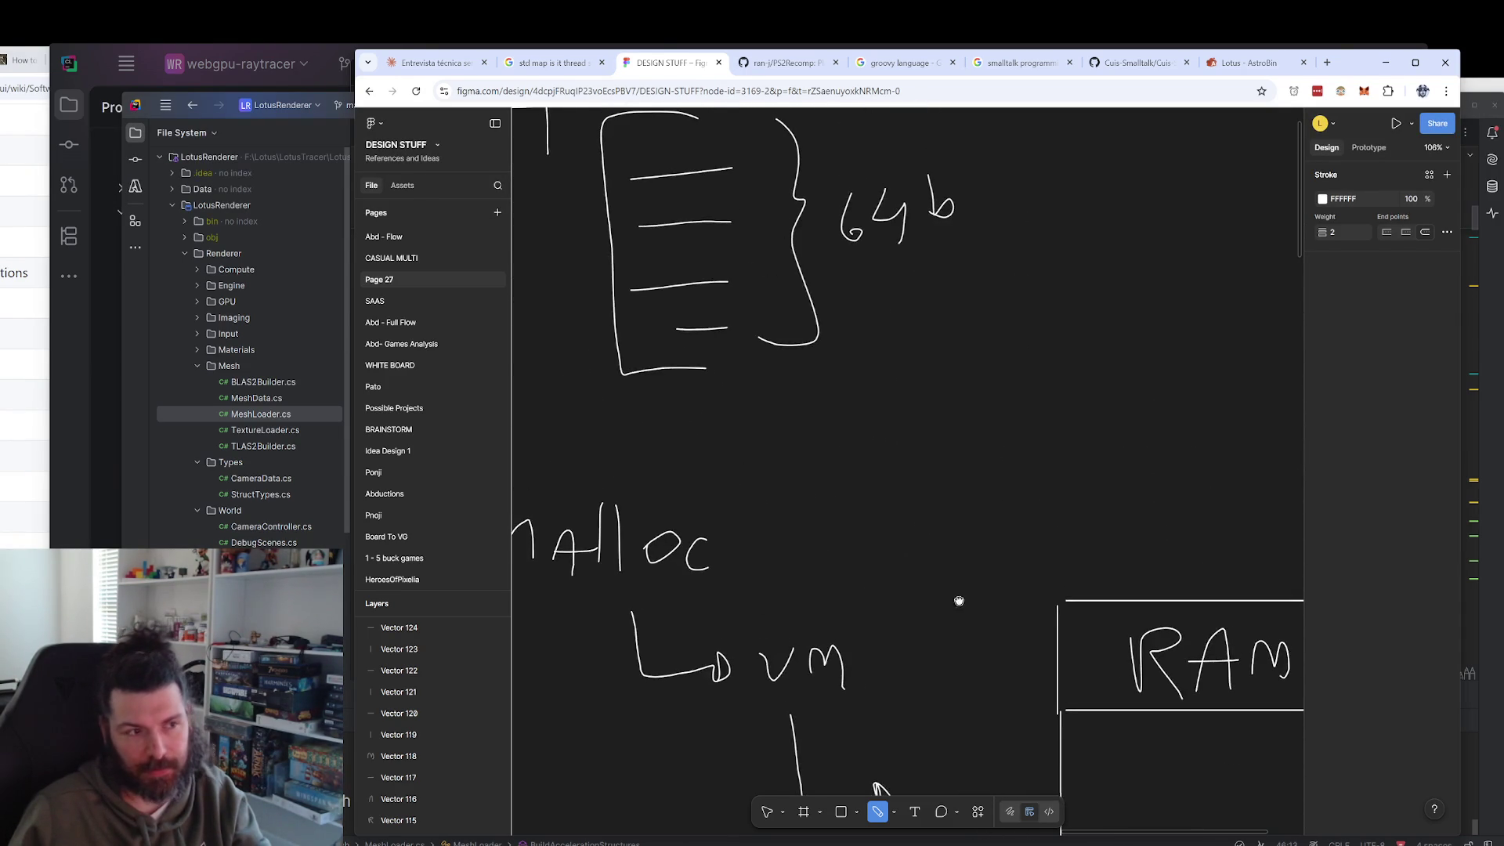
left_click_drag(947, 455, 973, 426)
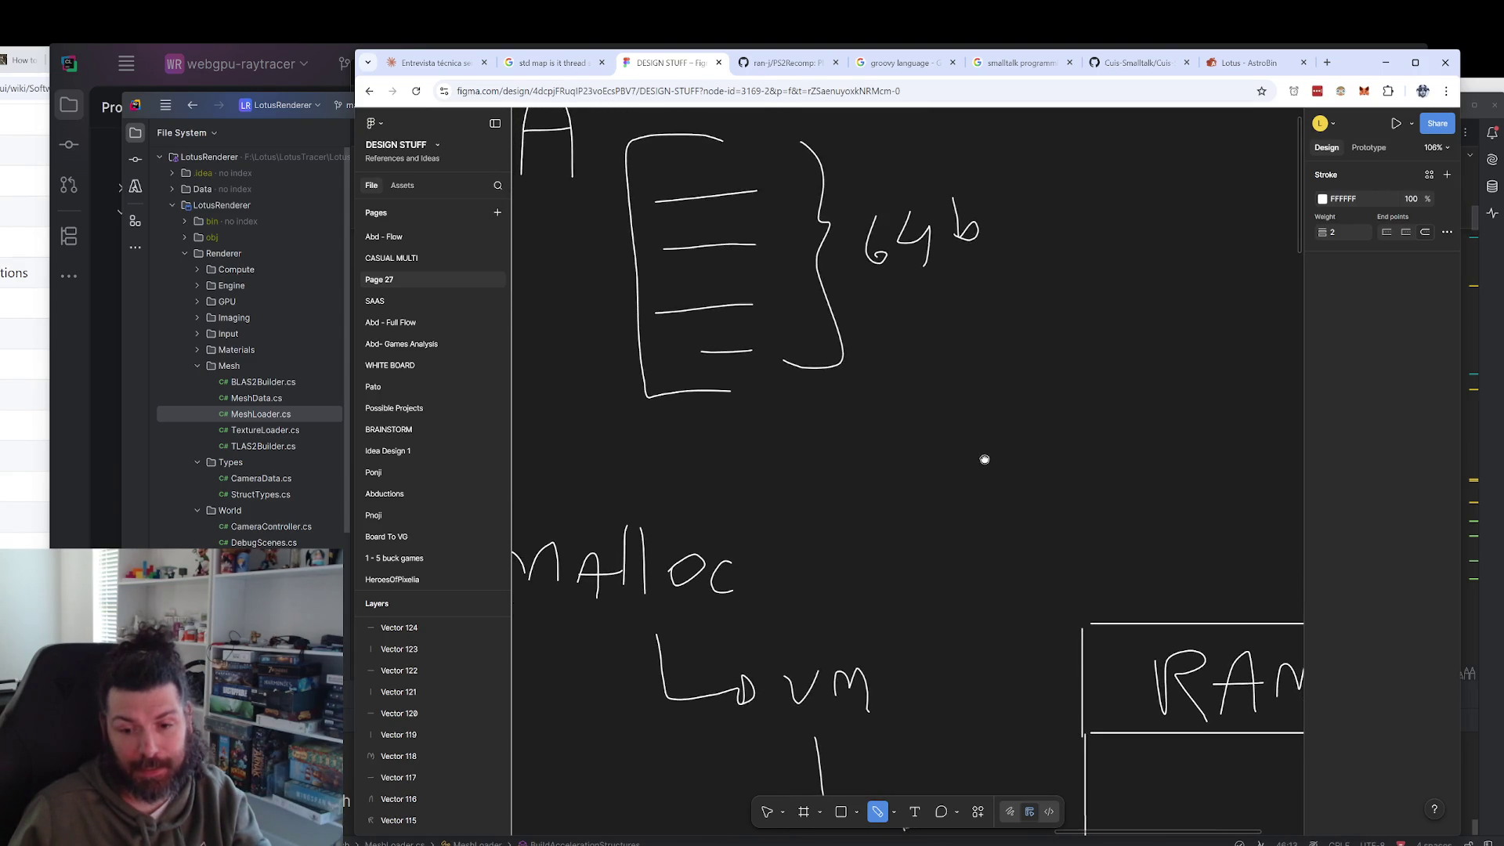
scroll(997, 483, "down", 6)
scroll(997, 484, "right", 3)
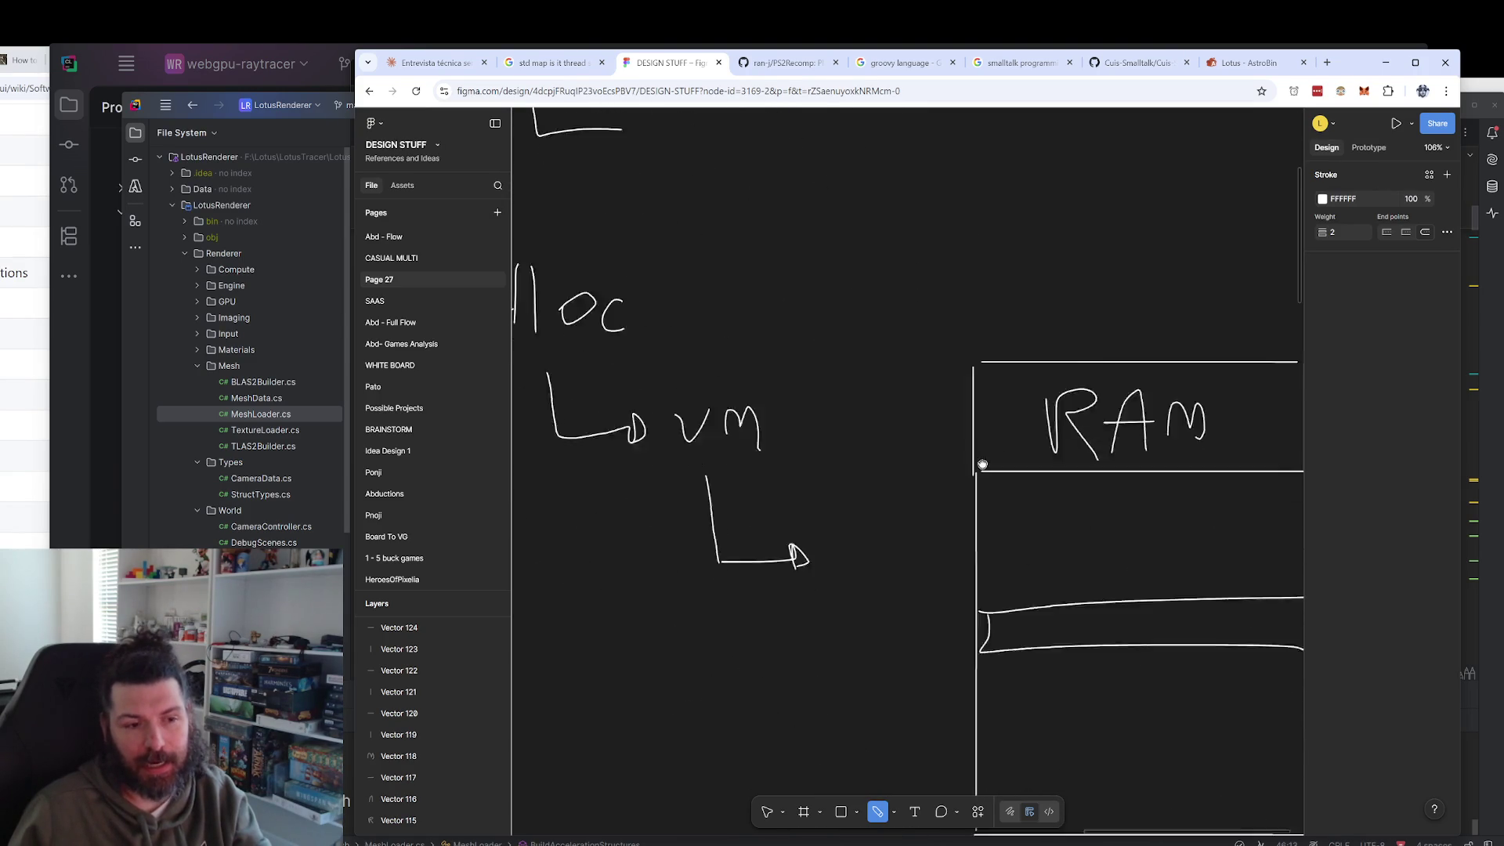
mouse_move(917, 489)
left_mouse_down()
mouse_move(853, 532)
mouse_move(890, 498)
mouse_move(1078, 473)
mouse_move(1165, 508)
mouse_move(918, 537)
mouse_move(908, 507)
left_mouse_up()
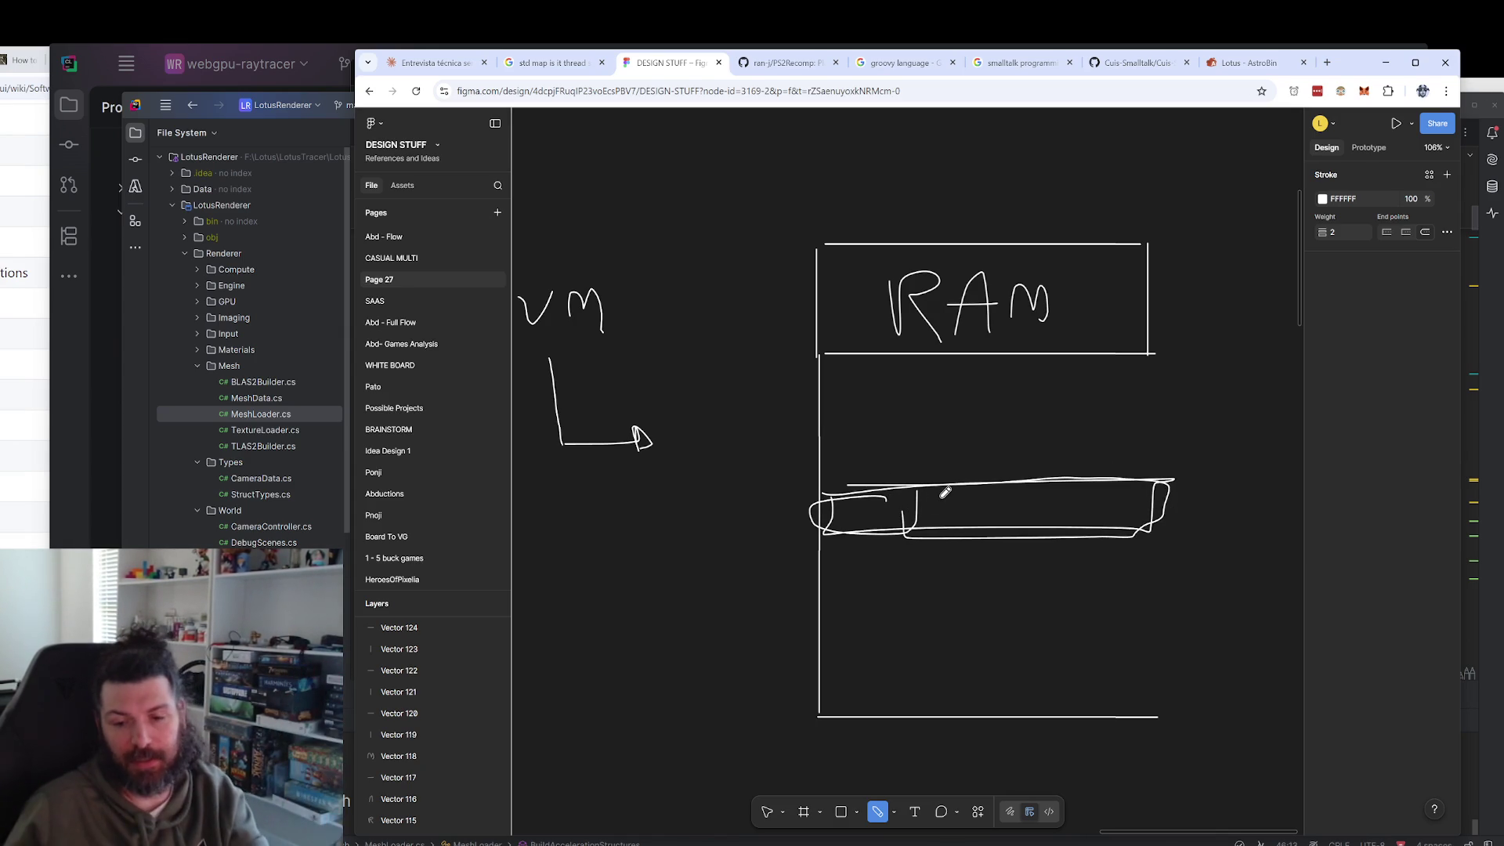
scroll(790, 494, "up", 5)
scroll(789, 494, "left", 2)
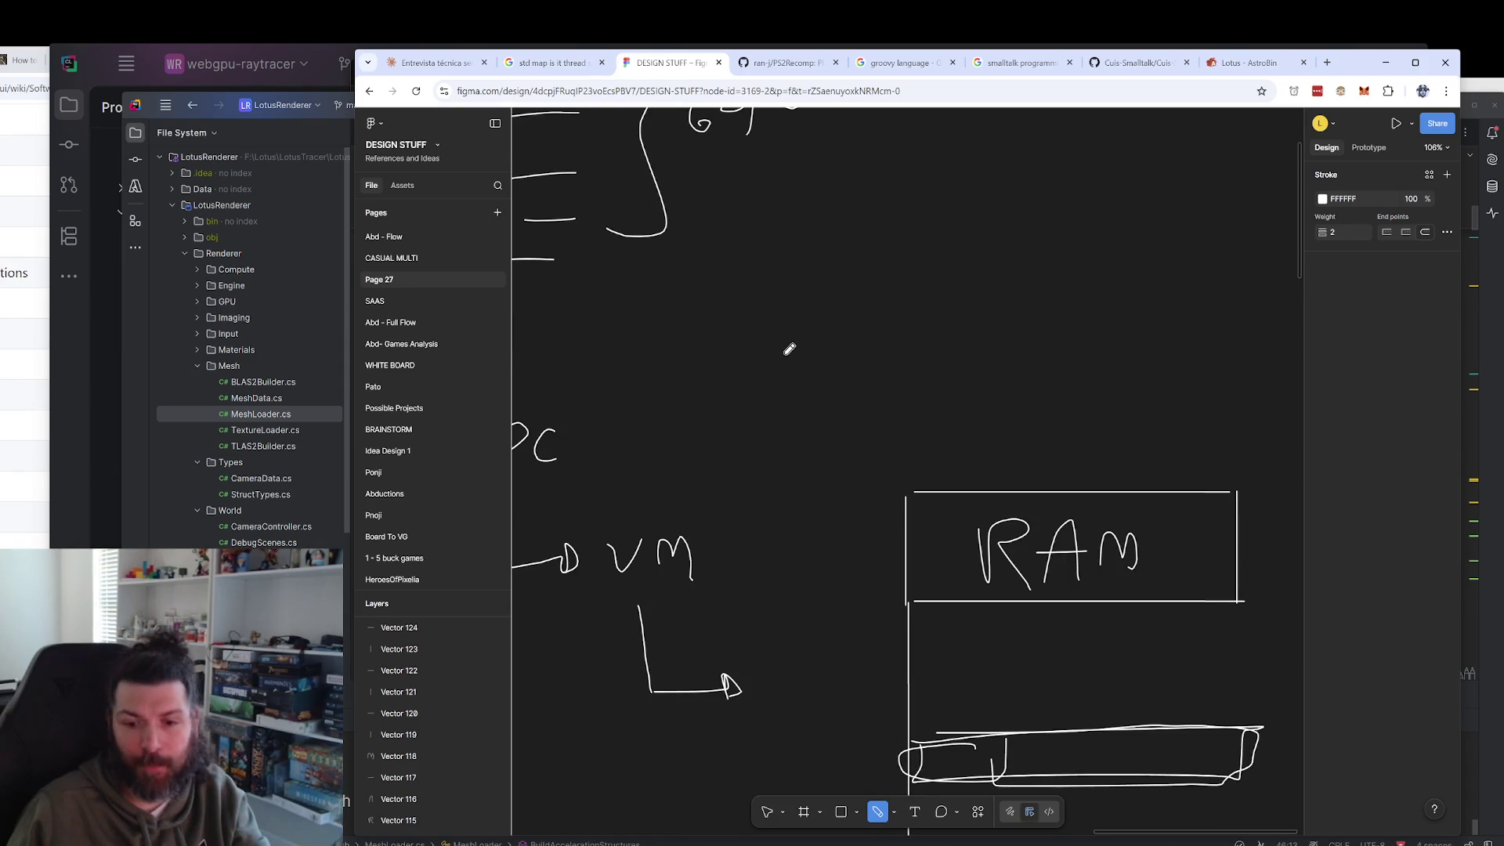
scroll(876, 419, "down", 1)
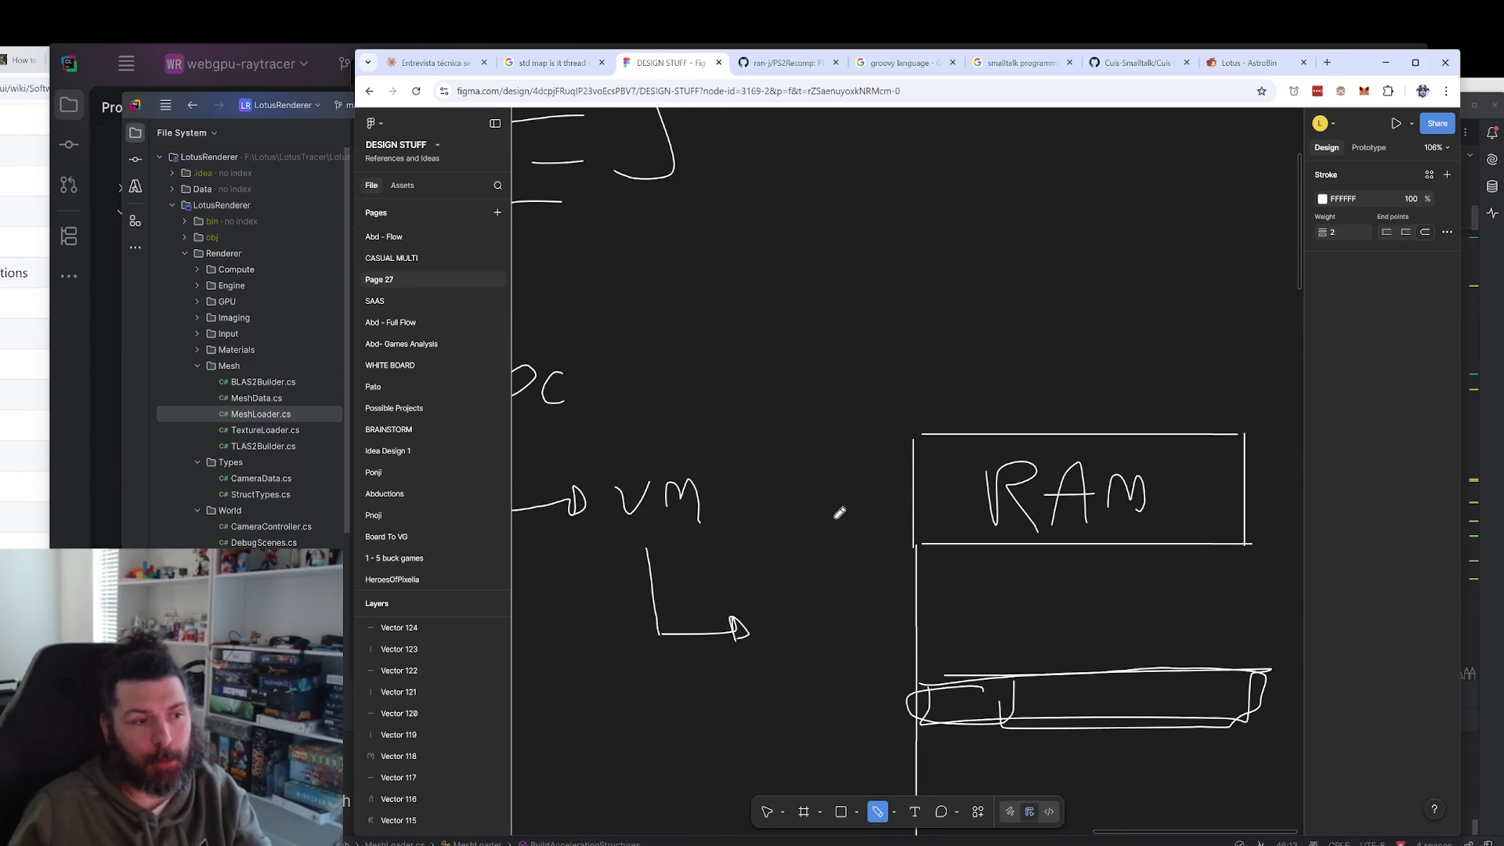
scroll(858, 478, "down", 2)
scroll(858, 478, "left", 1)
left_click_drag(671, 365, 824, 352)
Draw a box's bottom and left side around VM, then undo it with Ctrl+Z.
left_click_drag(922, 624, 691, 488)
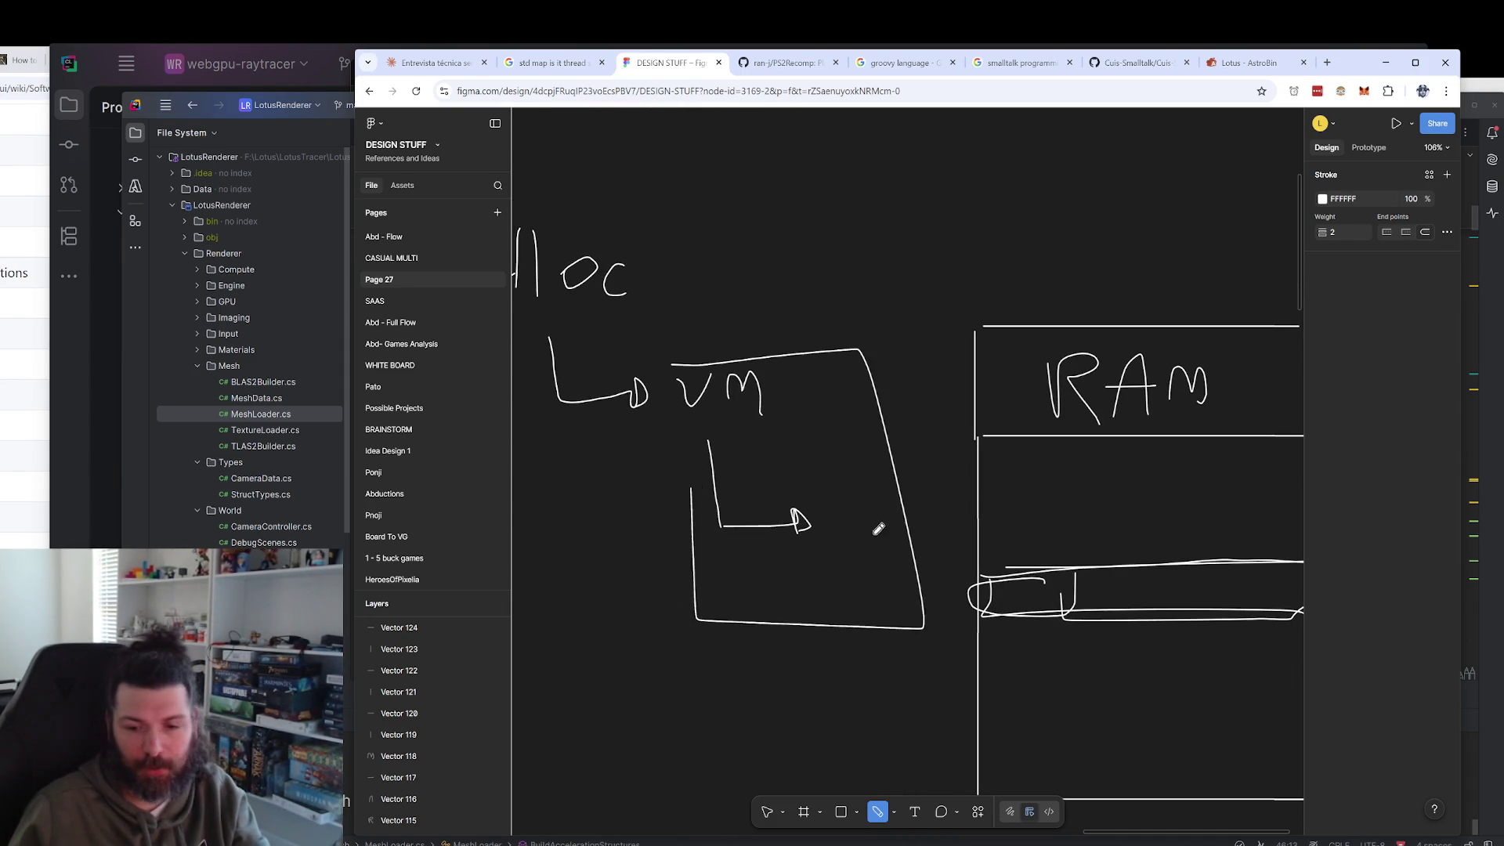
scroll(861, 509, "down", 1)
scroll(862, 509, "right", 1)
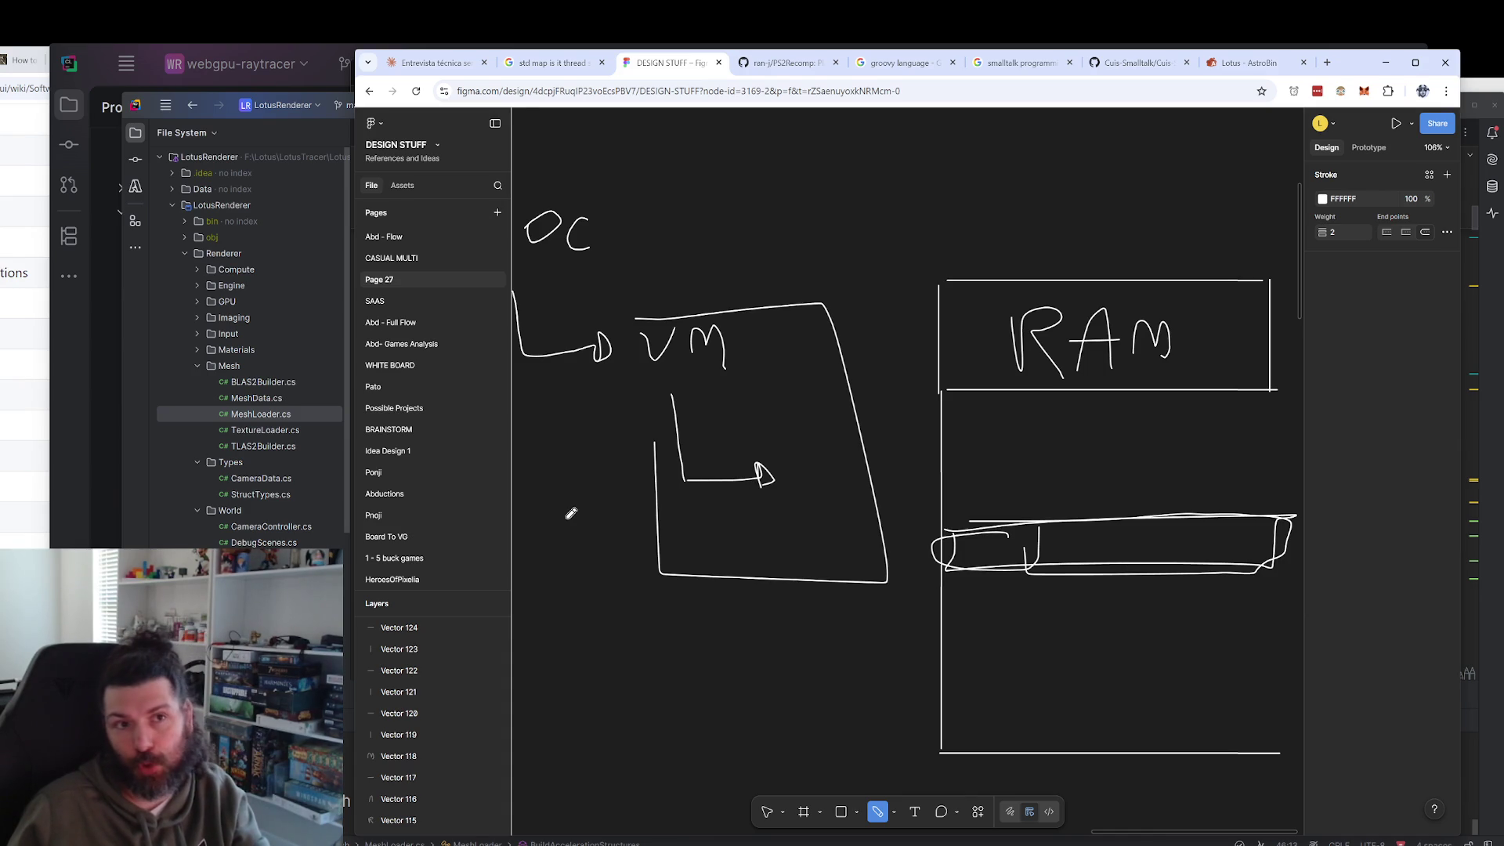
scroll(705, 524, "up", 1)
scroll(705, 524, "left", 2)
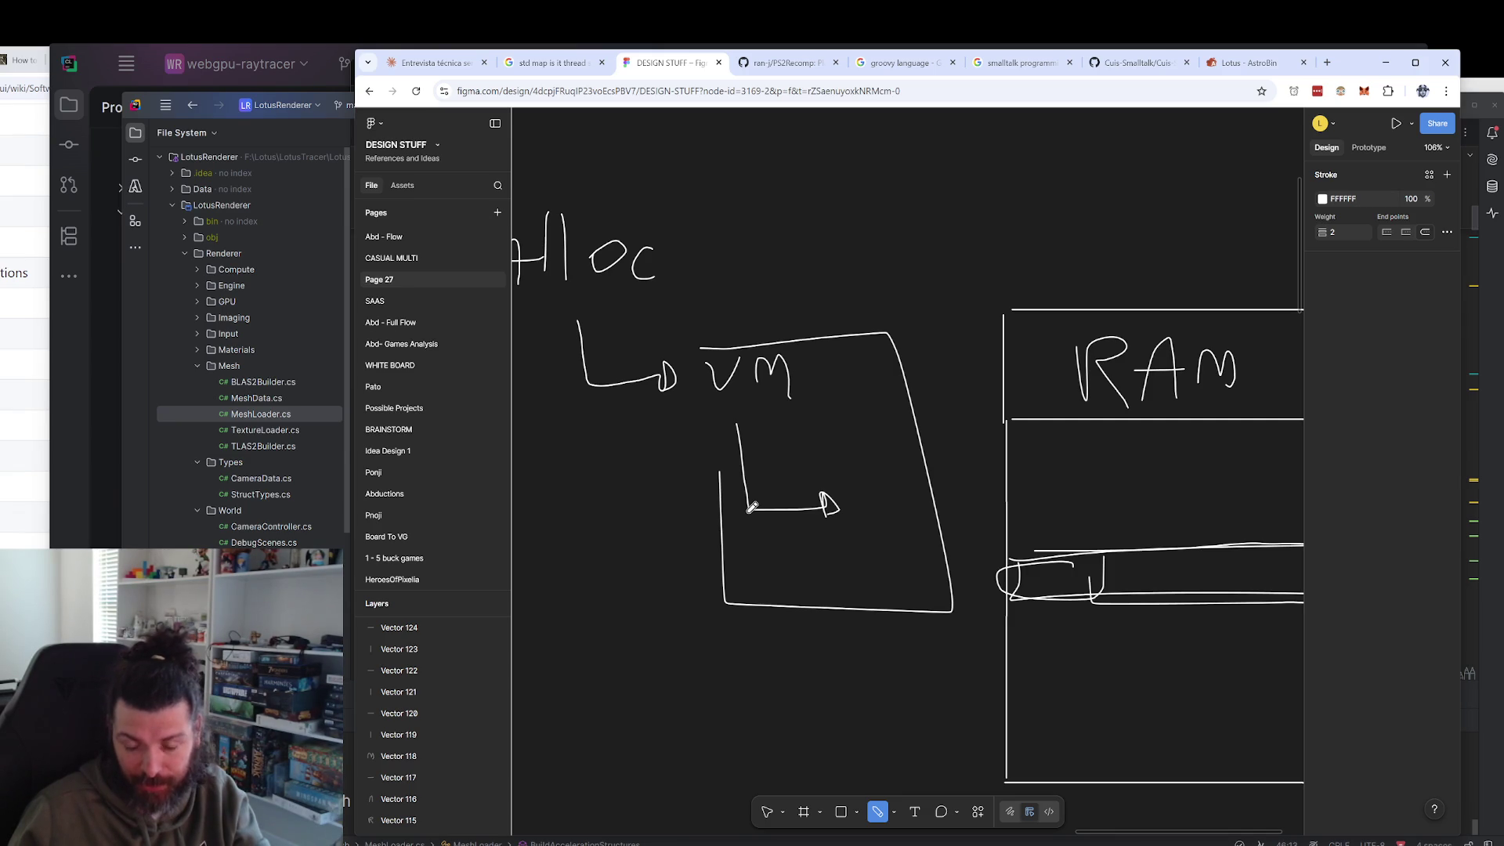
scroll(752, 508, "up", 2)
scroll(752, 507, "left", 3)
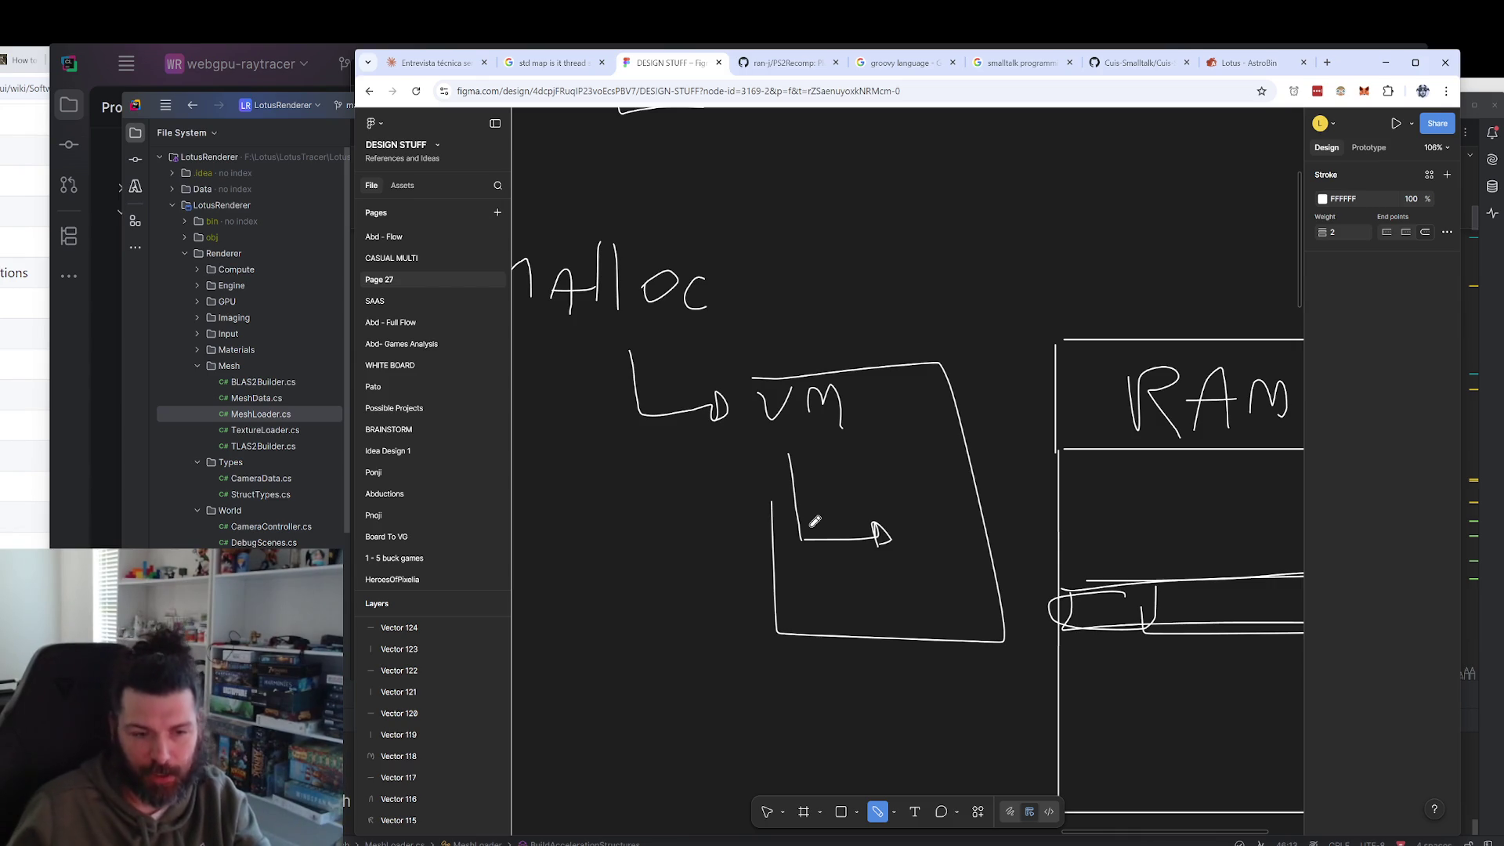
scroll(870, 578, "down", 1)
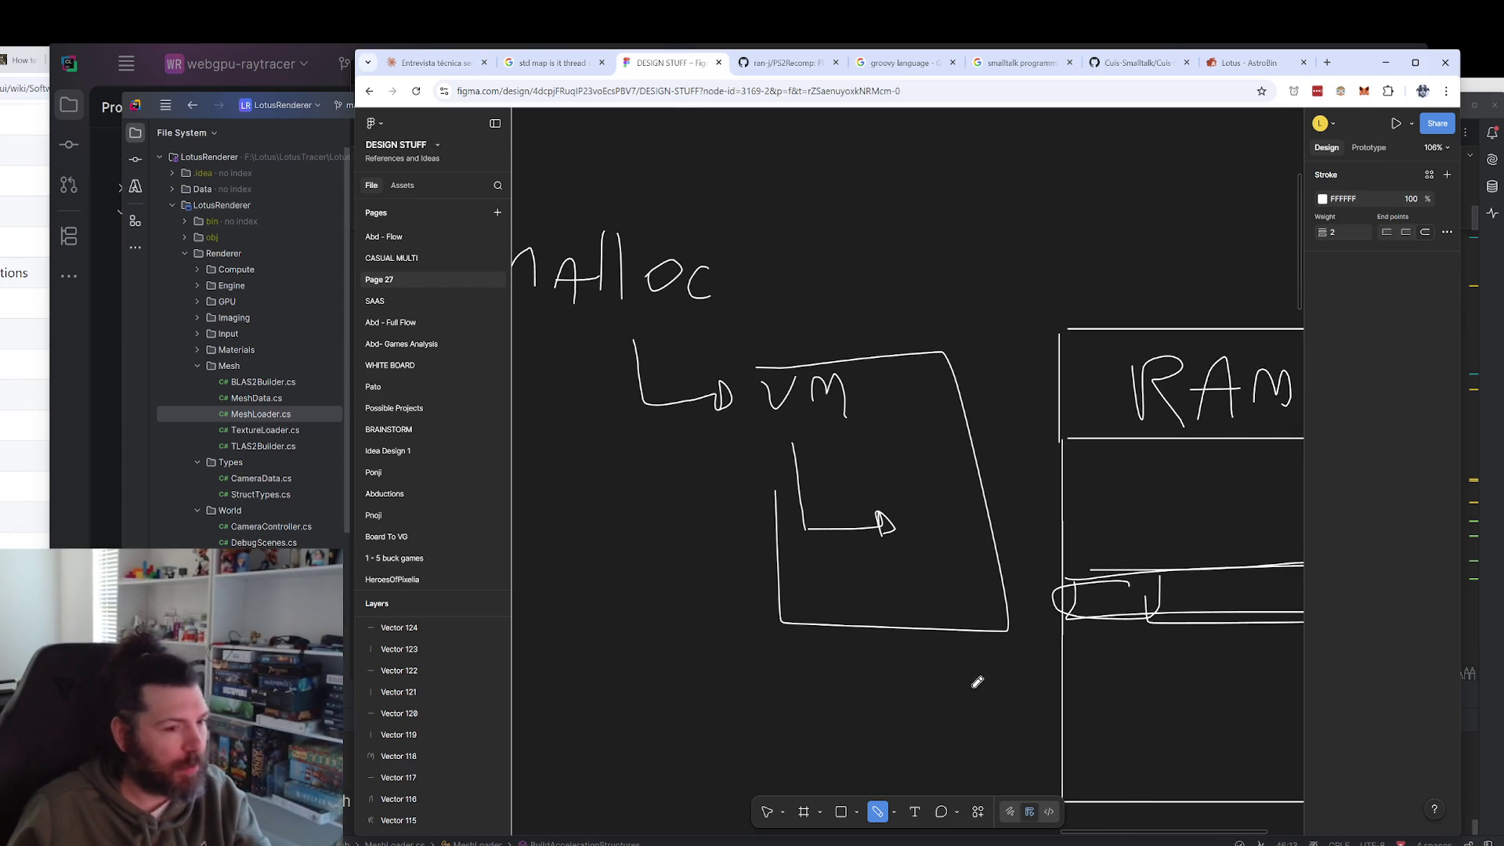
key("ctrl+z")
key("ctrl+z")
key("ctrl+z")
key("ctrl+z")
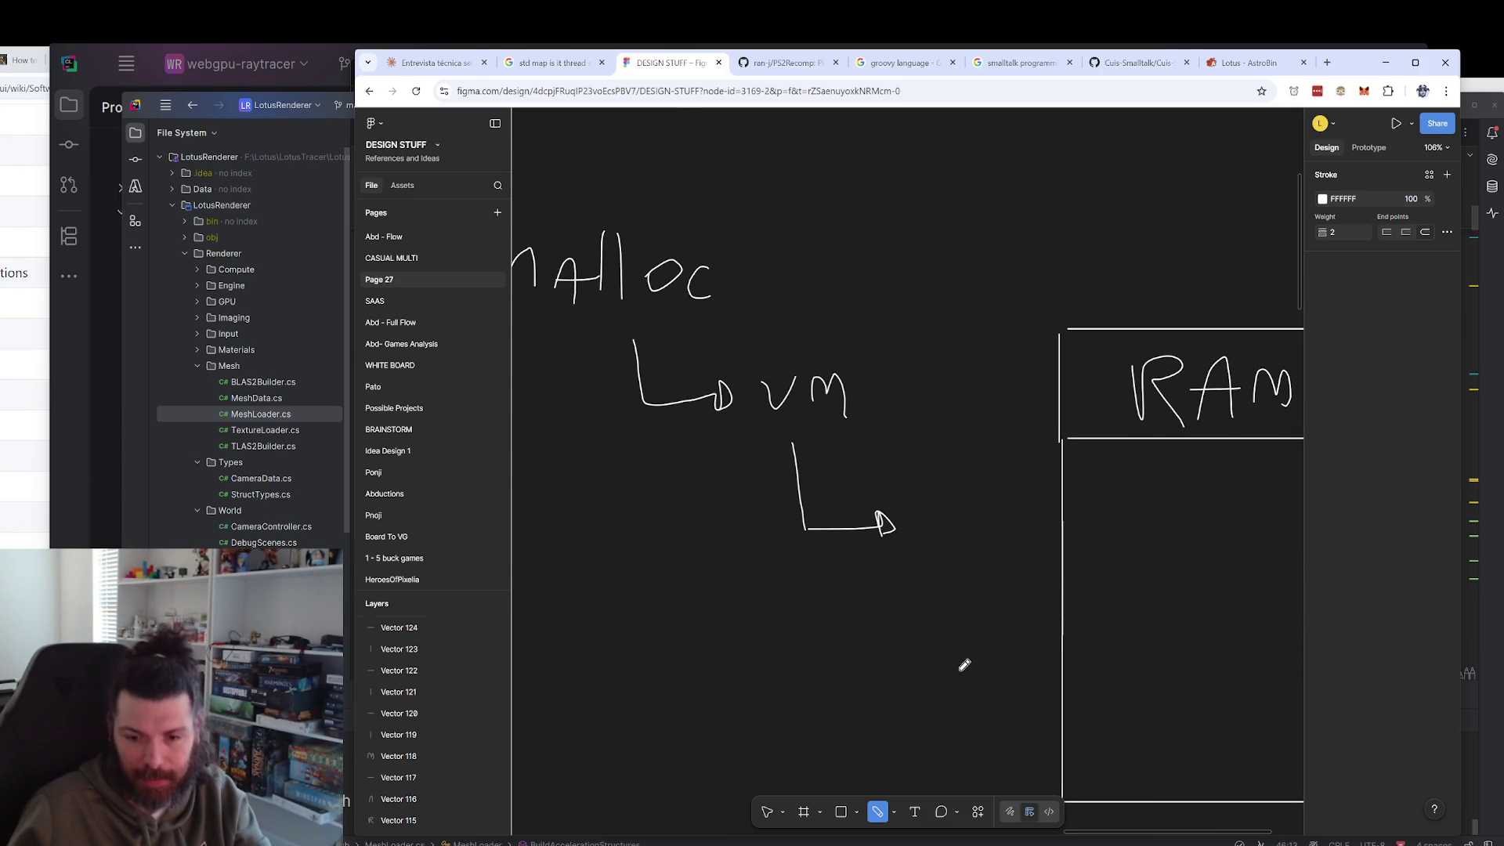
Draw the RAM box's right-hand side down to its bottom edge.
scroll(783, 517, "up", 1)
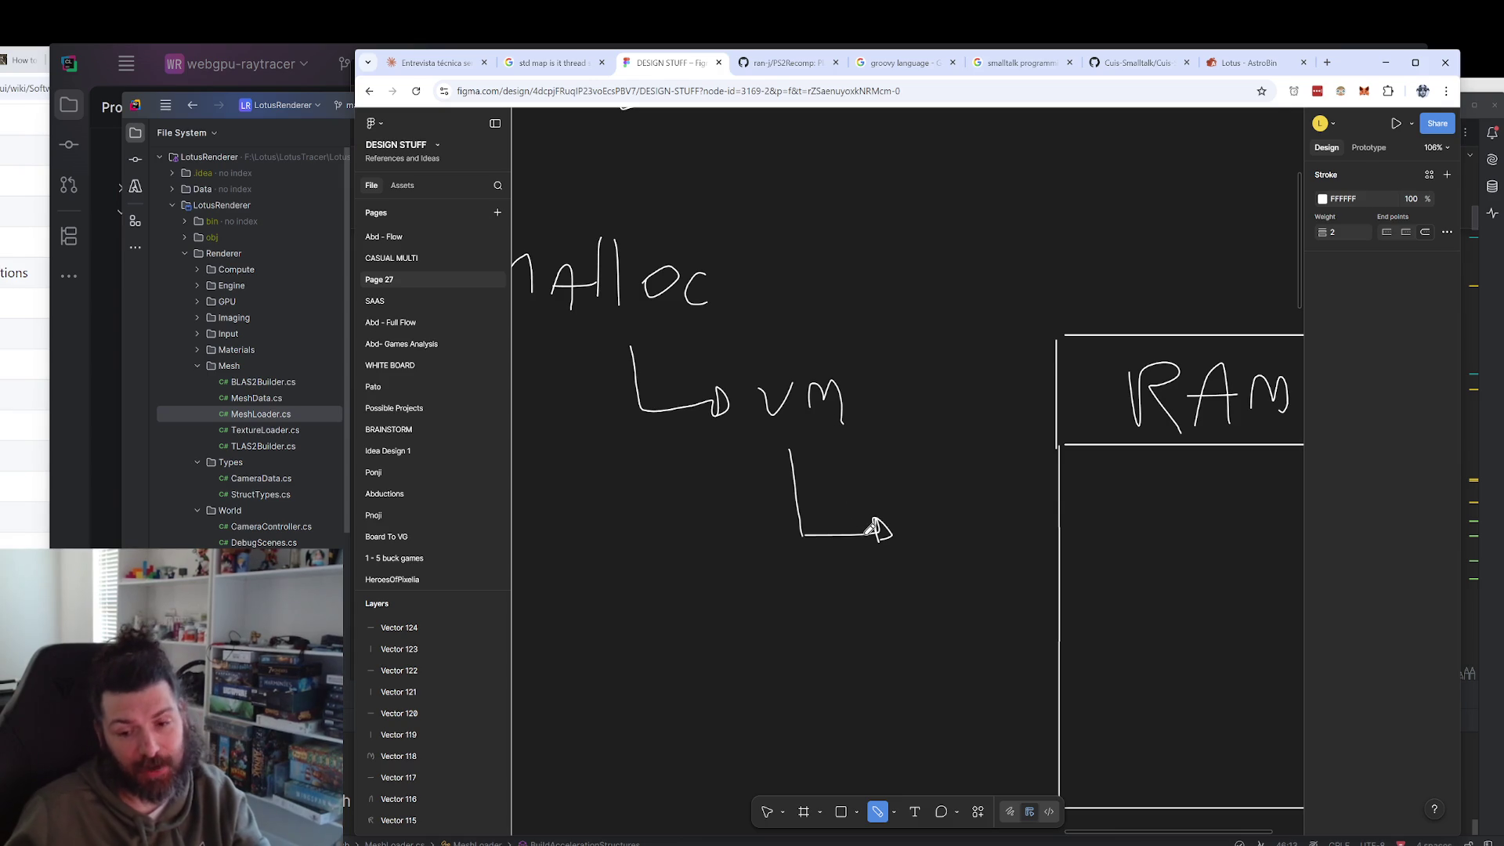
scroll(893, 532, "right", 2)
scroll(892, 532, "down", 1)
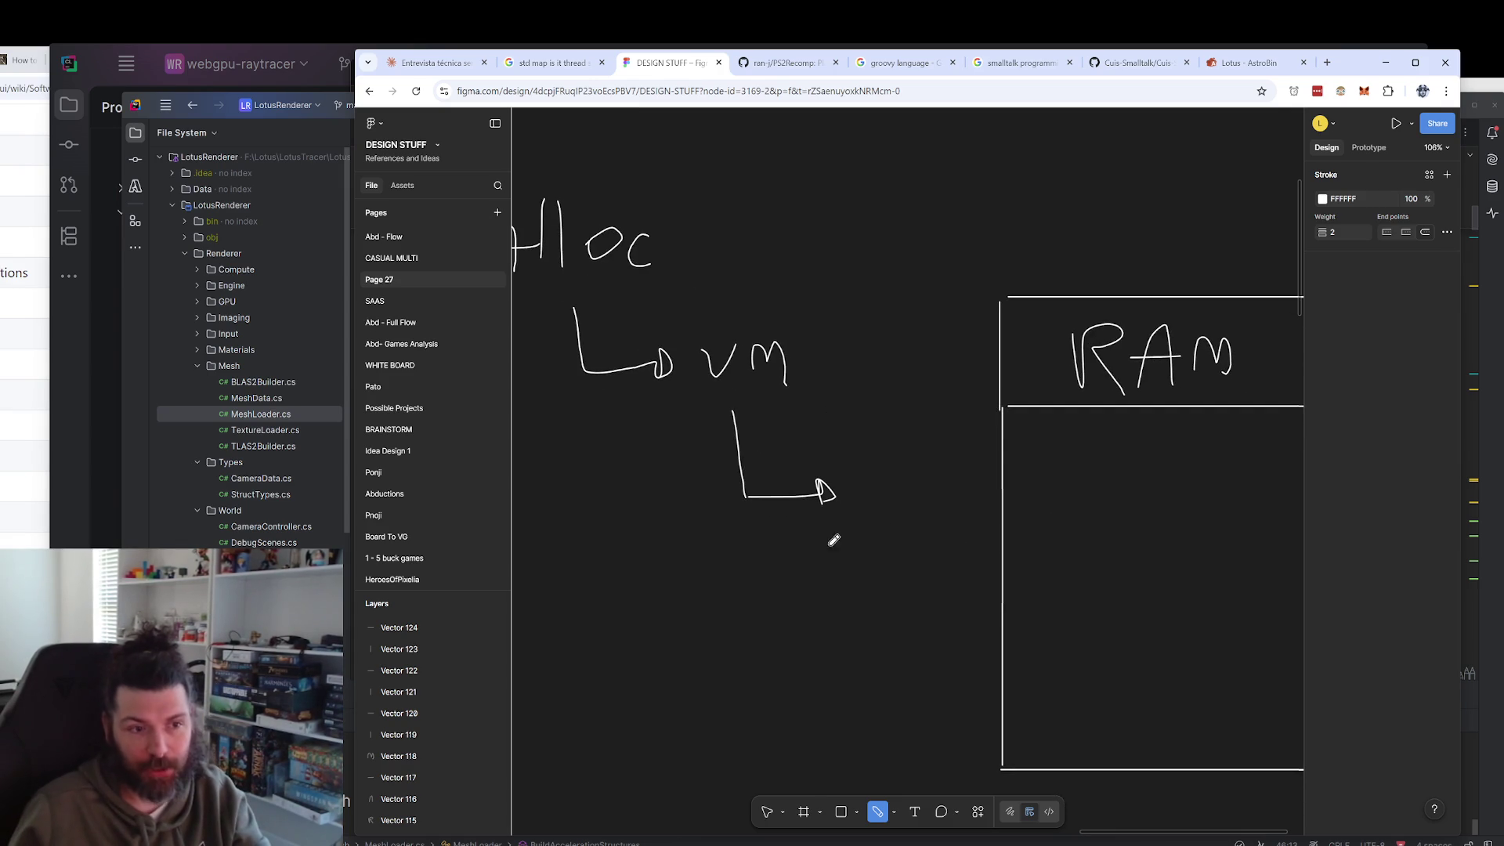
scroll(1112, 520, "down", 3)
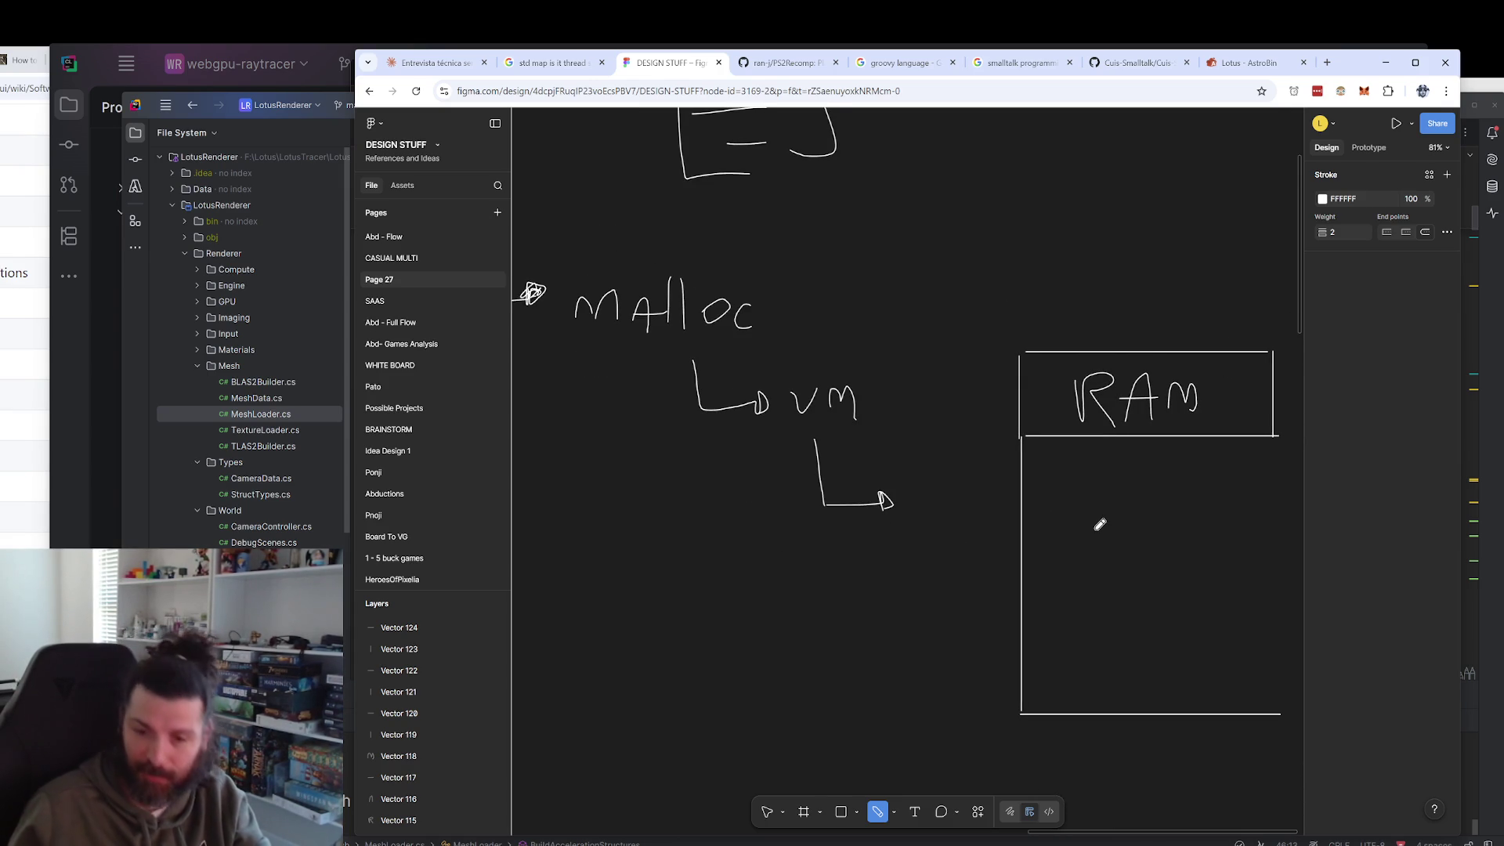
scroll(1099, 524, "right", 1)
scroll(1099, 524, "down", 1)
left_click_drag(1236, 404, 1249, 681)
Draw a loop around the VM label, then undo it with Ctrl+Z.
scroll(817, 637, "down", 1)
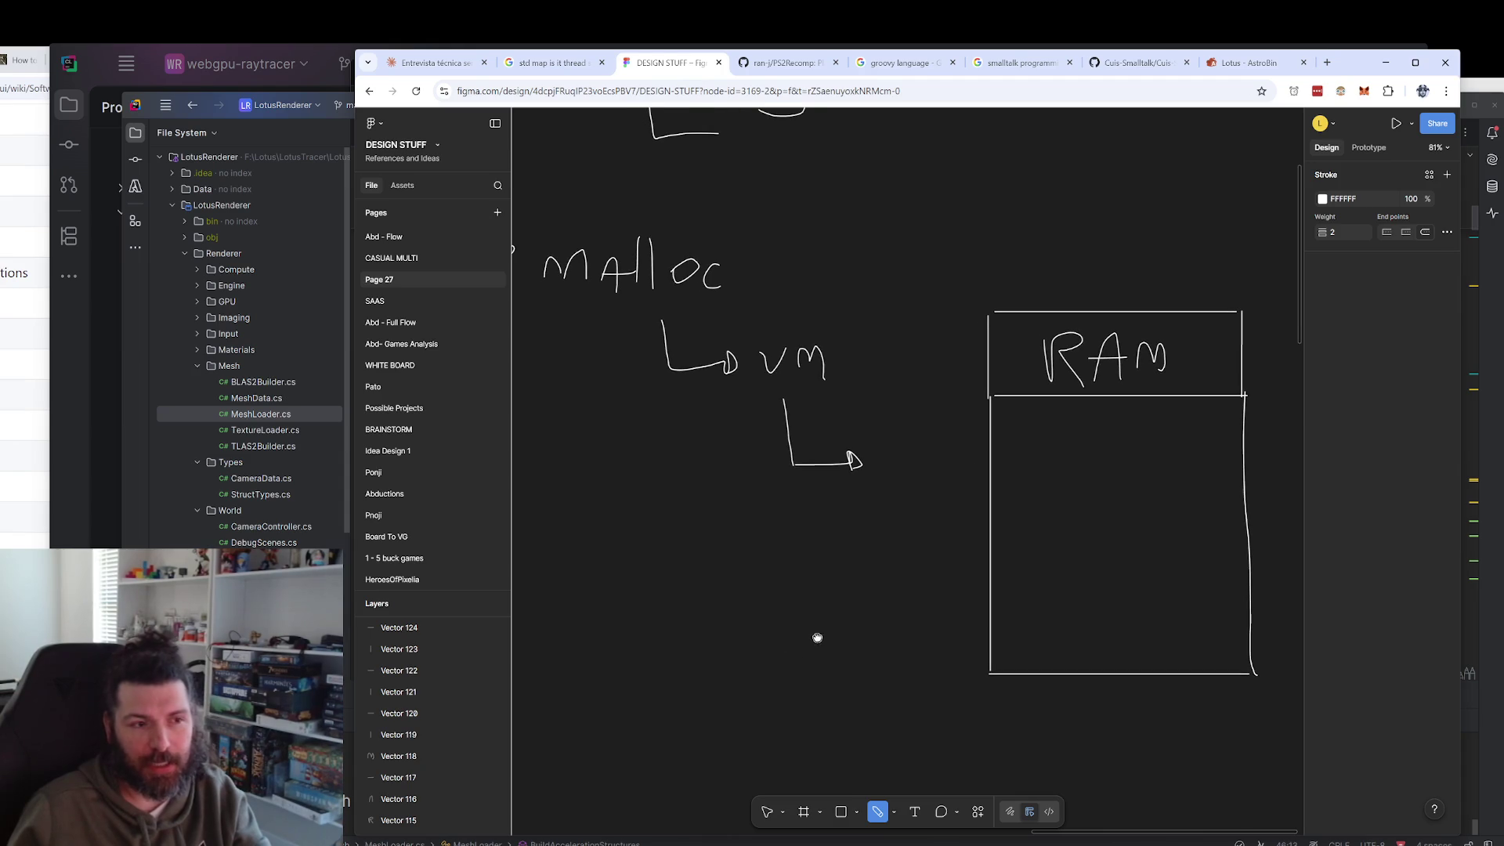
scroll(832, 510, "up", 5)
scroll(833, 510, "left", 2)
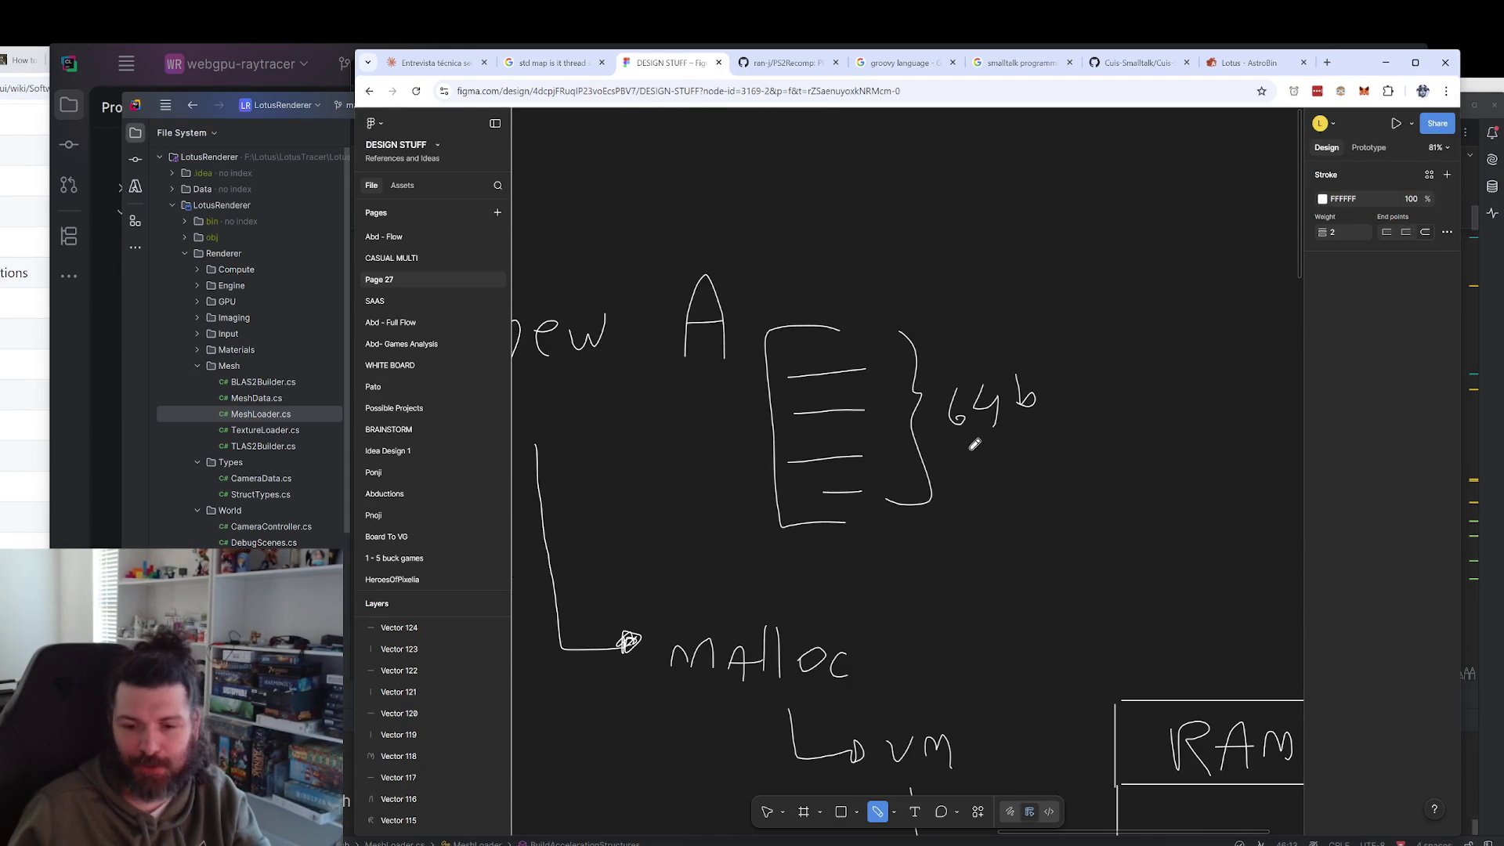
scroll(966, 433, "up", 2)
scroll(966, 434, "down", 3)
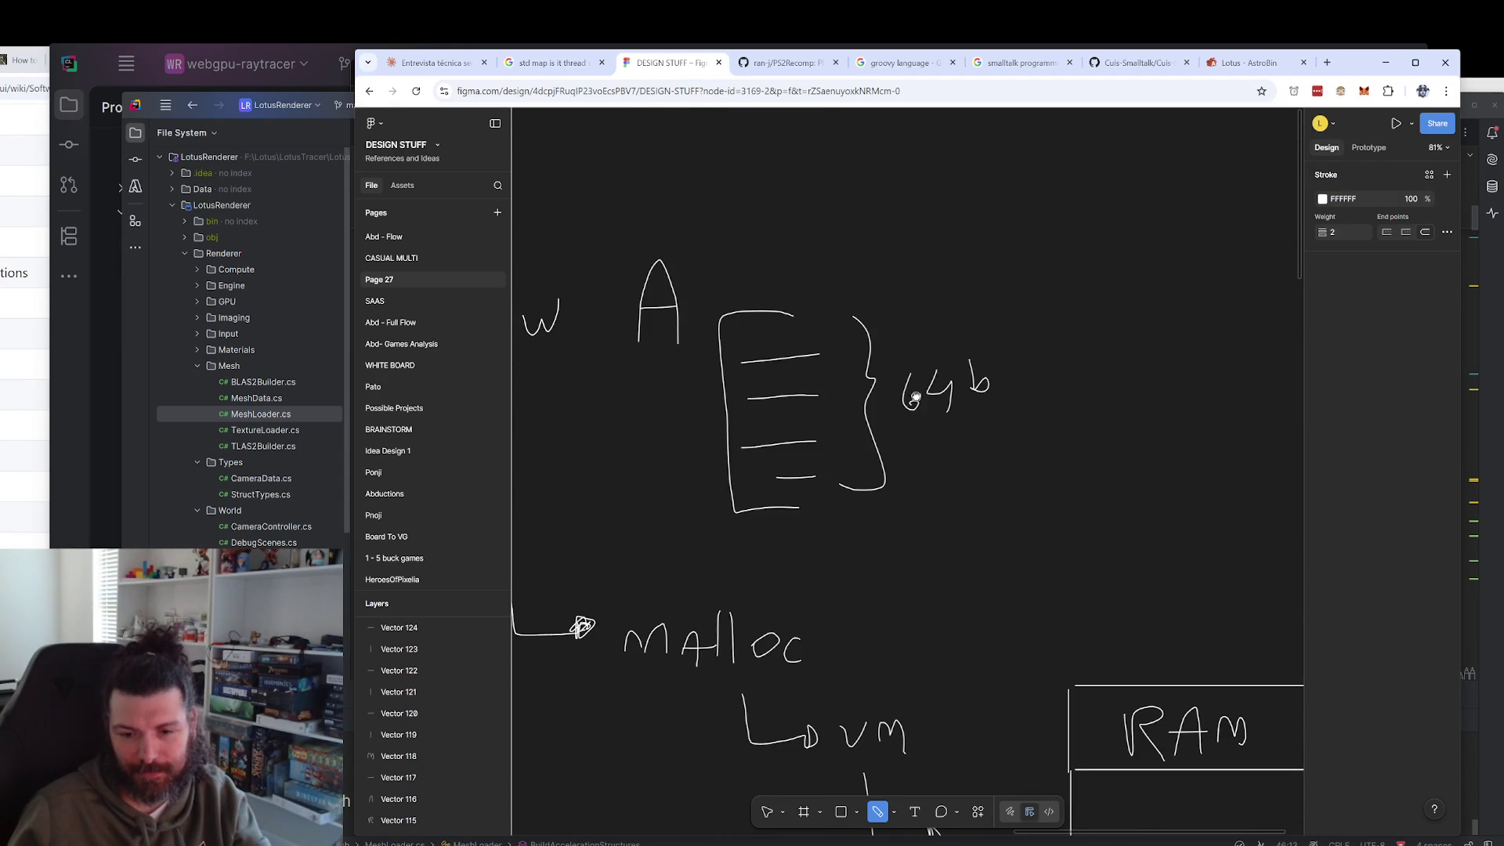
scroll(950, 497, "down", 5)
scroll(1125, 656, "down", 2)
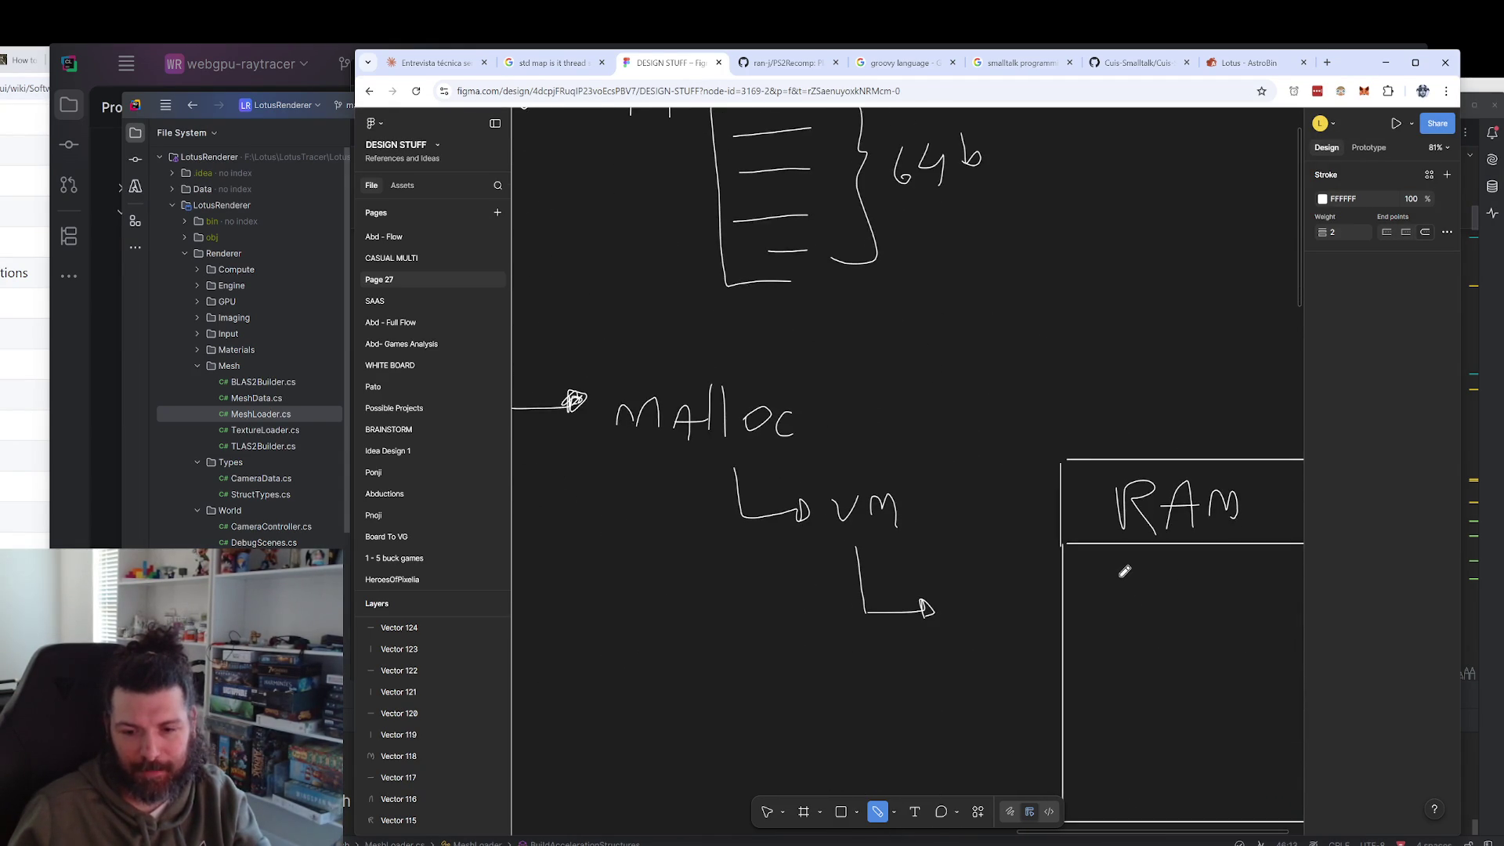
mouse_move(787, 501)
left_mouse_down()
mouse_move(1027, 541)
mouse_move(728, 490)
left_mouse_up()
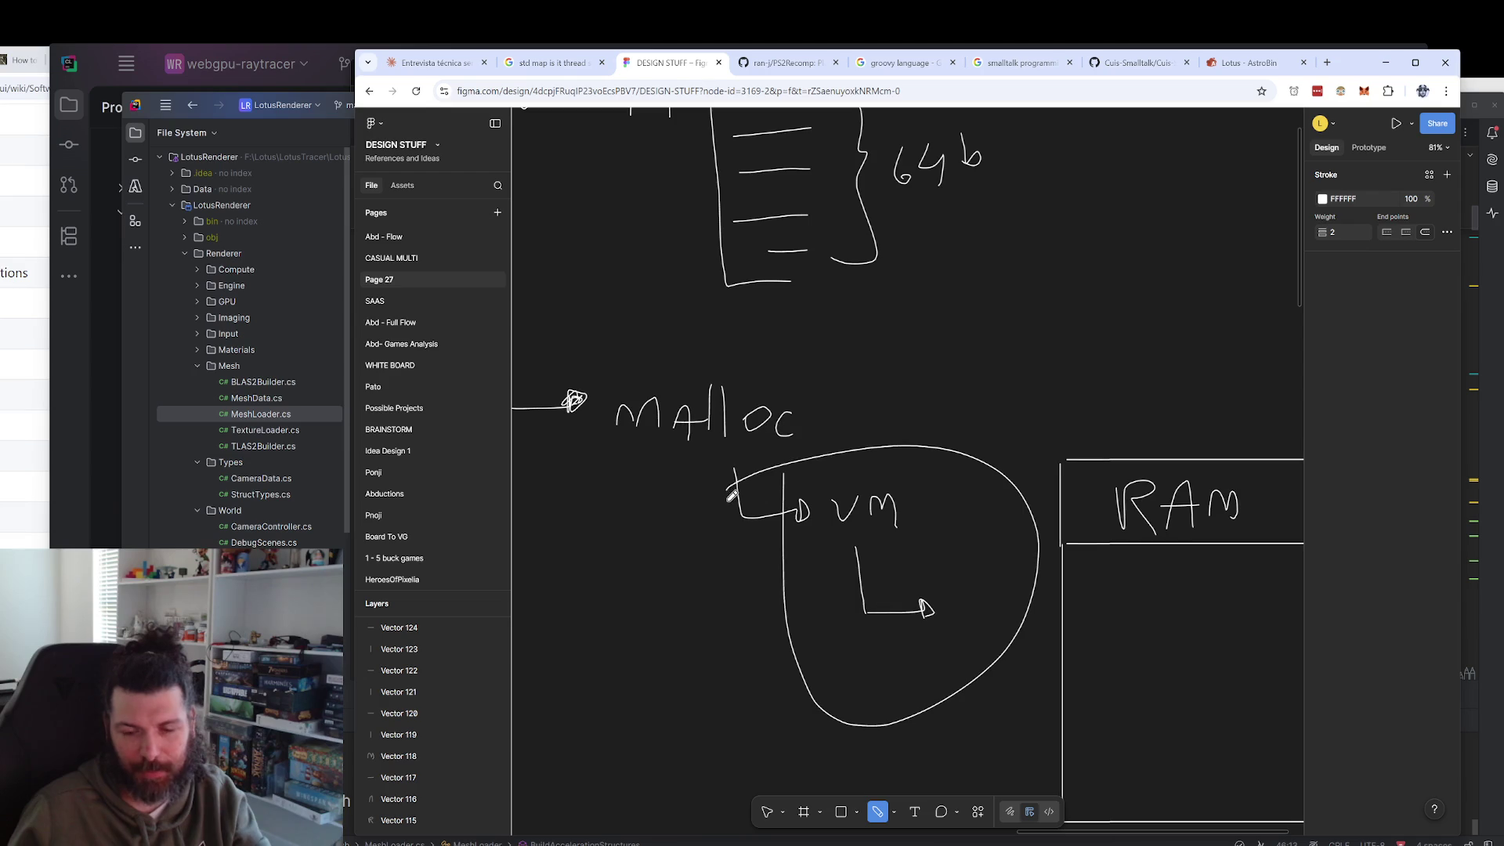
scroll(1010, 553, "down", 3)
scroll(1010, 553, "right", 3)
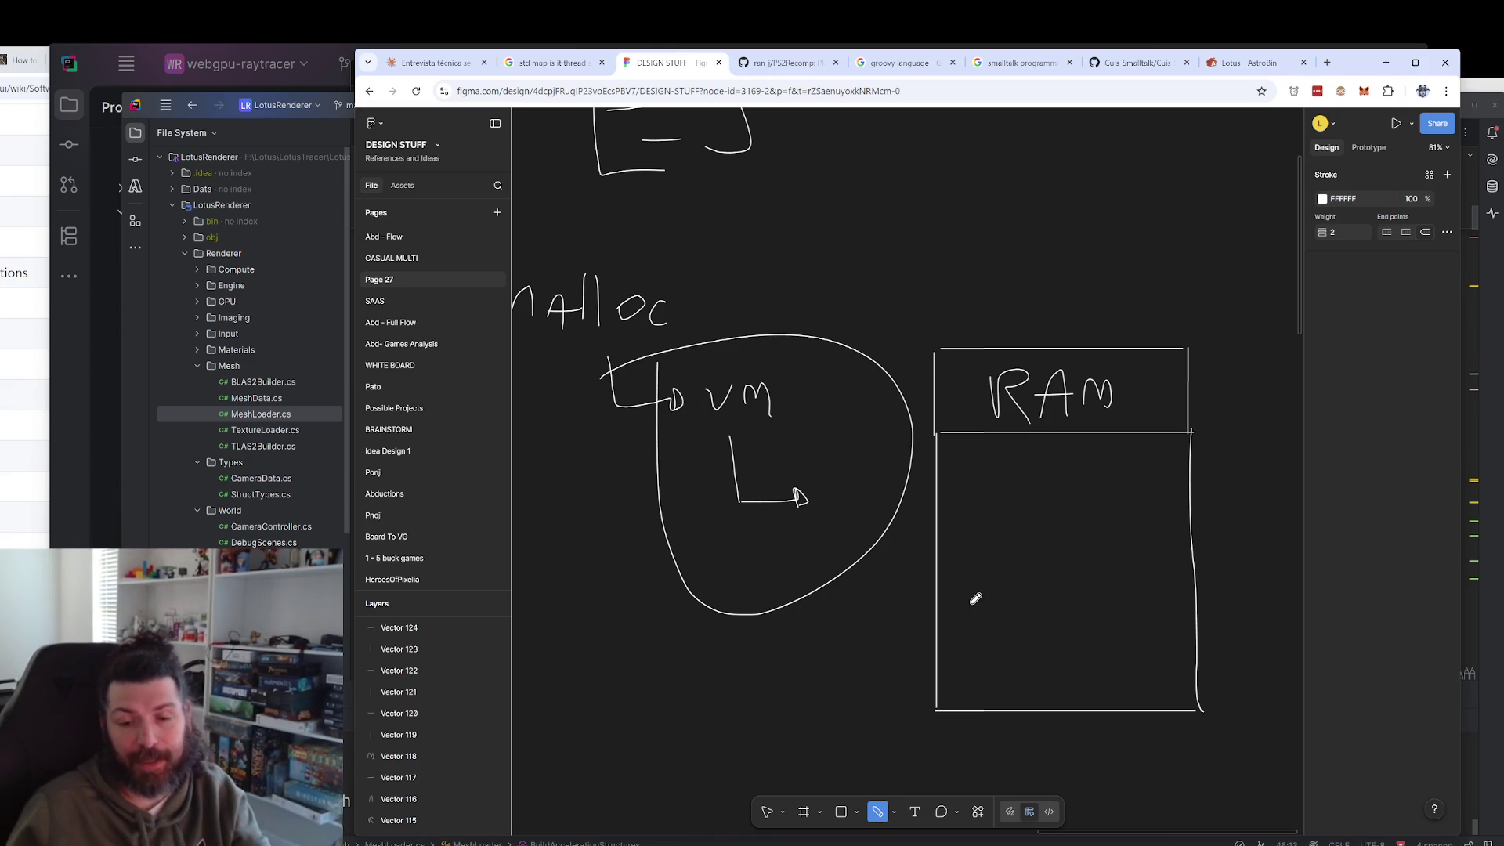
key("ctrl+z")
scroll(901, 564, "down", 2)
scroll(811, 521, "up", 3)
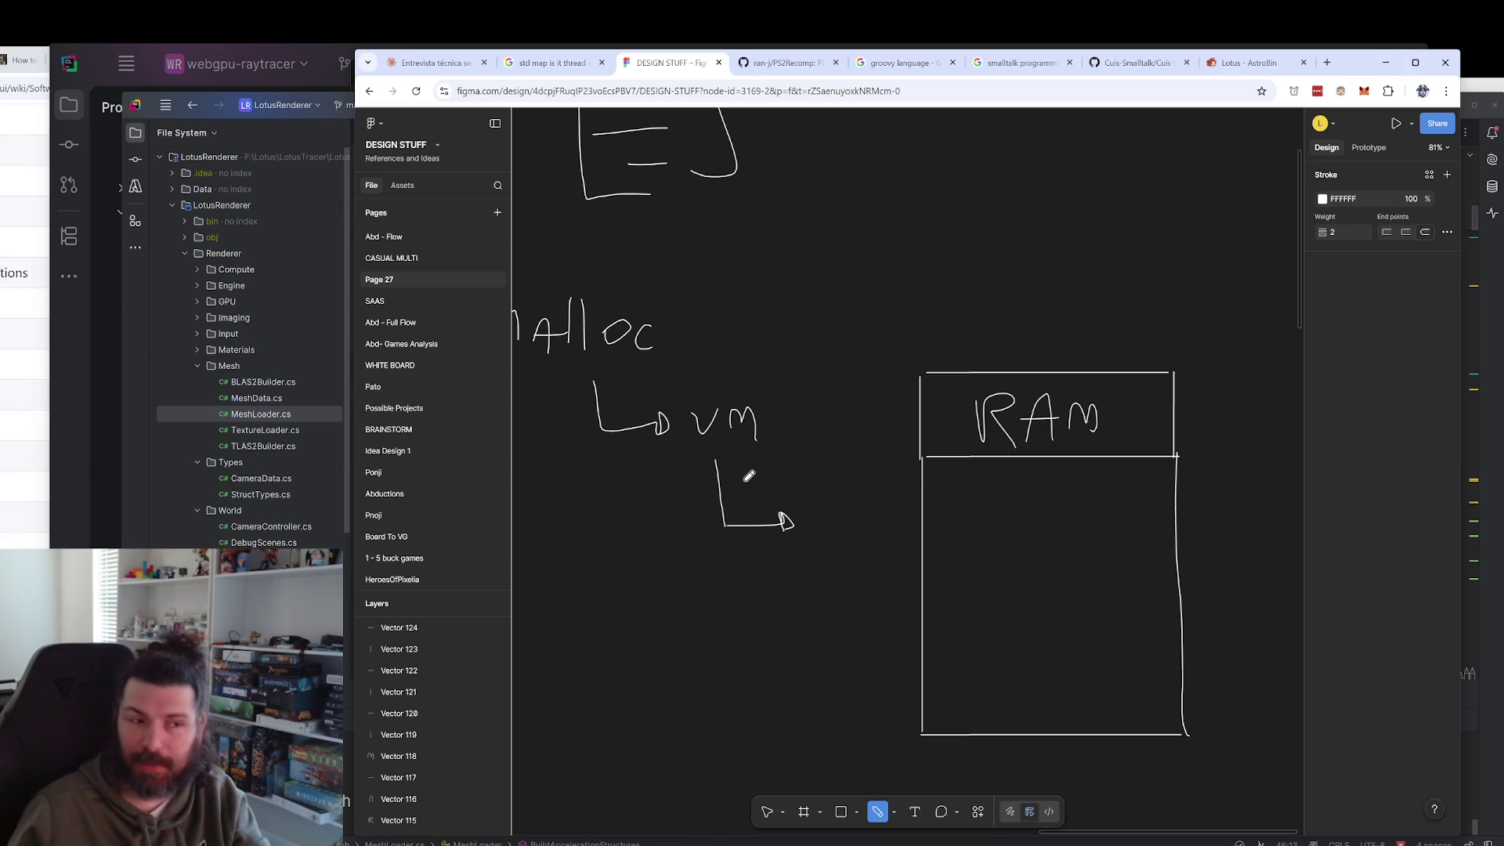
Draw a box above RAM with three horizontal lines inside, undoing stray strokes.
mouse_move(726, 486)
left_mouse_down()
mouse_move(765, 470)
mouse_move(830, 399)
left_mouse_up()
key("ctrl+z")
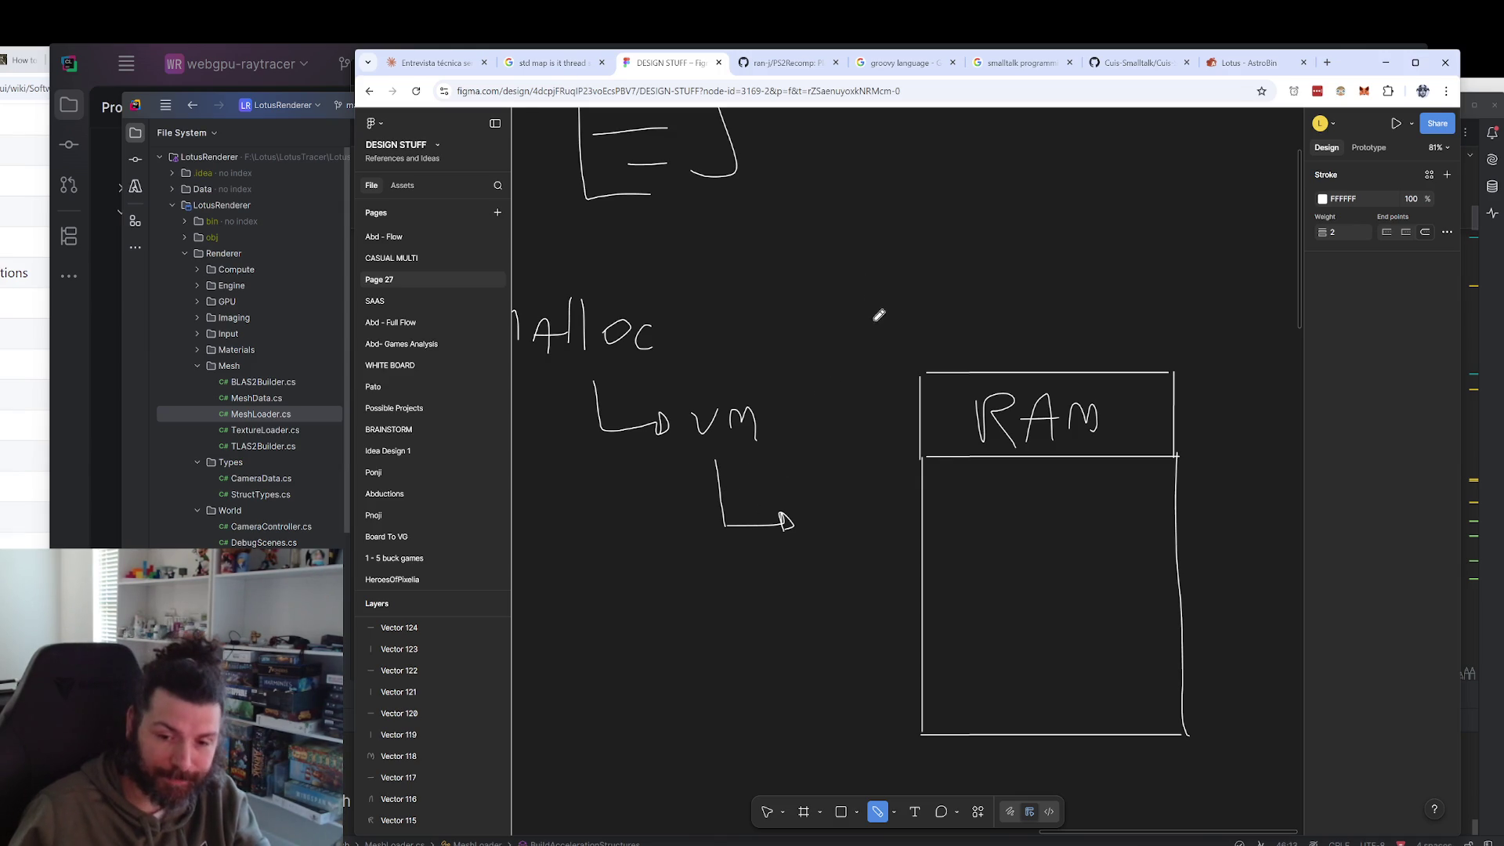
scroll(866, 363, "down", 3)
mouse_move(881, 219)
left_mouse_down()
mouse_move(881, 404)
mouse_move(1162, 349)
mouse_move(942, 447)
left_mouse_up()
left_click_drag(885, 394, 1130, 409)
left_click_drag(913, 342, 1130, 327)
left_click_drag(919, 305, 1102, 289)
scroll(983, 356, "down", 3)
scroll(982, 356, "left", 3)
scroll(983, 357, "up", 5)
mouse_move(928, 288)
left_mouse_down()
mouse_move(1127, 607)
mouse_move(862, 198)
left_mouse_up()
key("ctrl+z")
Handwrite the label 'disk' above the upper box.
scroll(861, 384, "down", 3)
scroll(784, 436, "up", 1)
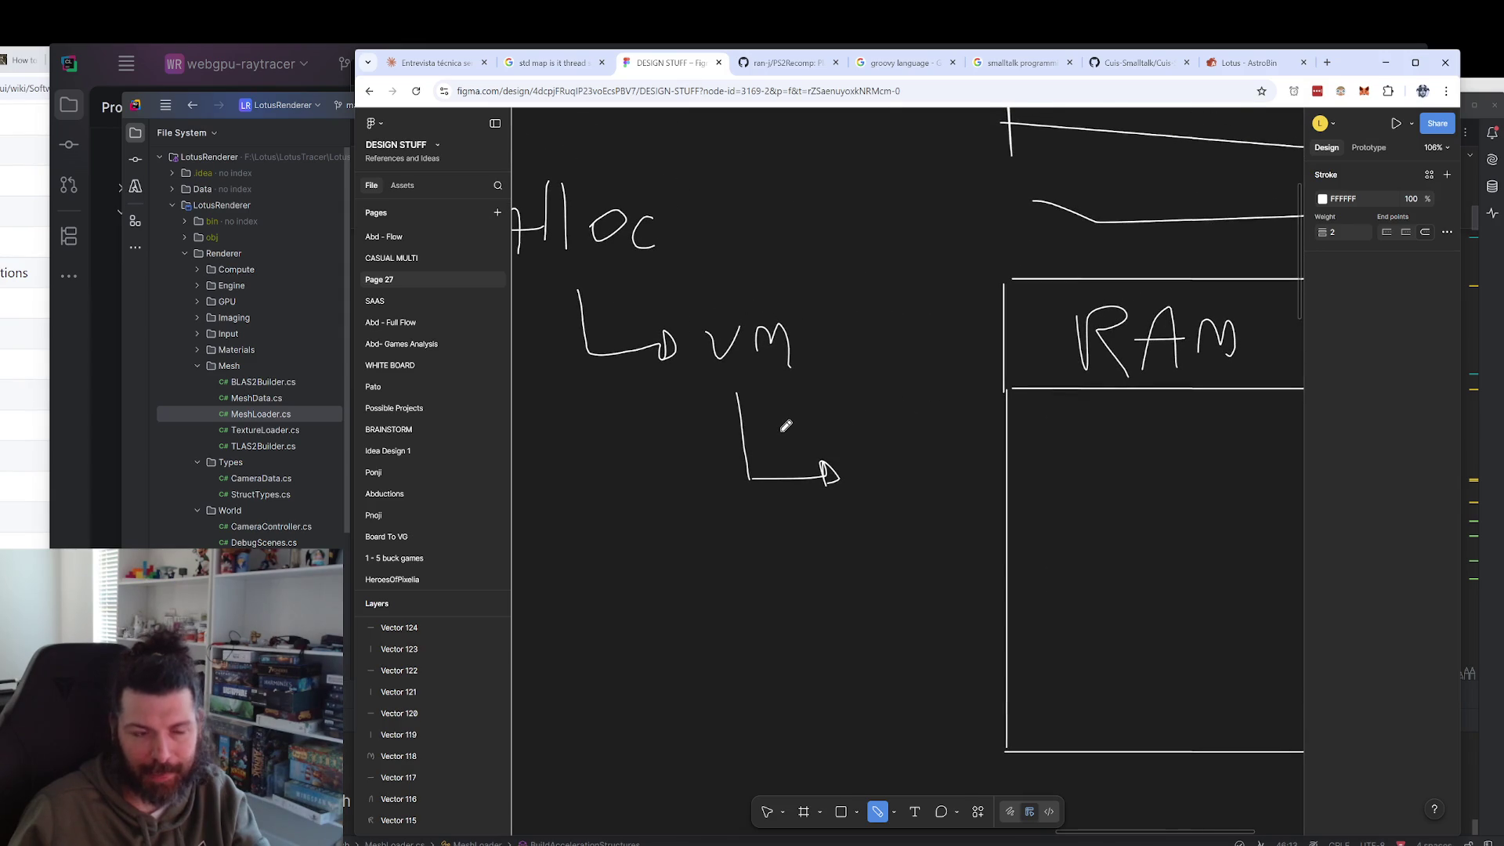
scroll(785, 425, "down", 2)
left_click_drag(844, 389, 715, 658)
mouse_move(936, 179)
left_mouse_down()
mouse_move(949, 155)
mouse_move(957, 204)
mouse_move(1013, 202)
left_mouse_up()
Draw a curved line linking the RAM box to the disk box.
scroll(1021, 430, "down", 2)
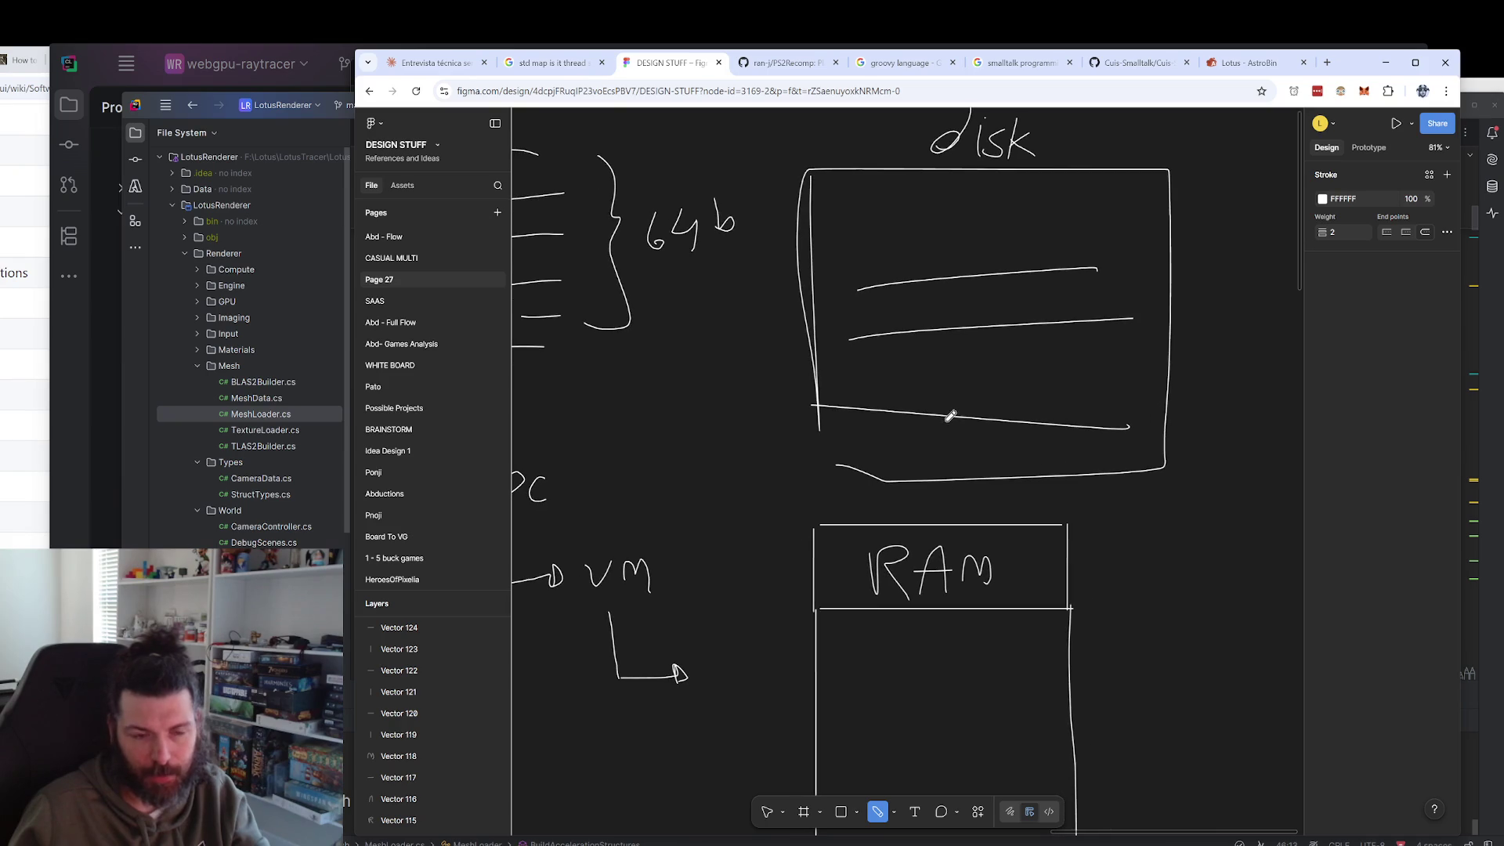
scroll(933, 501, "down", 3)
scroll(945, 361, "left", 2)
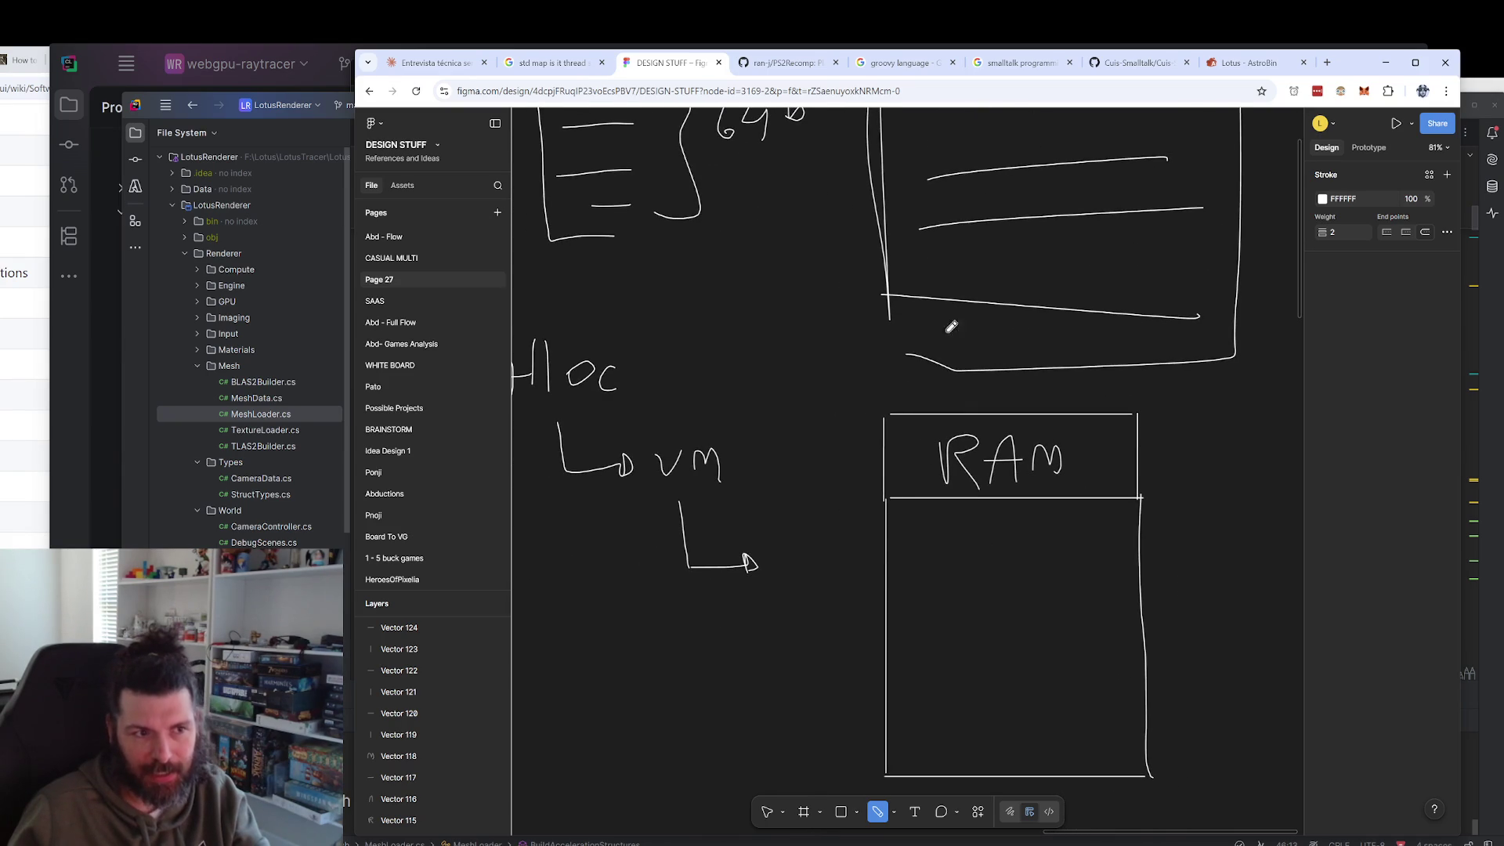
mouse_move(961, 587)
left_mouse_down()
mouse_move(833, 480)
mouse_move(885, 296)
mouse_move(1213, 313)
mouse_move(1112, 532)
mouse_move(967, 348)
left_mouse_up()
Pan the whiteboard to bring malloc, VM and the new A block into view.
scroll(857, 311, "up", 3)
scroll(972, 405, "left", 4)
scroll(972, 405, "down", 1)
scroll(972, 405, "left", 2)
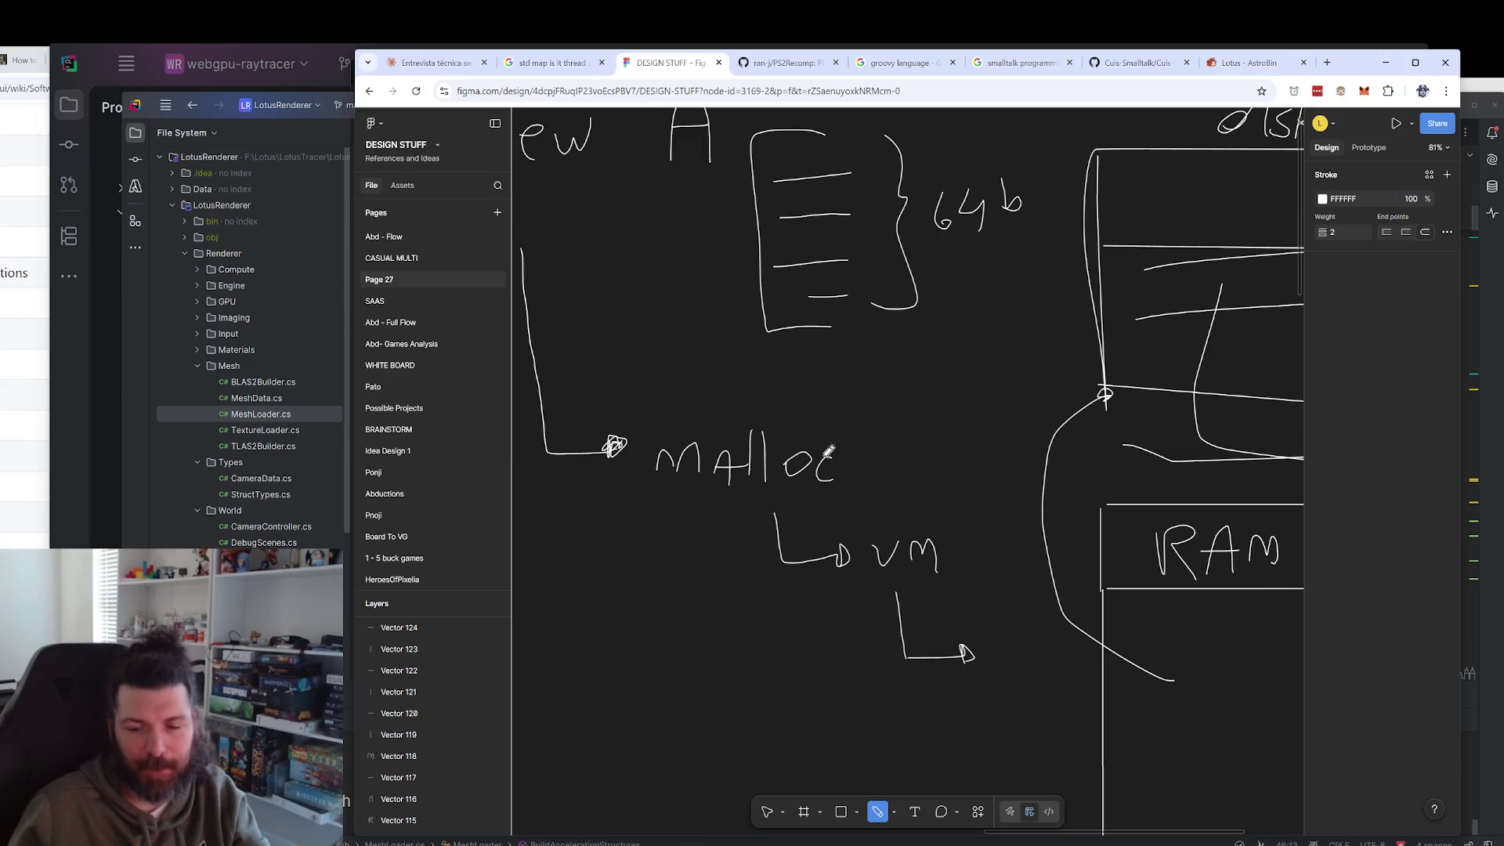
scroll(874, 444, "right", 3)
scroll(874, 445, "down", 1)
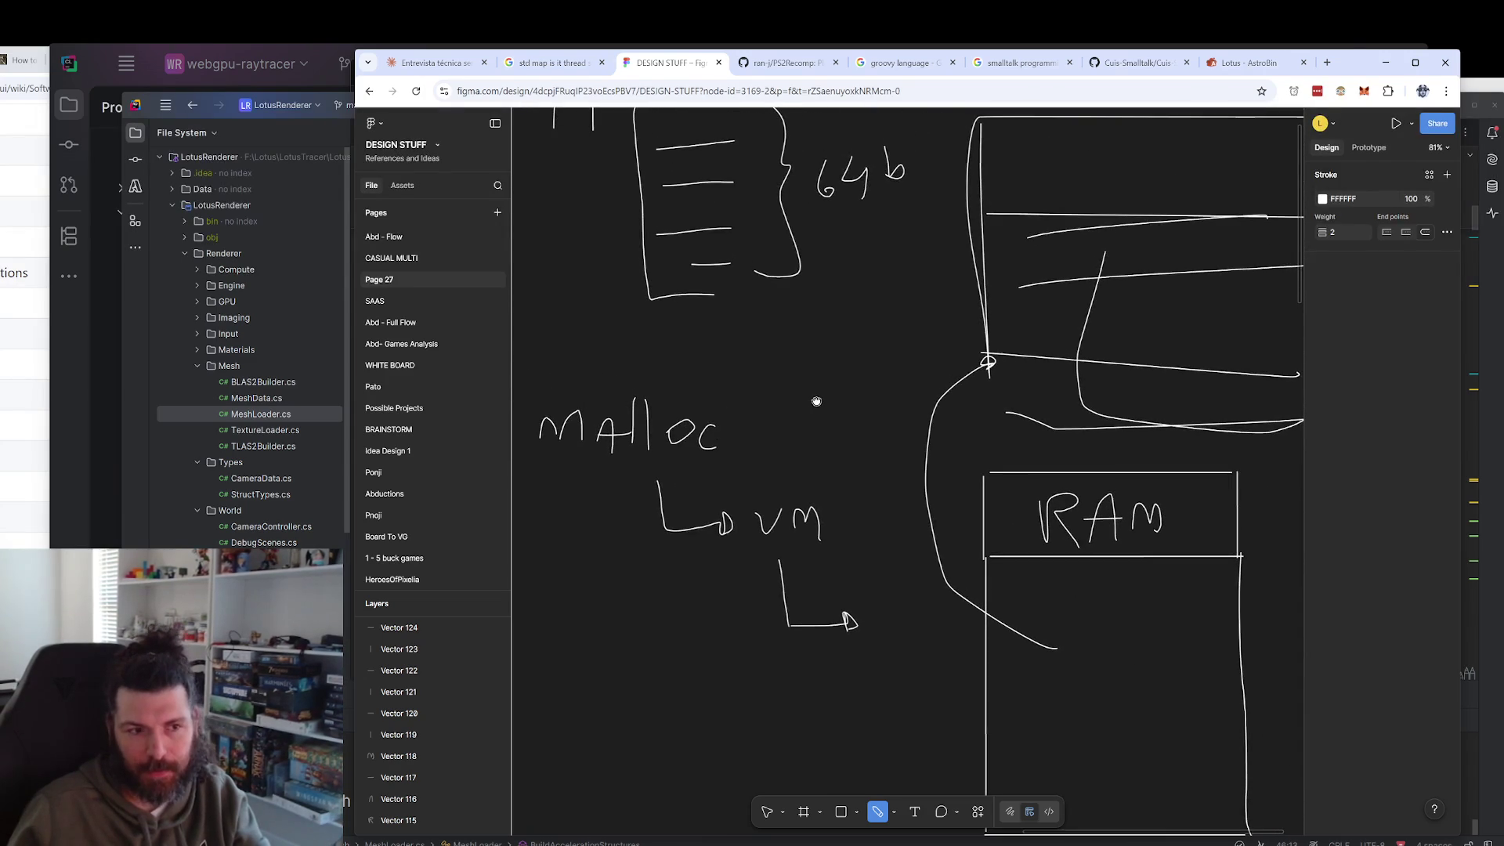
scroll(905, 465, "left", 1)
scroll(905, 465, "down", 1)
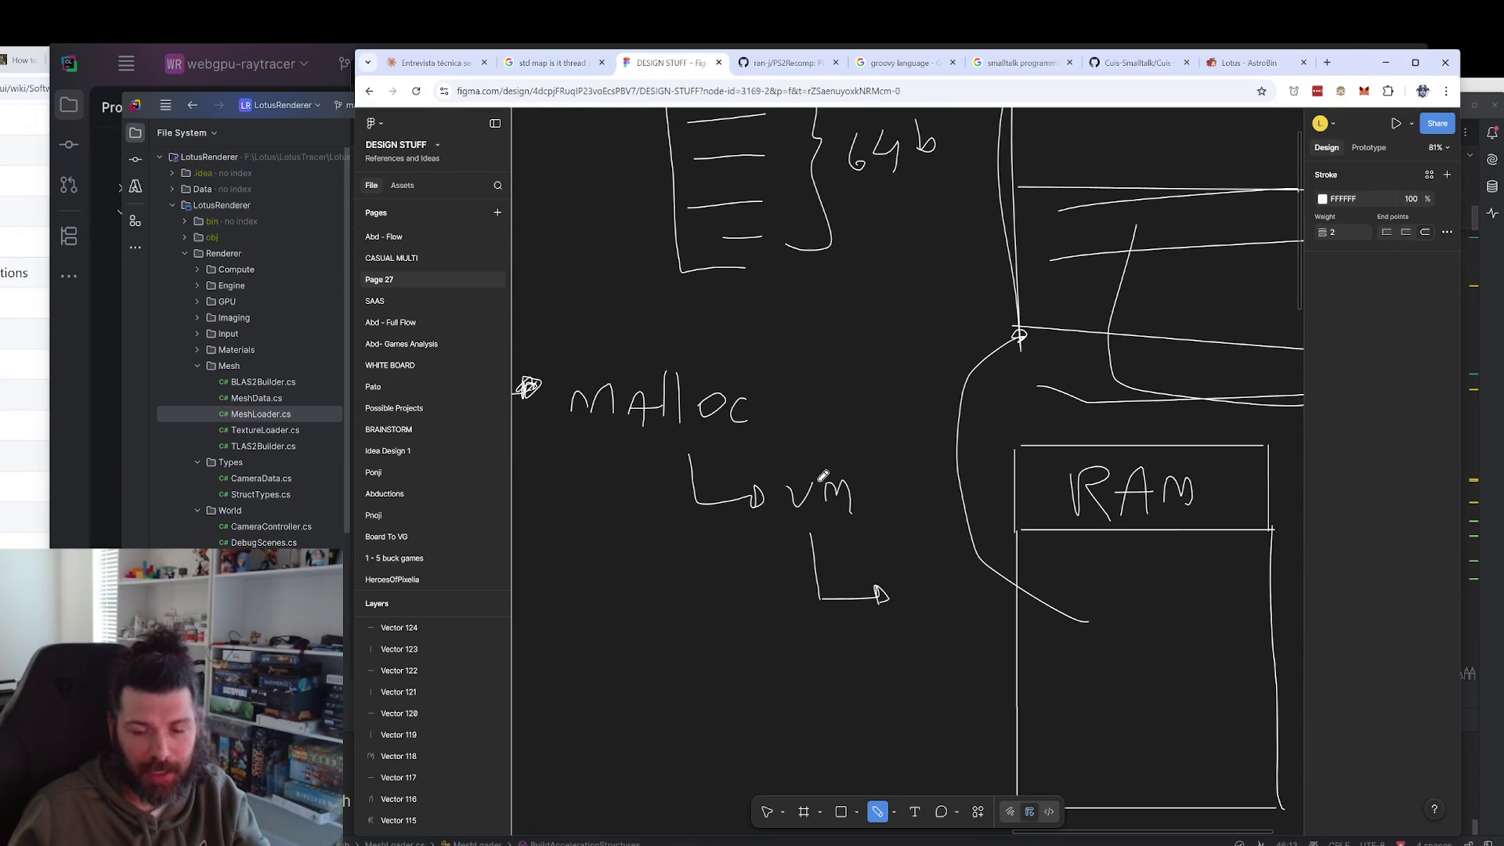
scroll(689, 534, "right", 3)
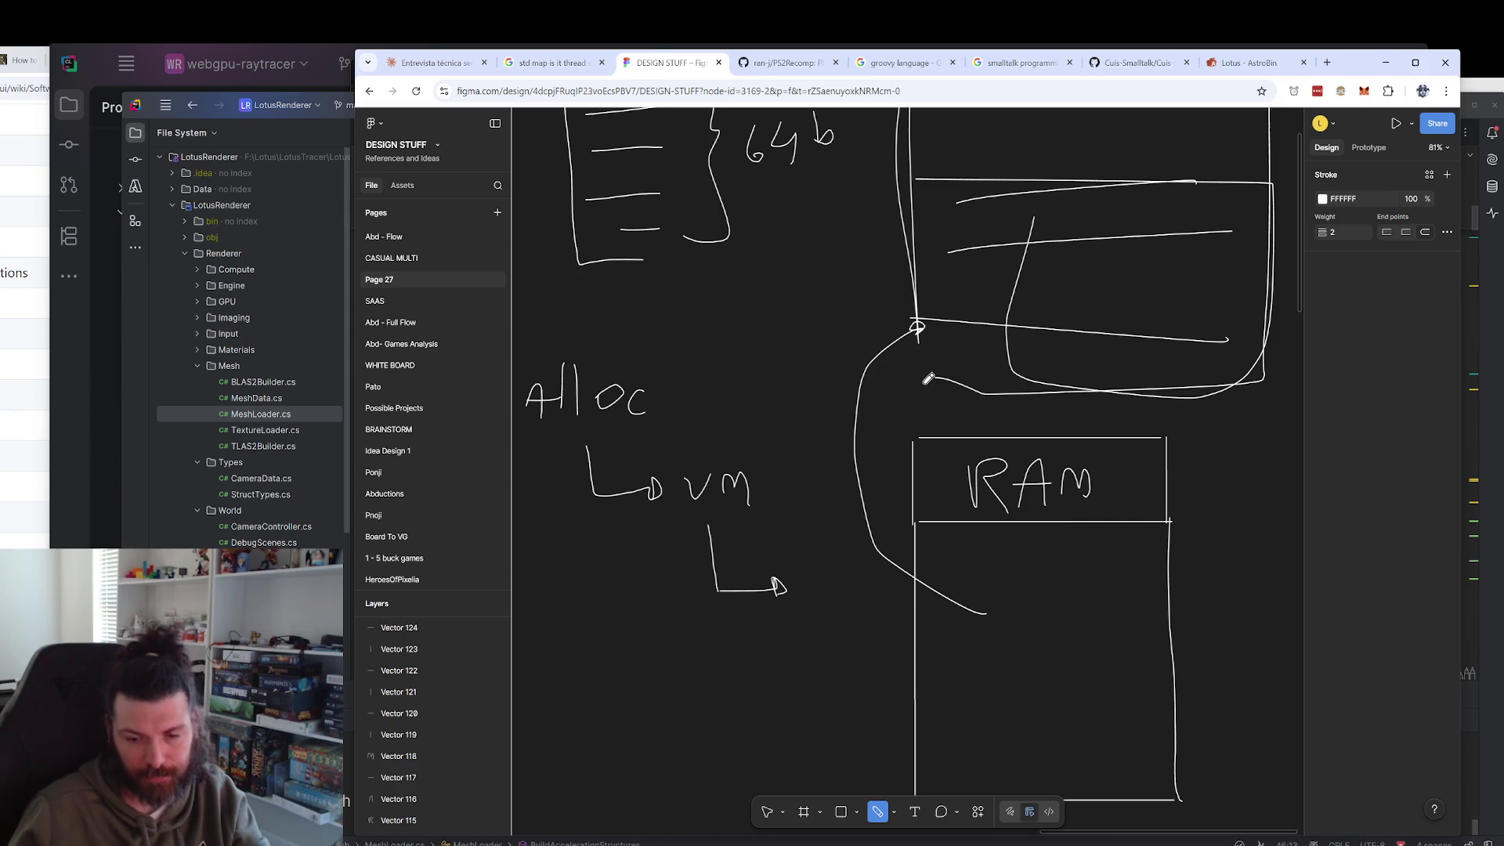
scroll(840, 393, "left", 1)
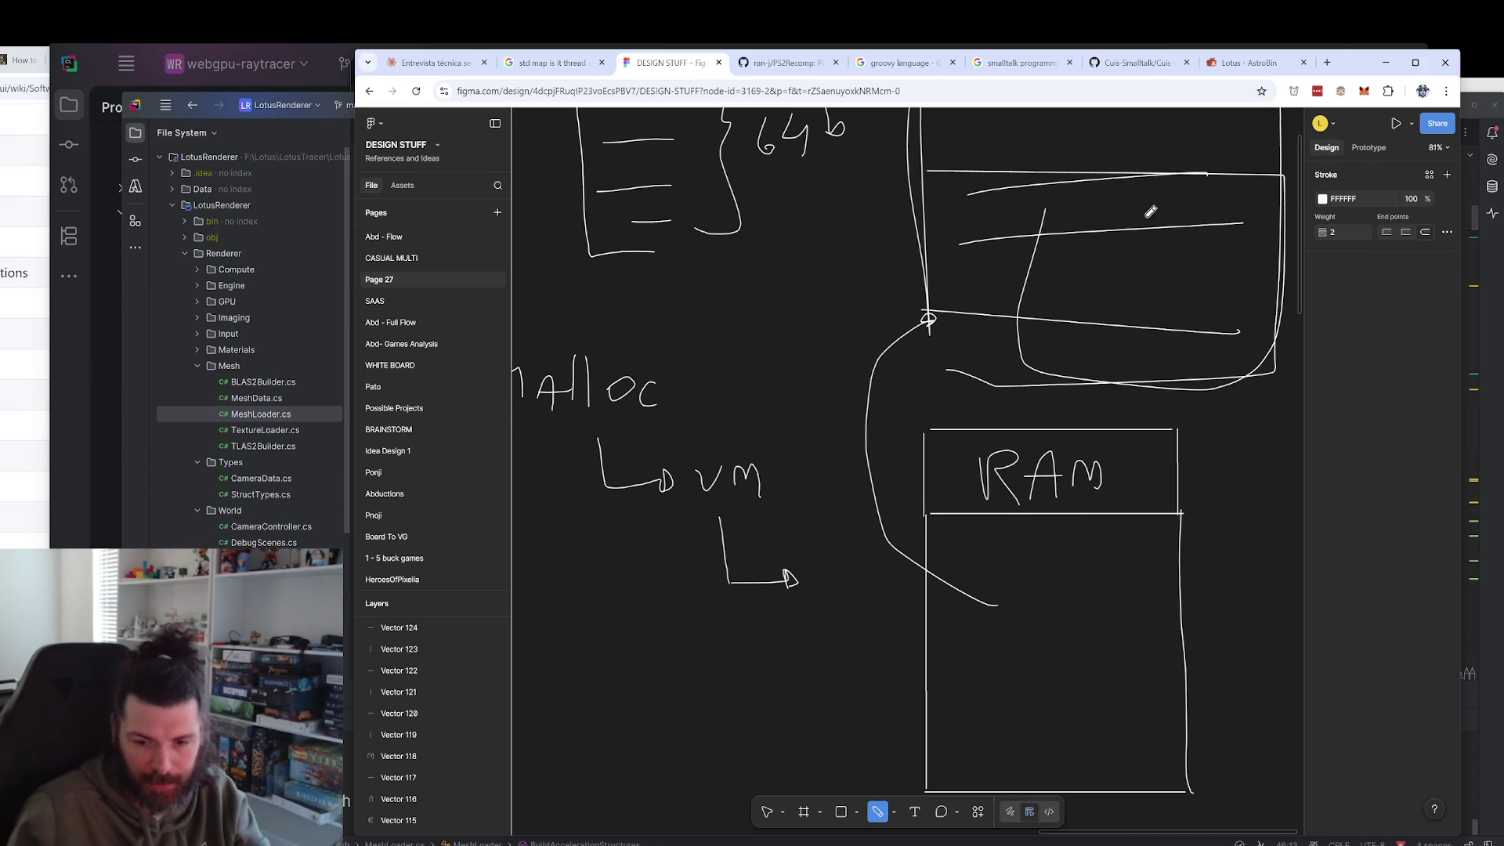
mouse_move(930, 569)
left_mouse_down()
mouse_move(1004, 489)
mouse_move(1099, 535)
left_mouse_up()
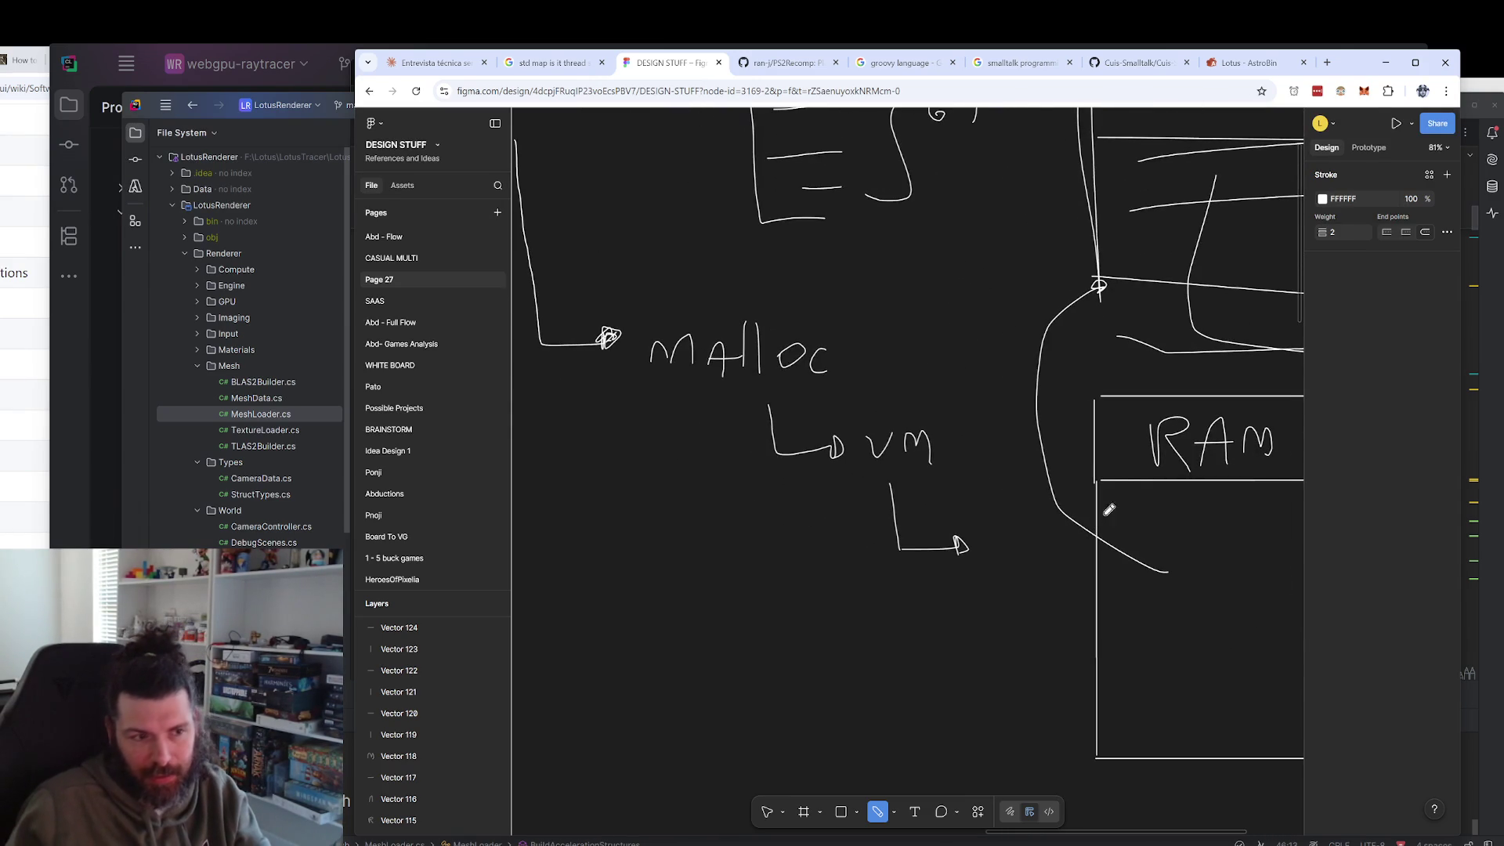
scroll(910, 400, "up", 4)
scroll(910, 400, "left", 3)
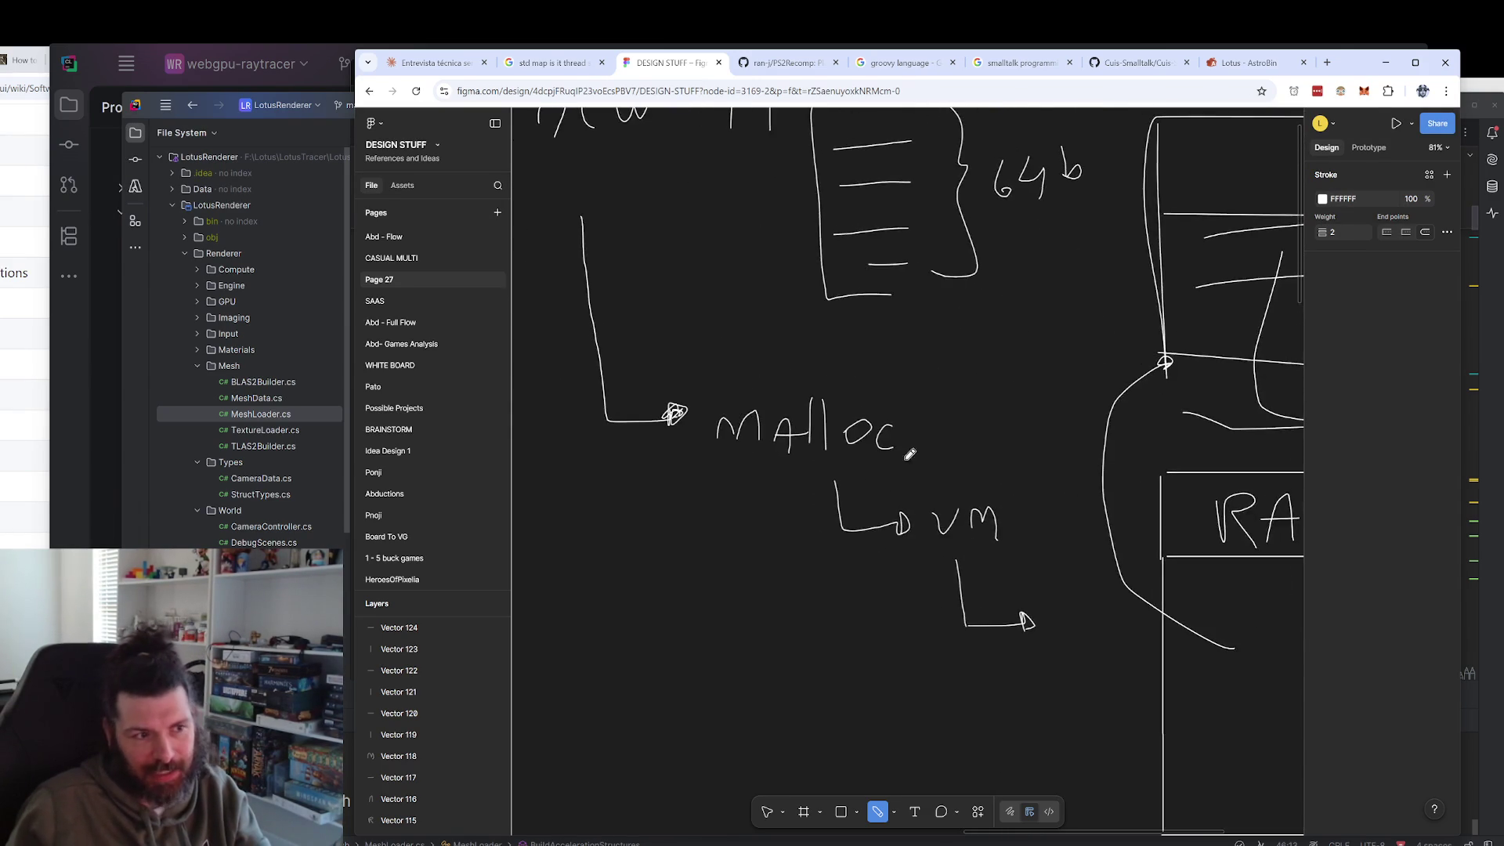
left_click_drag(977, 595, 882, 423)
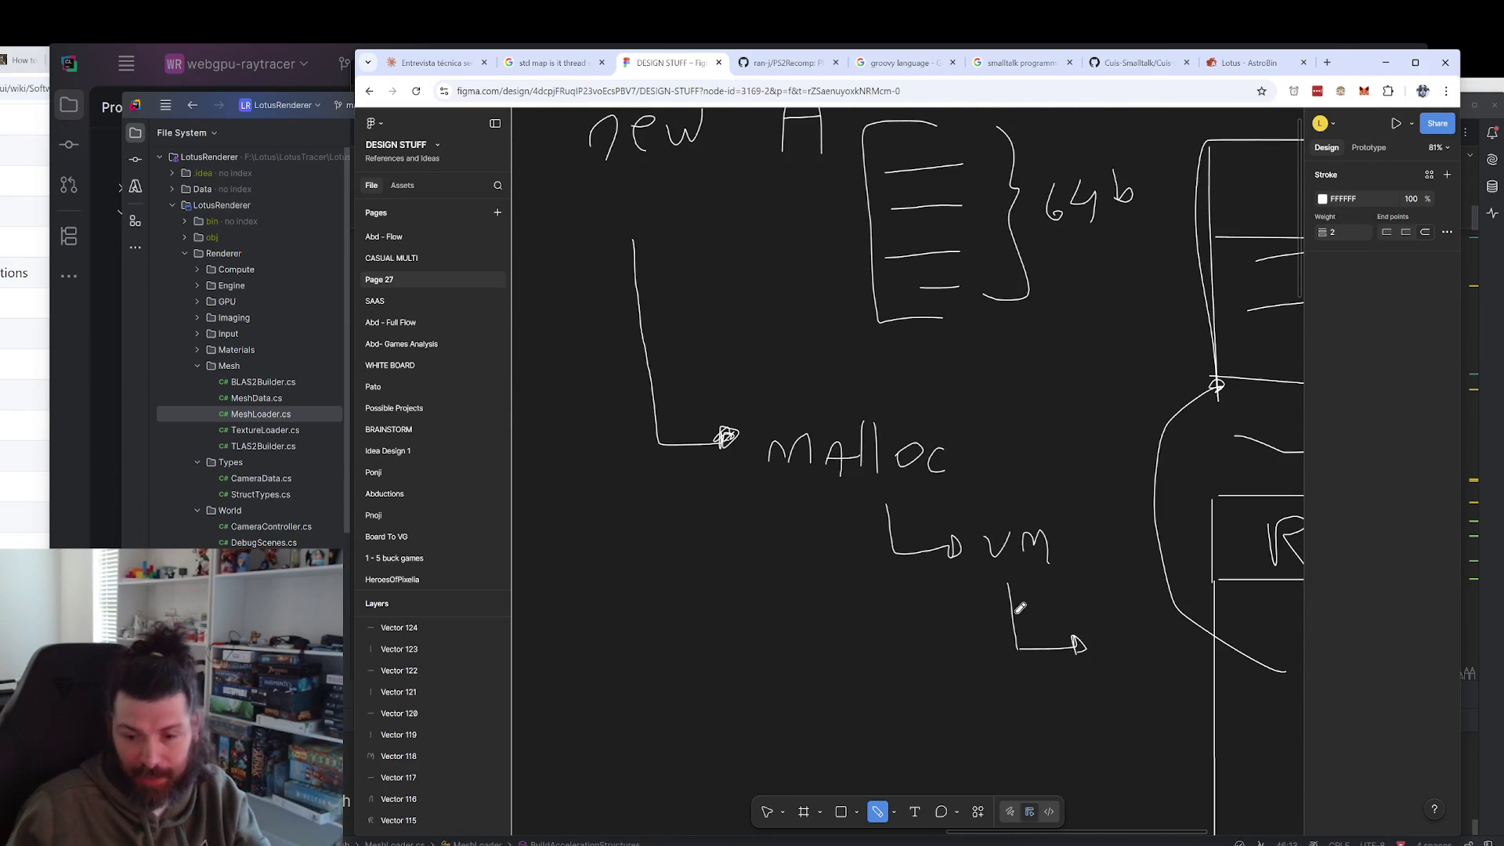
scroll(1033, 503, "down", 4)
scroll(1042, 509, "right", 2)
Draw a long branch down from VM, circle the small box under VM, and close the lower arrowhead.
mouse_move(927, 477)
left_mouse_down()
mouse_move(964, 511)
mouse_move(993, 480)
left_mouse_up()
mouse_move(800, 367)
left_mouse_down()
mouse_move(819, 571)
mouse_move(877, 581)
left_mouse_up()
mouse_move(904, 502)
left_mouse_down()
mouse_move(1003, 509)
mouse_move(893, 470)
mouse_move(906, 516)
left_mouse_up()
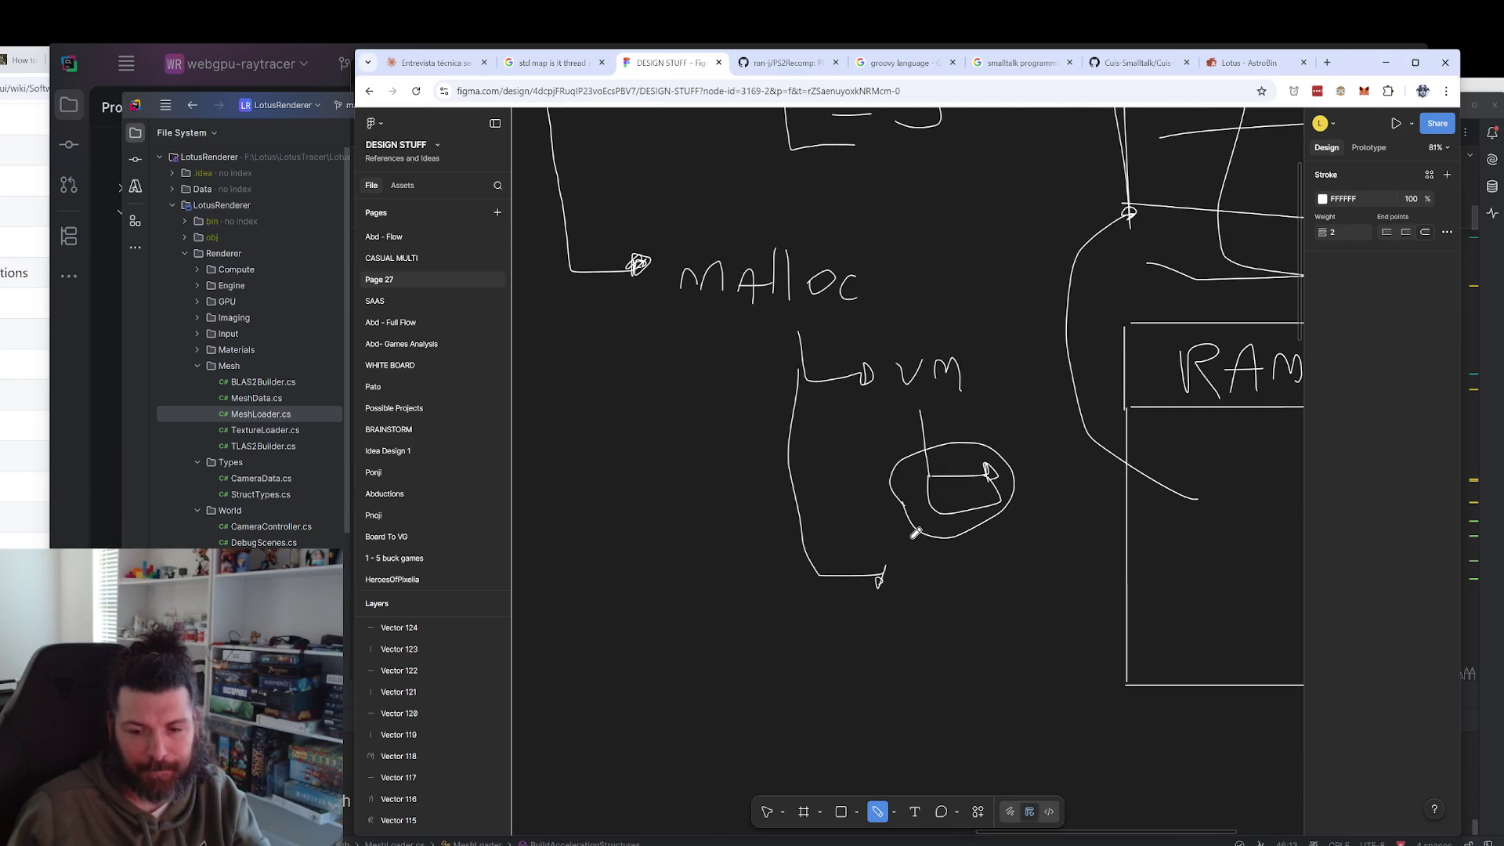
left_click_drag(886, 568, 961, 566)
Add a line inside the circled box under VM.
scroll(963, 564, "down", 1)
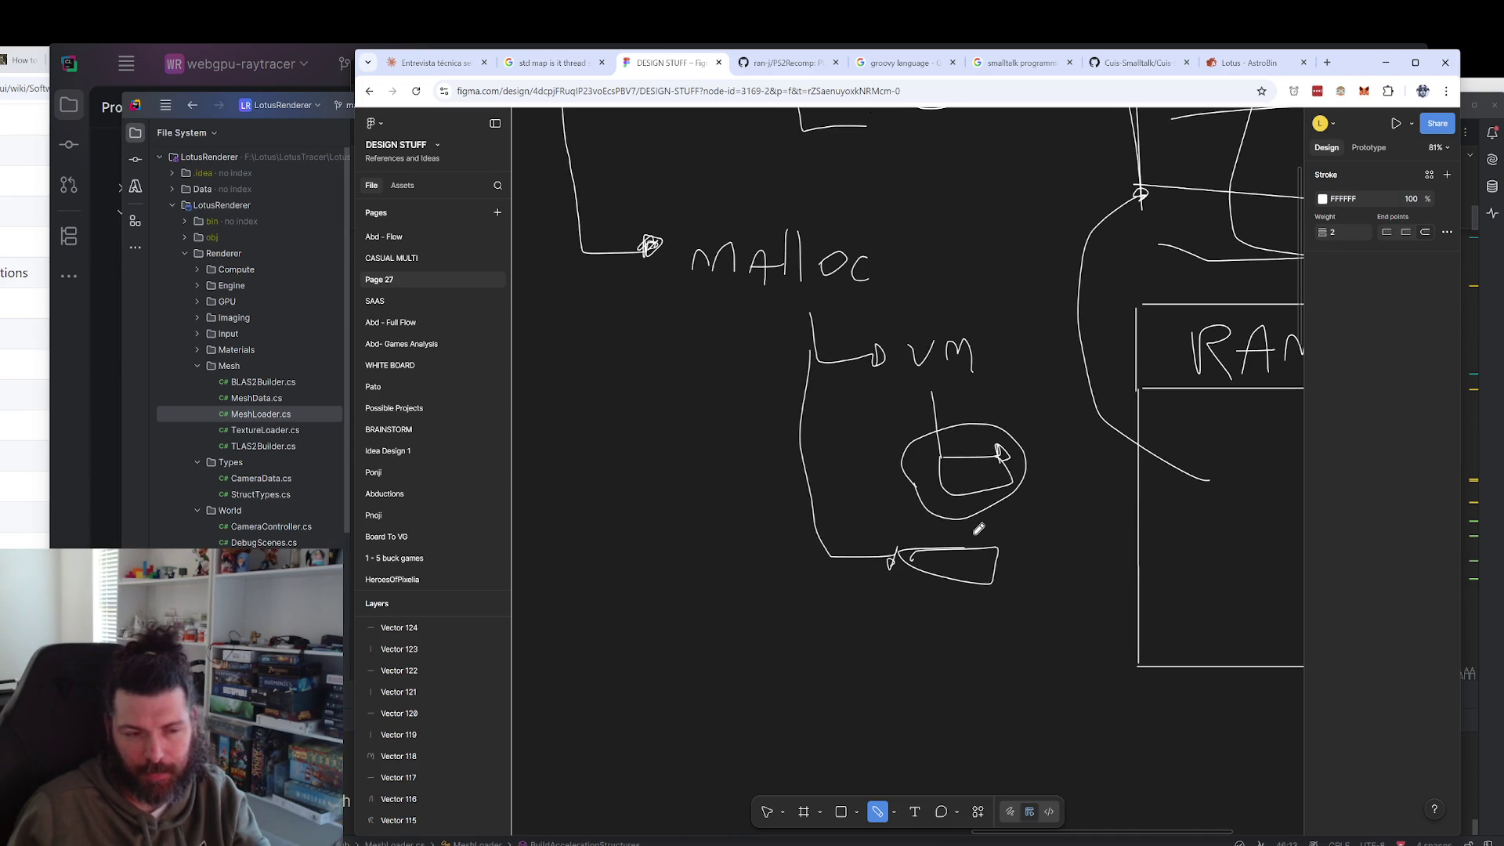
scroll(965, 478, "down", 1)
scroll(968, 493, "up", 1)
left_click_drag(973, 491, 1057, 494)
scroll(859, 476, "right", 3)
scroll(859, 476, "up", 1)
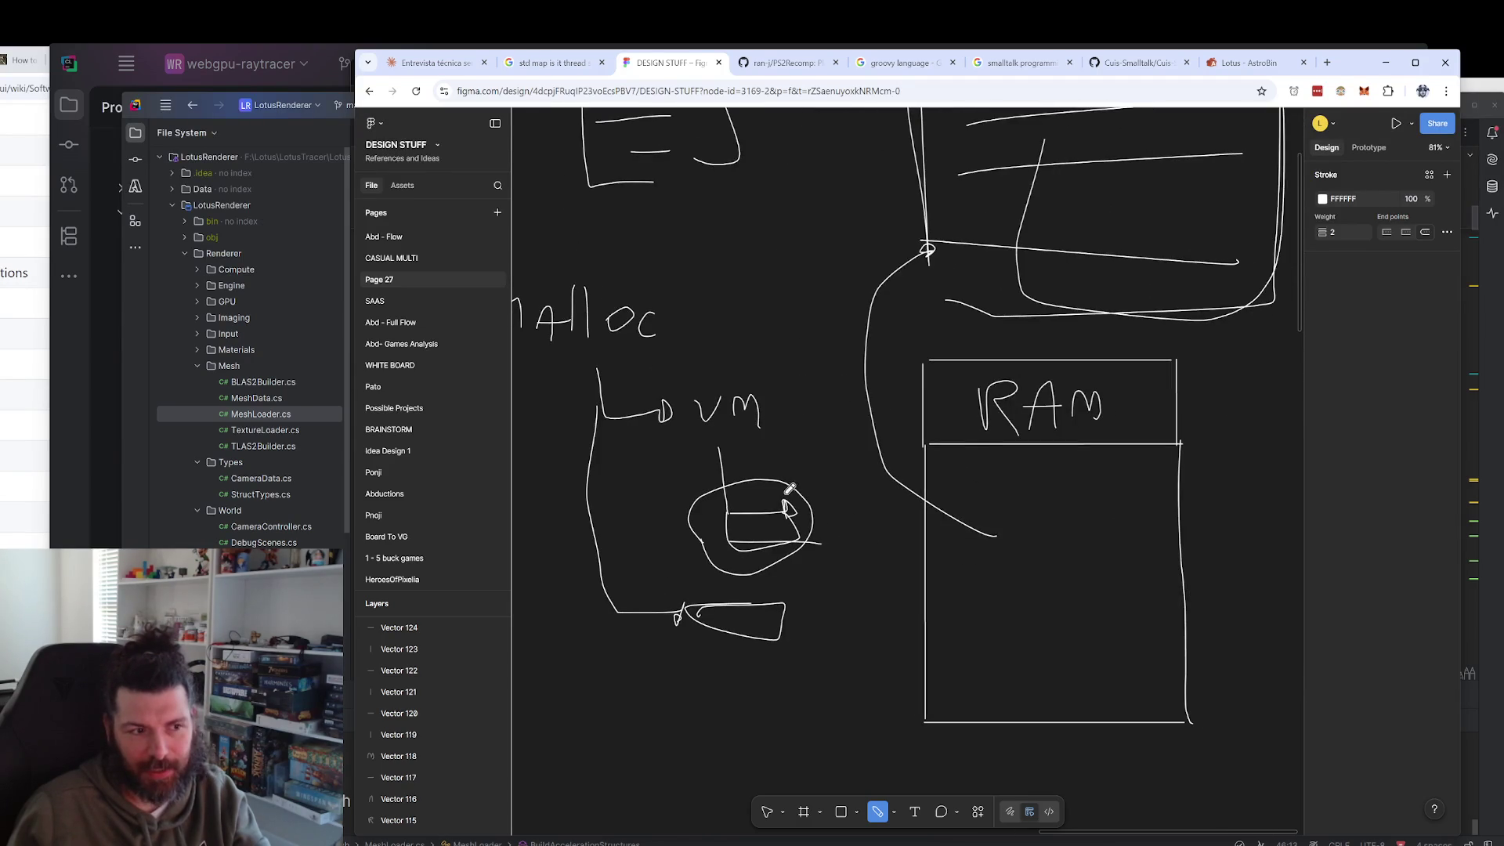
scroll(811, 491, "left", 3)
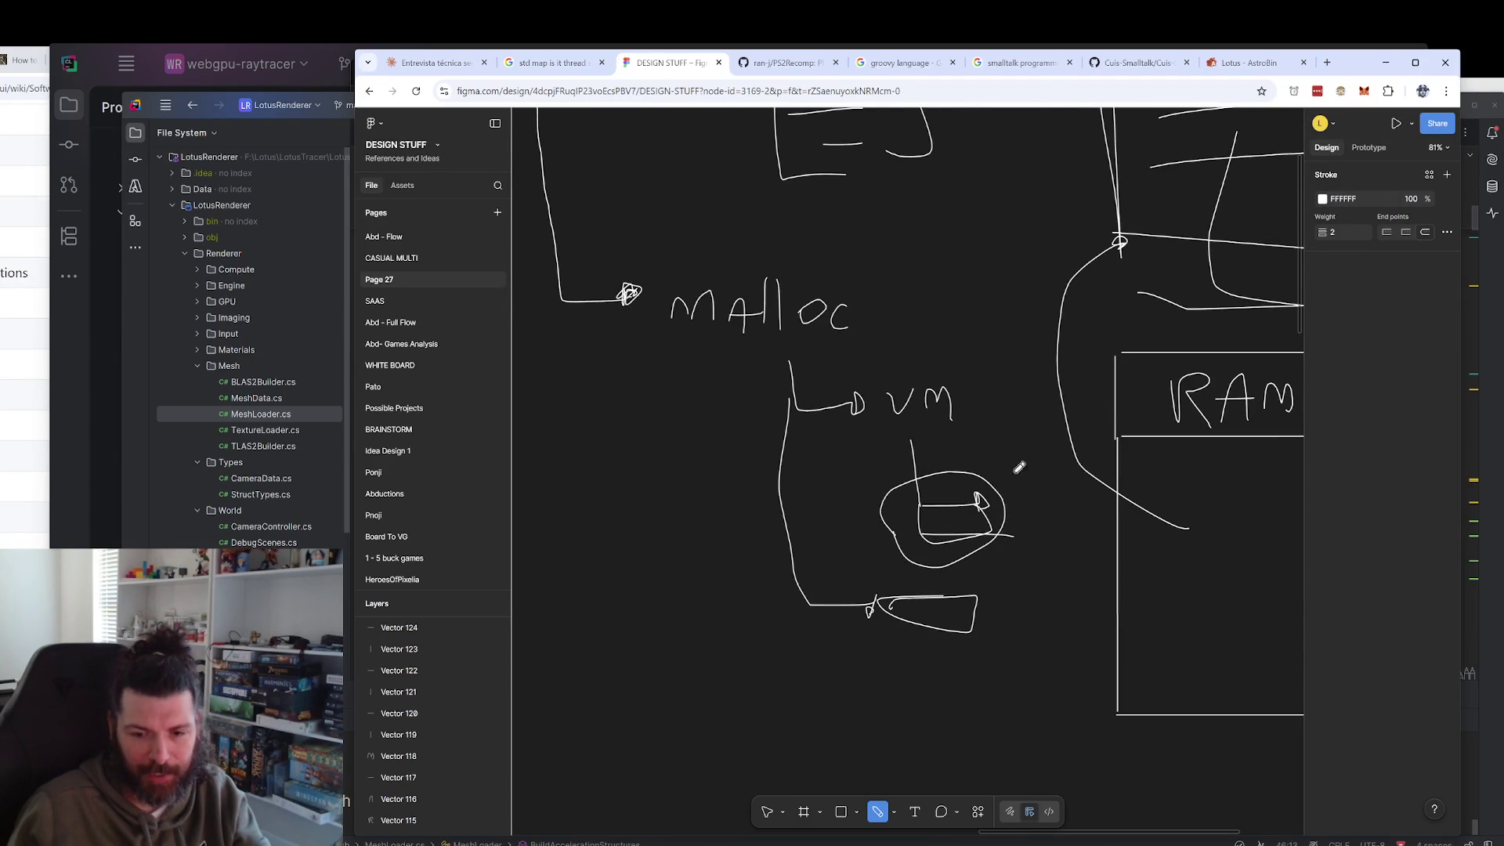
scroll(993, 468, "right", 1)
scroll(993, 468, "down", 1)
scroll(889, 481, "left", 2)
scroll(890, 481, "up", 1)
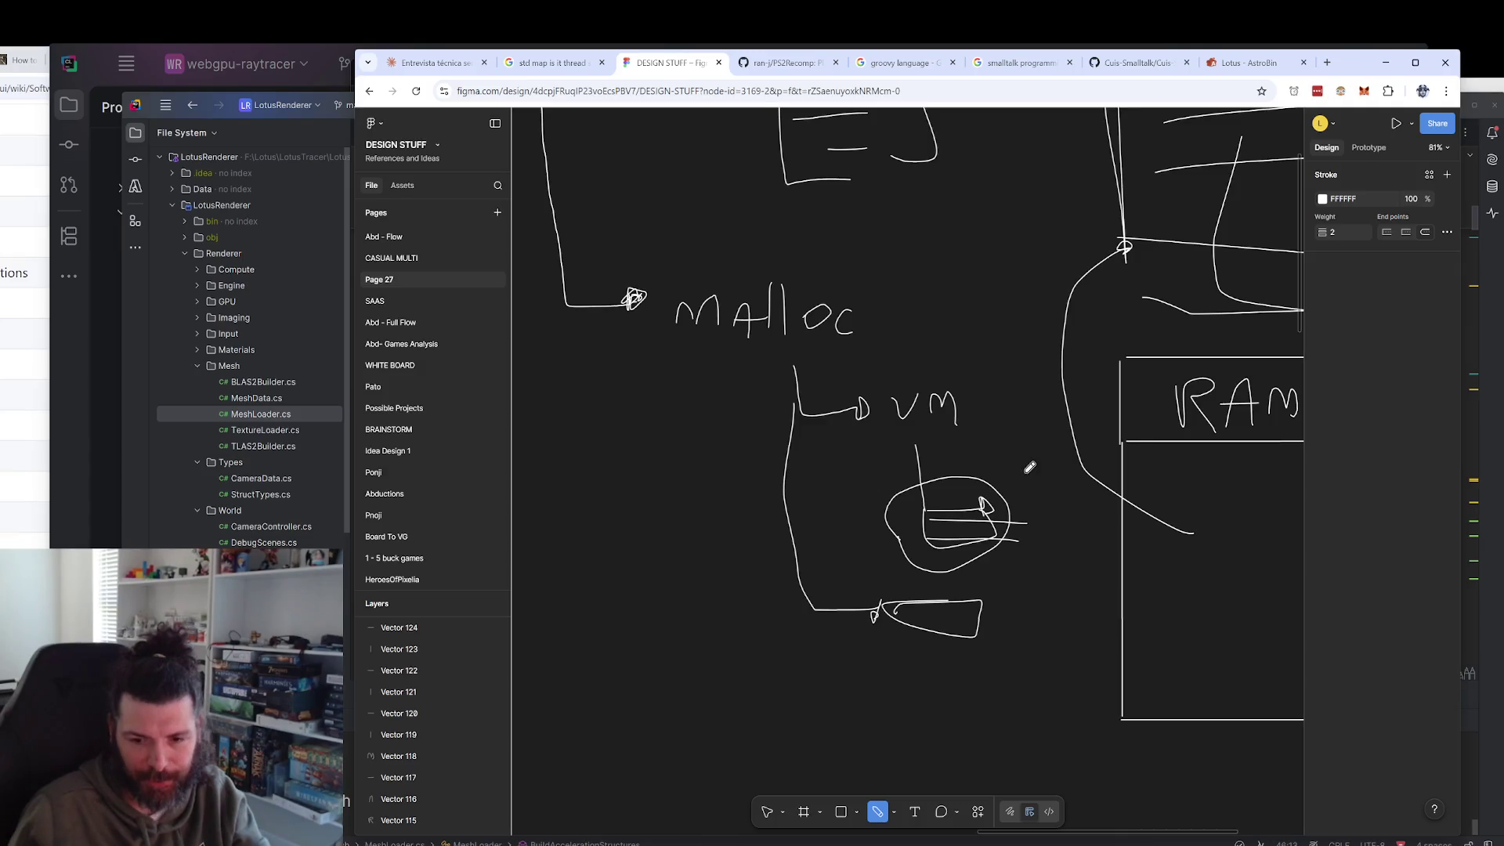
scroll(950, 452, "left", 2)
scroll(950, 452, "up", 2)
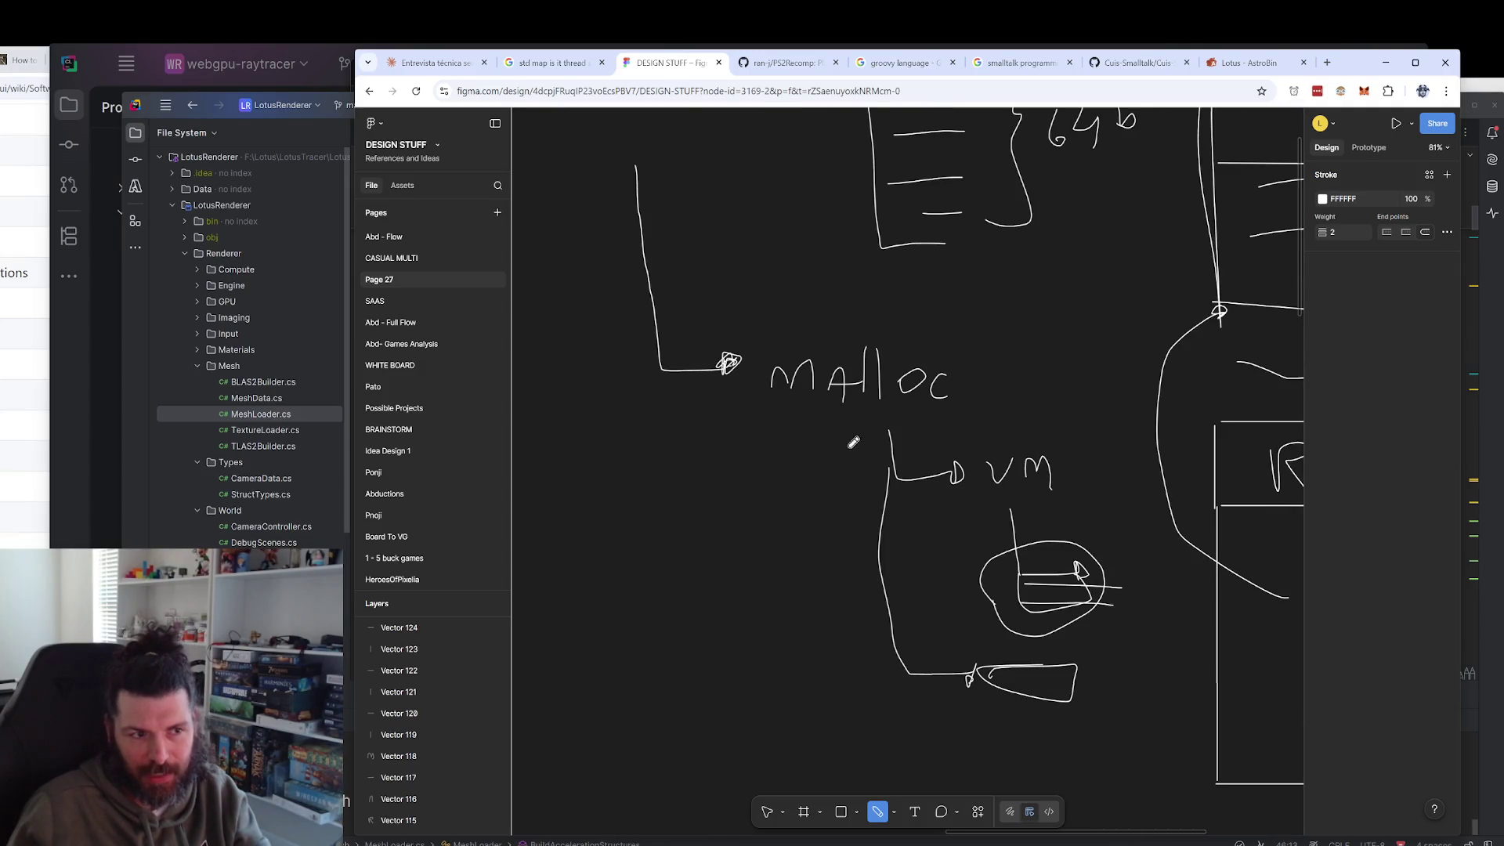
scroll(873, 446, "down", 2, "ctrl")
scroll(823, 298, "down", 2)
Draw a new arrow down from the malloc branch and thicken its arrowhead.
mouse_move(692, 230)
left_mouse_down()
mouse_move(722, 533)
mouse_move(769, 548)
left_mouse_up()
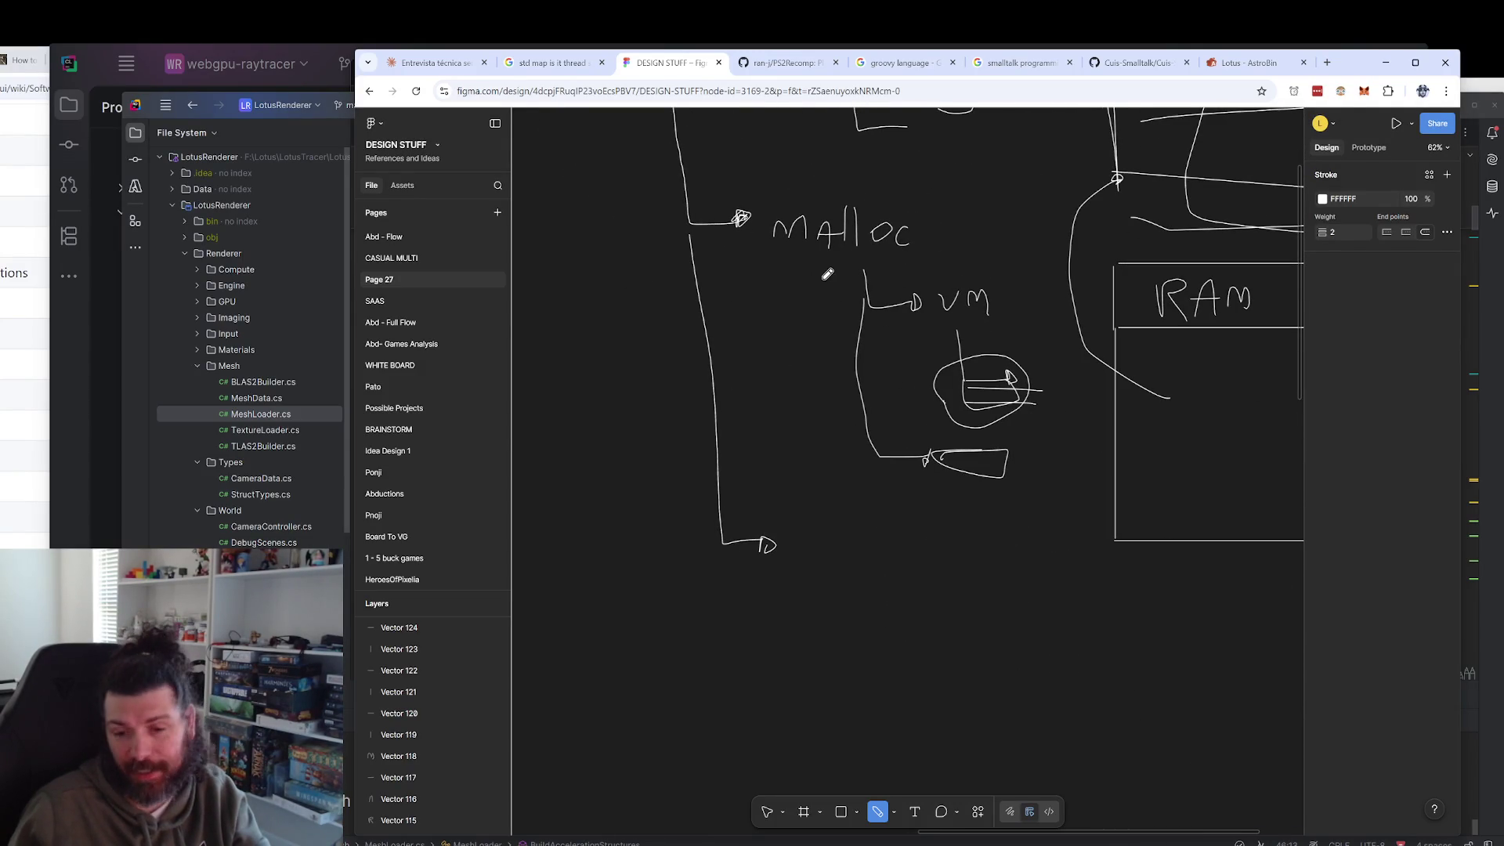
scroll(830, 302, "up", 1)
scroll(806, 439, "down", 1)
mouse_move(768, 566)
left_mouse_down()
mouse_move(763, 578)
mouse_move(783, 574)
left_mouse_up()
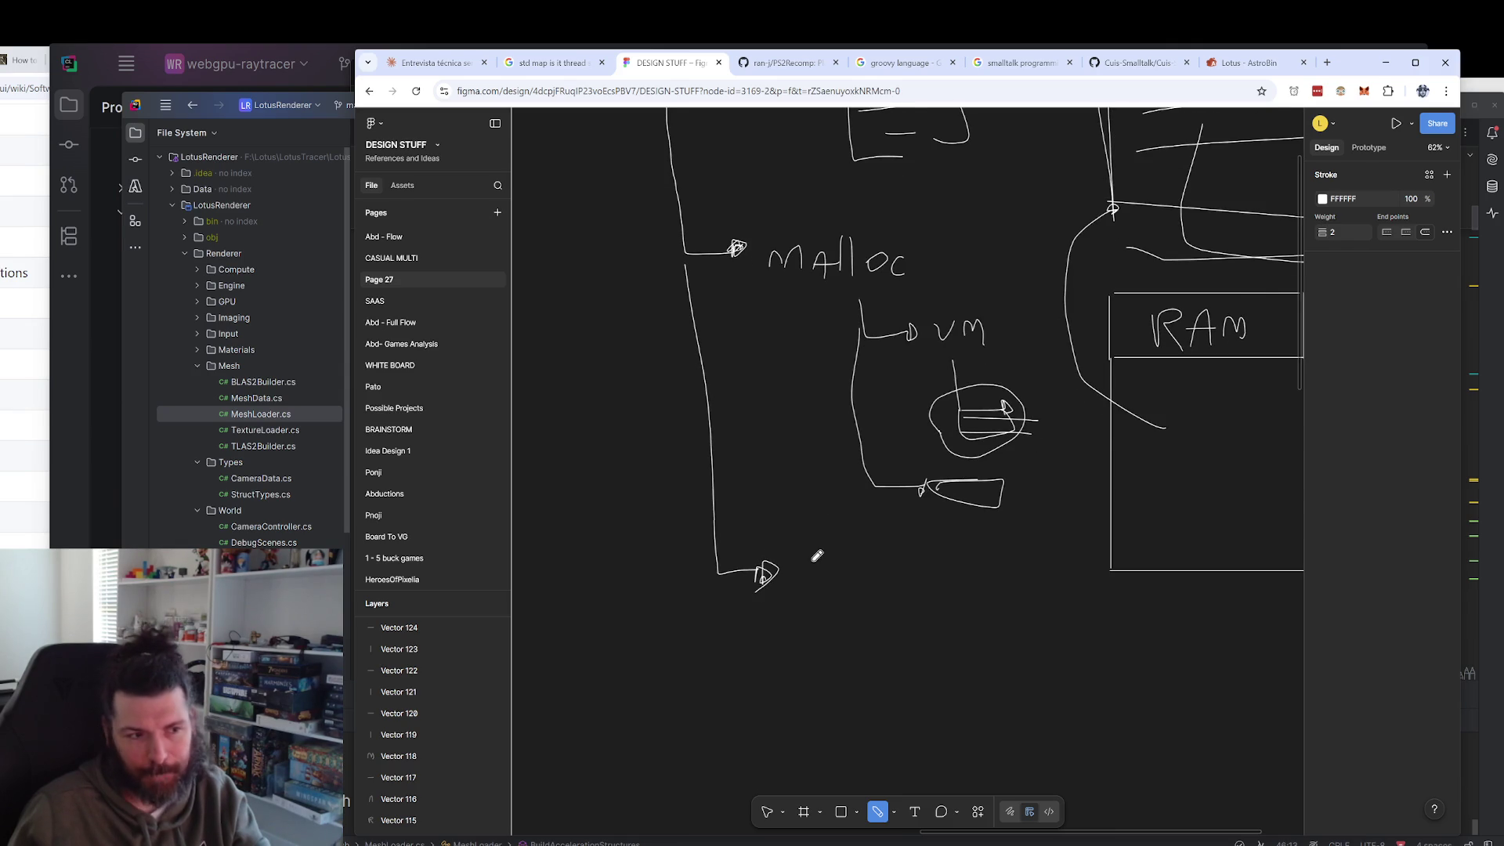
Start handwriting 'new A' beside the bottom arrow, undoing a stray stroke.
scroll(843, 682, "up", 3)
scroll(833, 537, "down", 4)
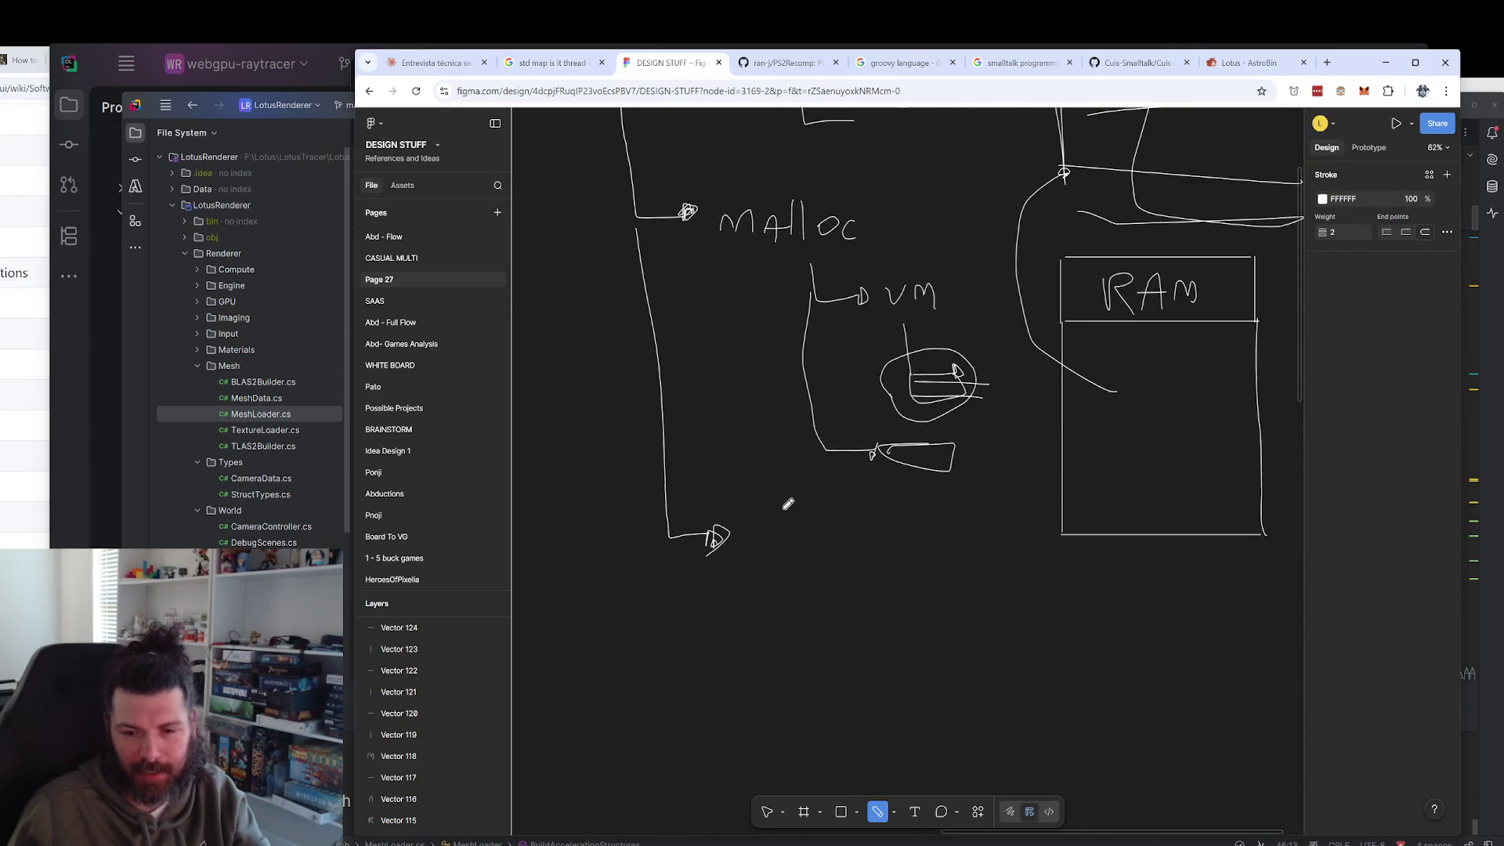
scroll(791, 512, "up", 3)
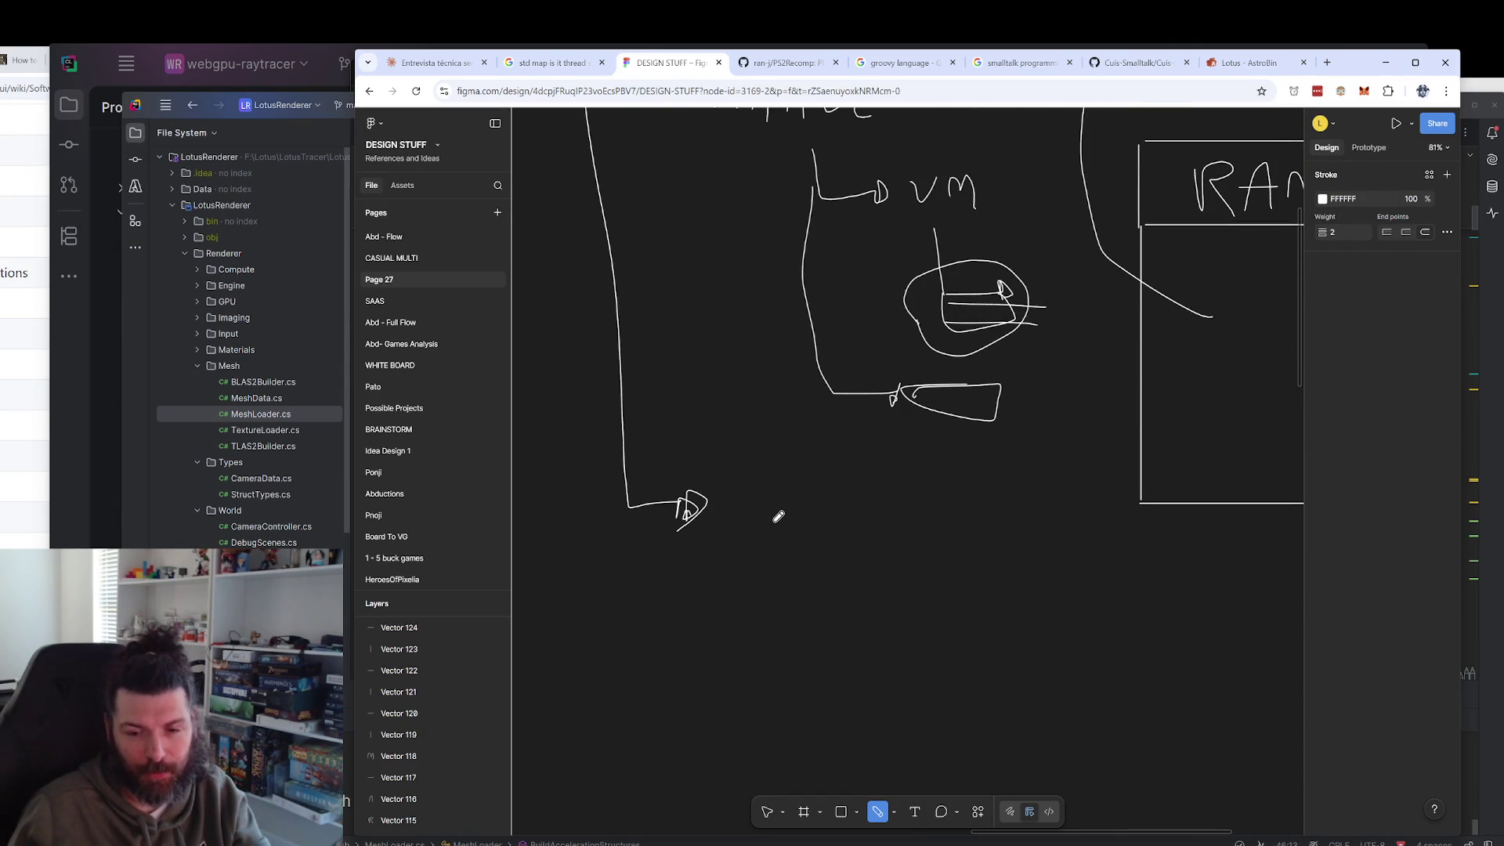
scroll(806, 516, "left", 1)
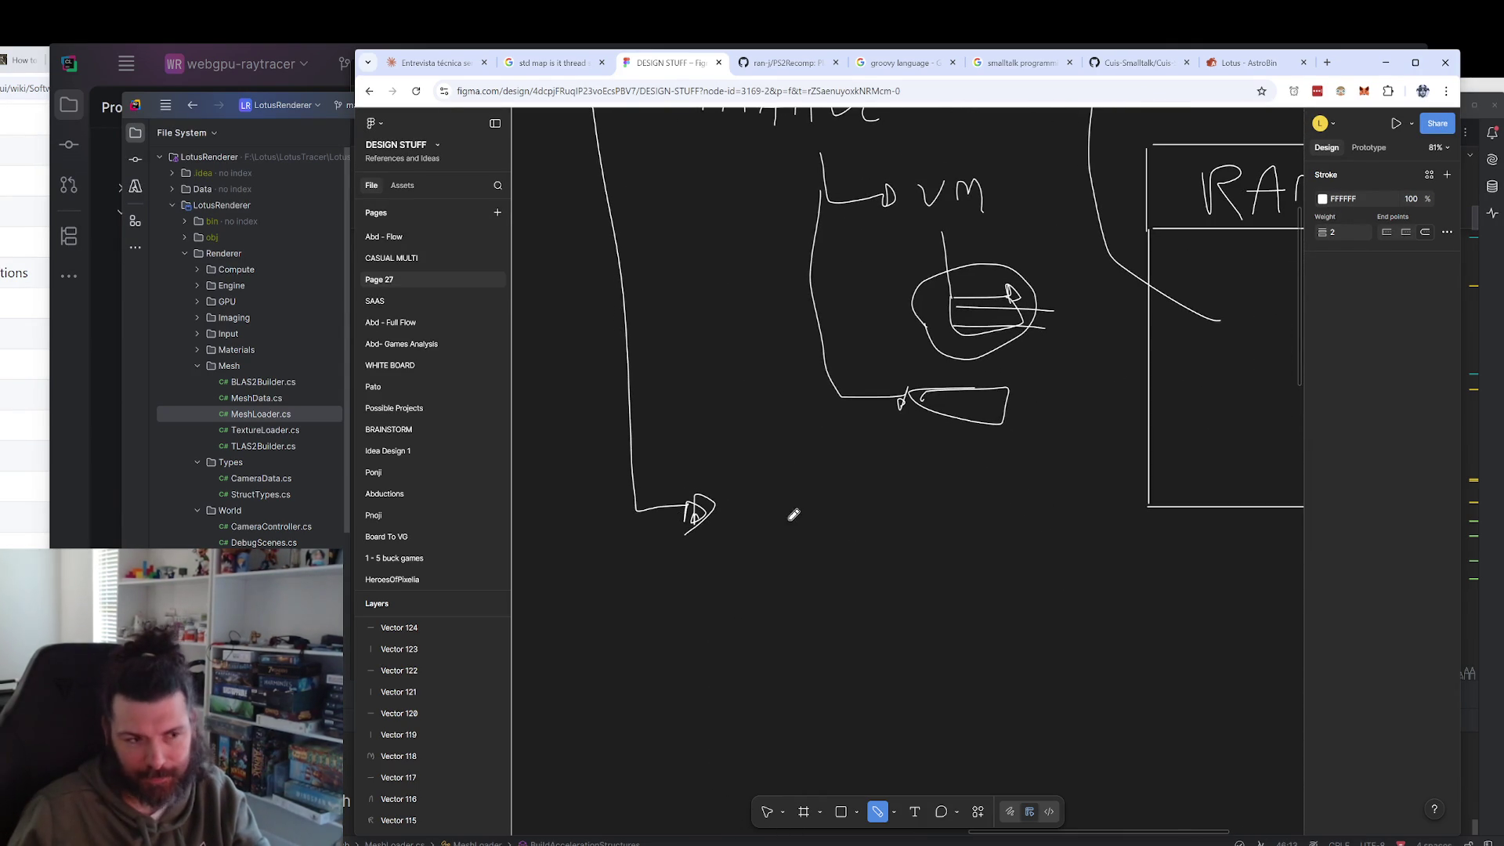
scroll(742, 494, "up", 10)
scroll(741, 493, "left", 3)
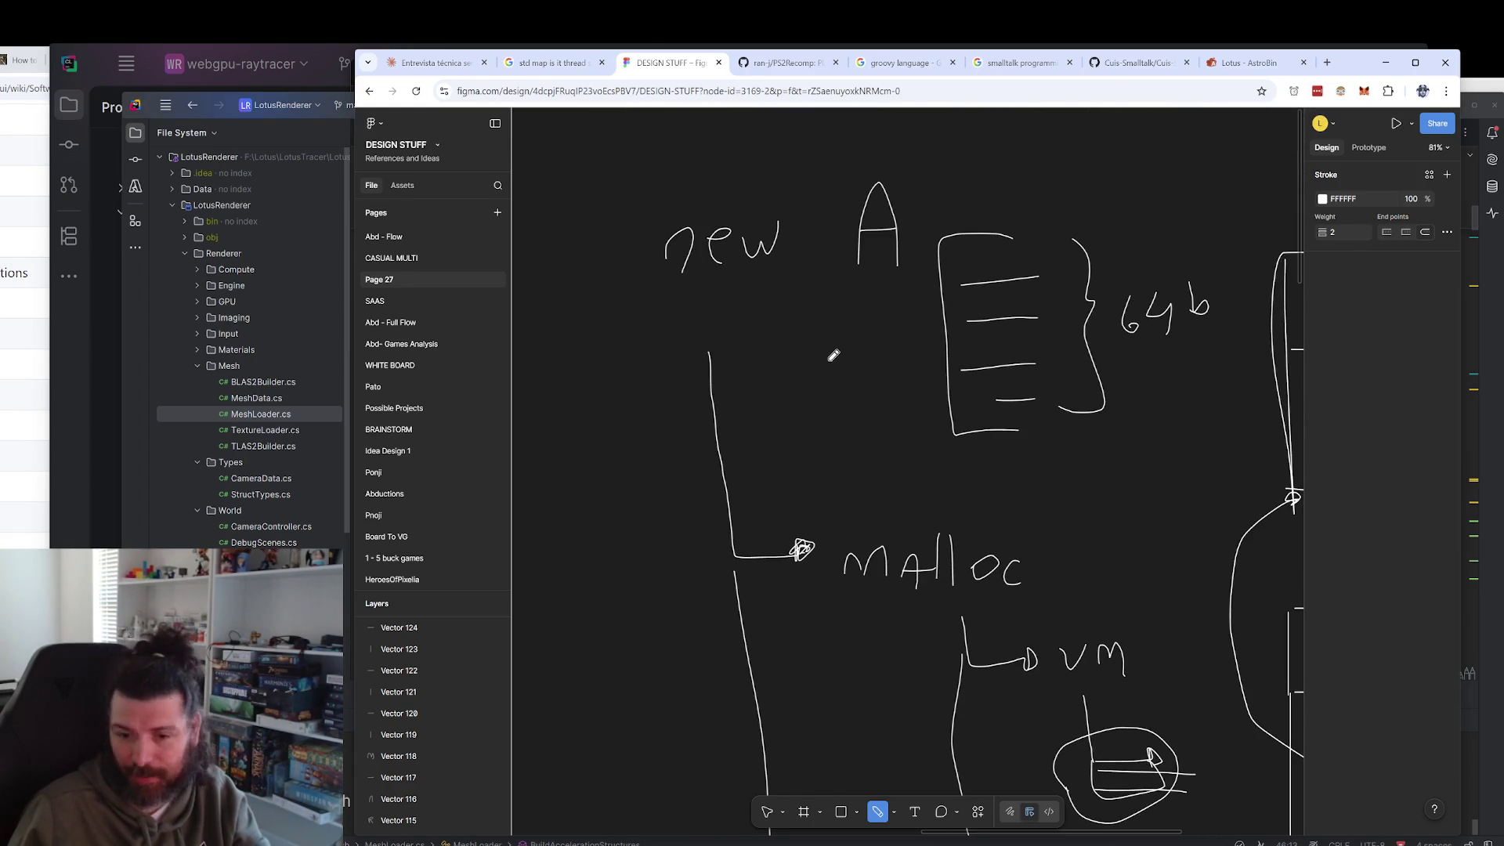
scroll(855, 530, "down", 6)
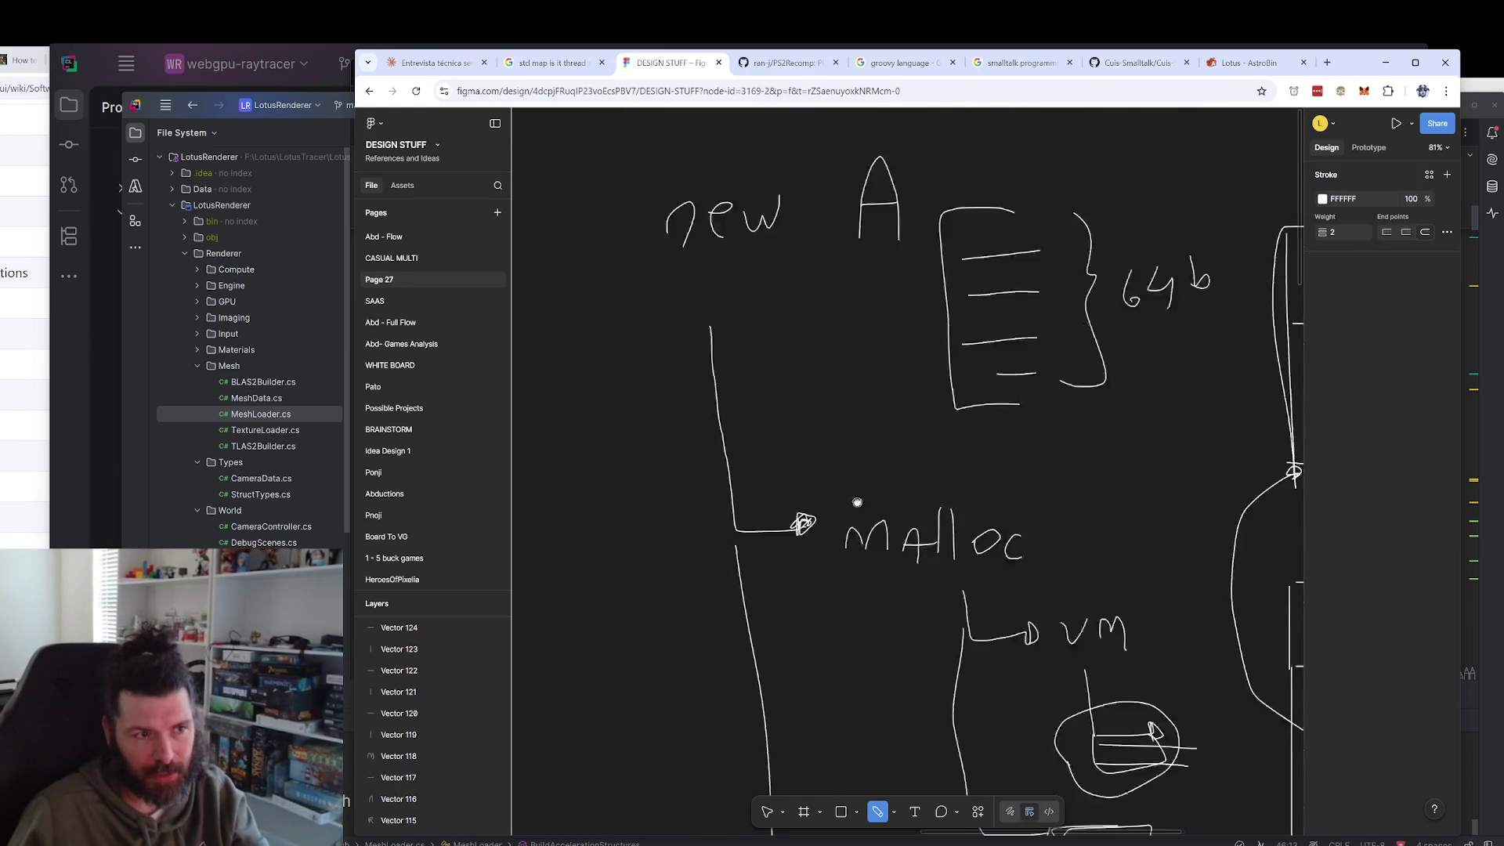
scroll(911, 512, "up", 7)
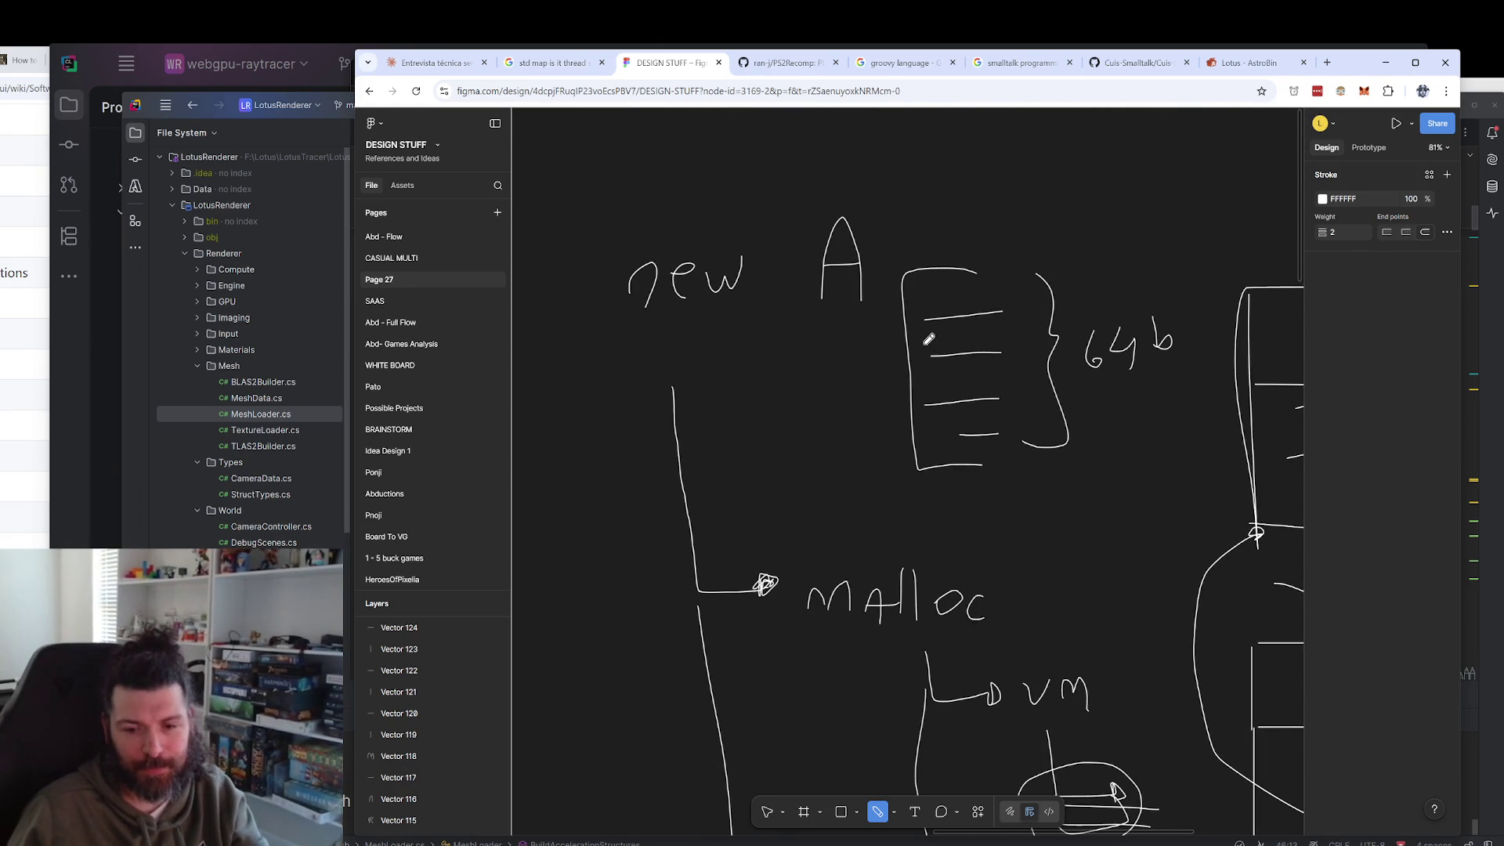
scroll(928, 338, "down", 10)
scroll(929, 339, "right", 2)
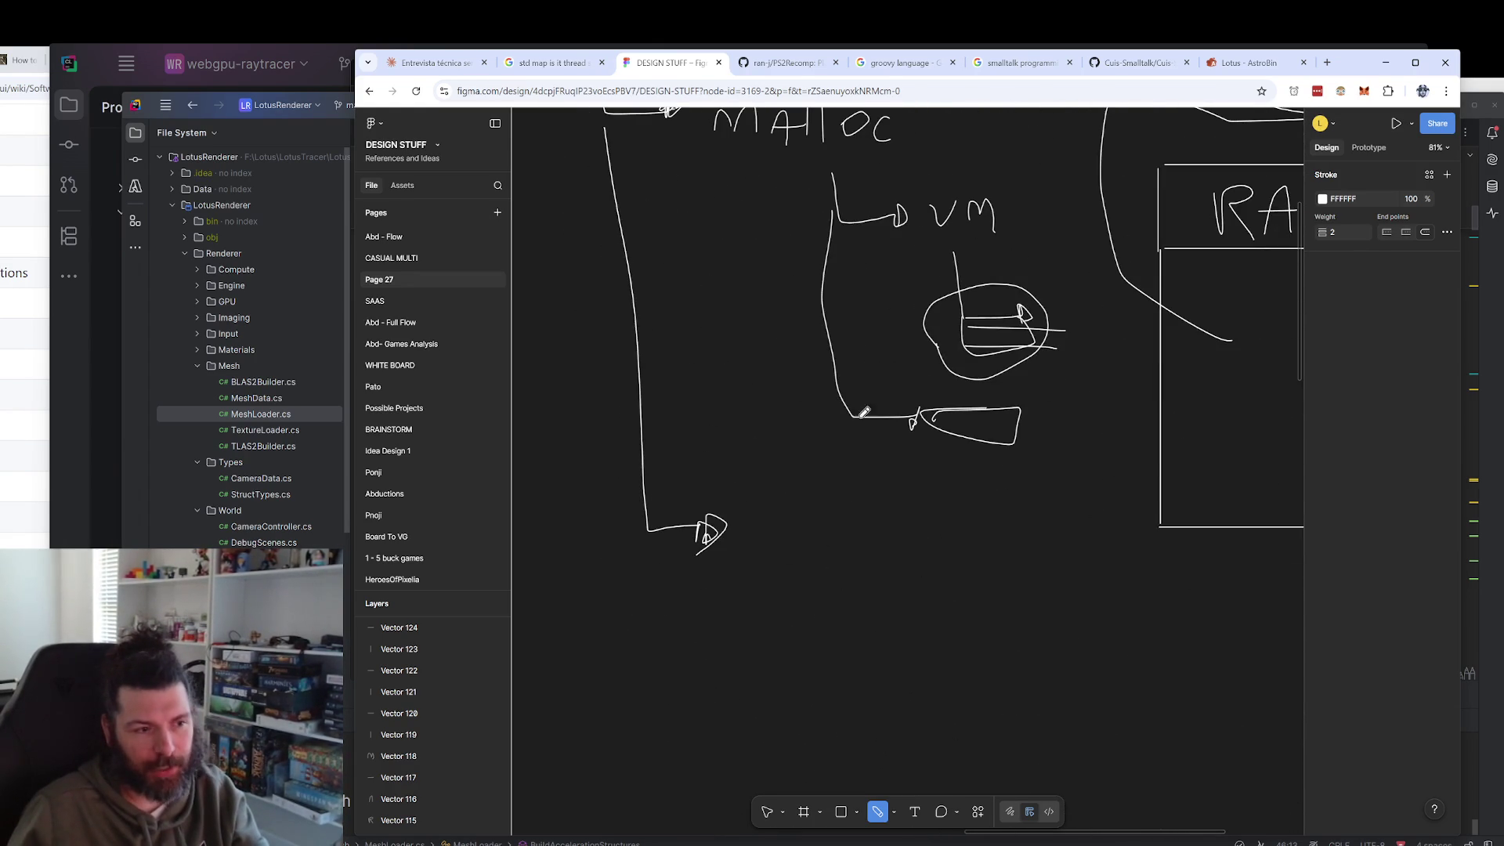
mouse_move(758, 559)
left_mouse_down()
mouse_move(826, 546)
mouse_move(908, 575)
left_mouse_up()
key("ctrl+z")
Complete the call as 'new A(8)' with the closing parenthesis and argument 8.
left_click_drag(971, 531, 965, 565)
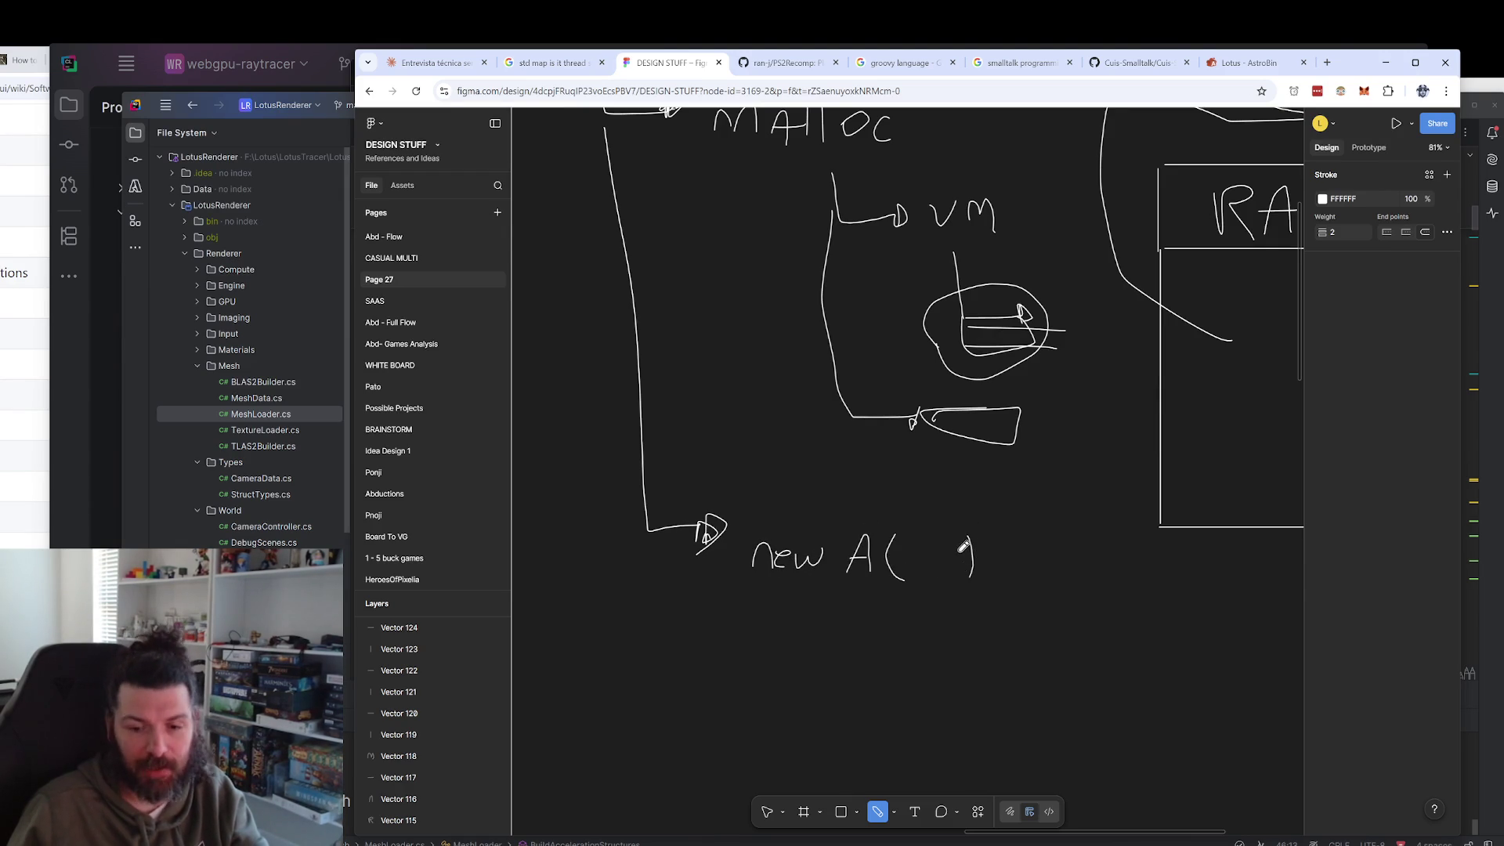
left_click_drag(943, 535, 928, 565)
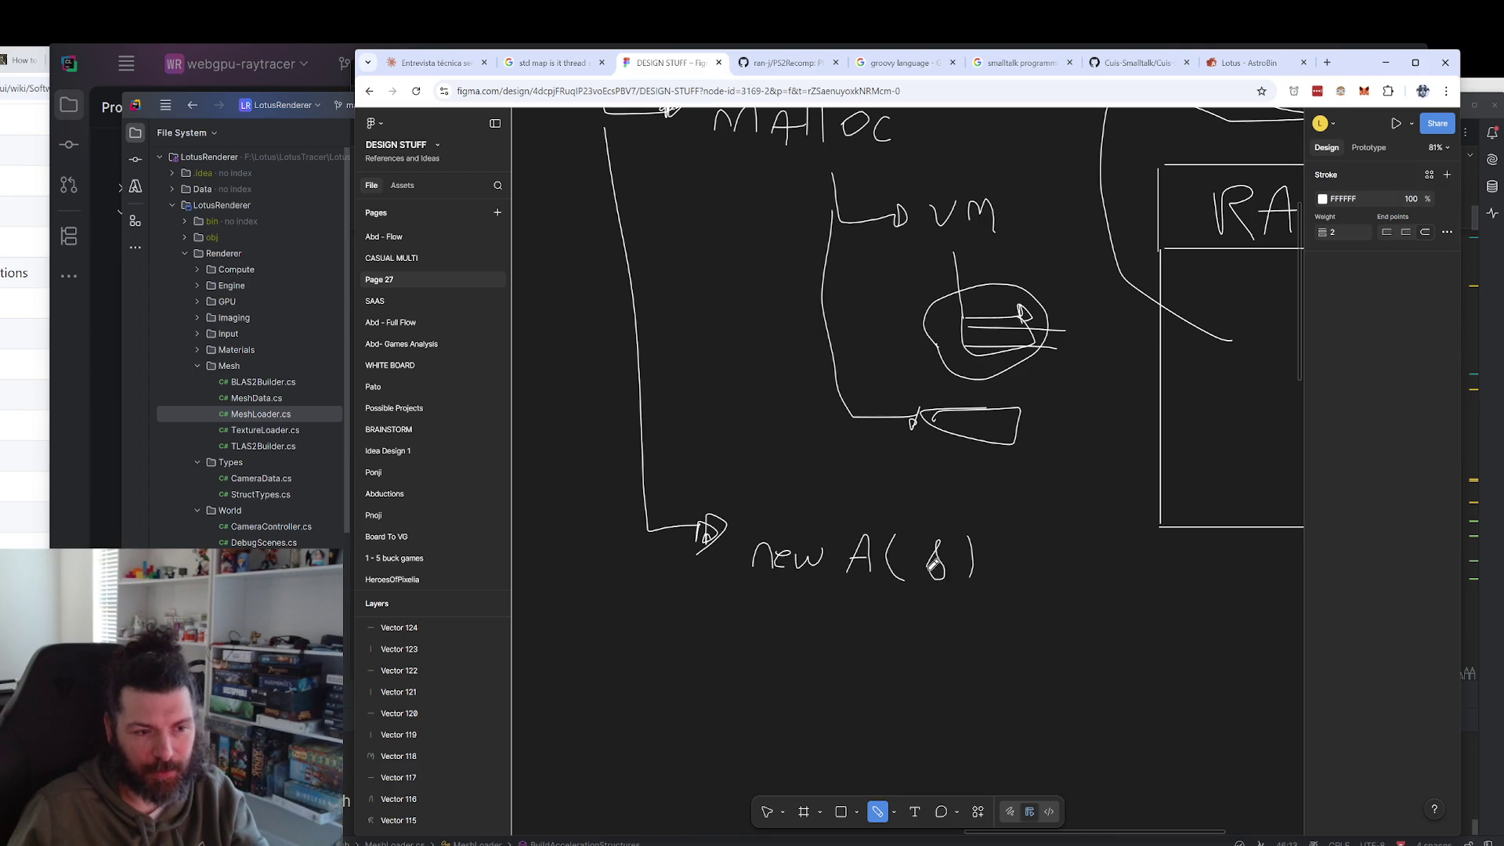
scroll(1018, 532, "up", 2)
scroll(981, 560, "up", 3)
scroll(994, 533, "down", 2)
scroll(1024, 520, "down", 3)
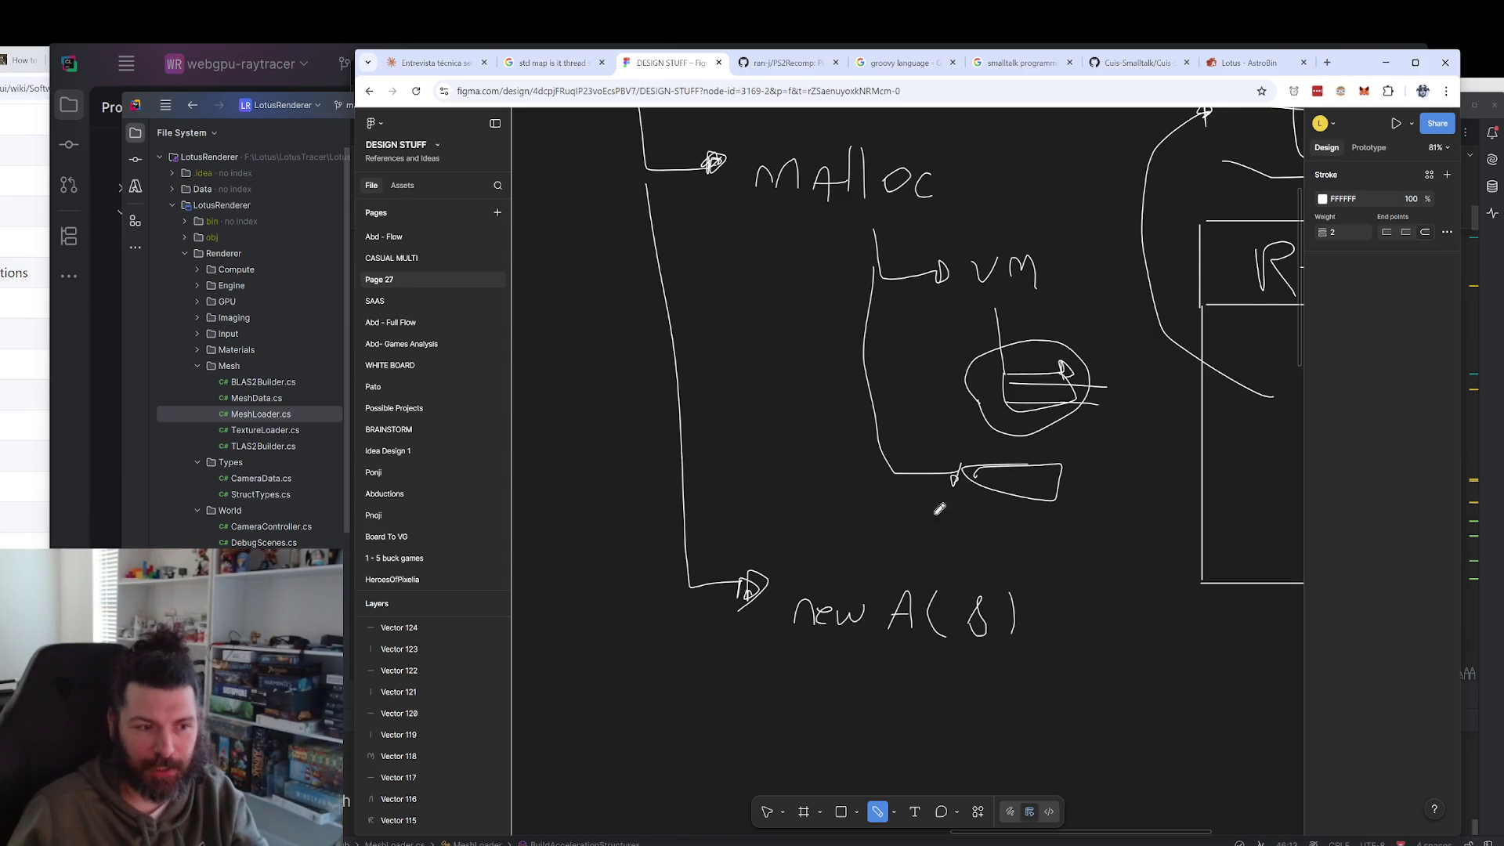
Discard a trial circle around A, shift the sketch up, and draw an arrow toward a new label.
mouse_move(893, 581)
left_mouse_down()
mouse_move(904, 638)
mouse_move(901, 569)
left_mouse_up()
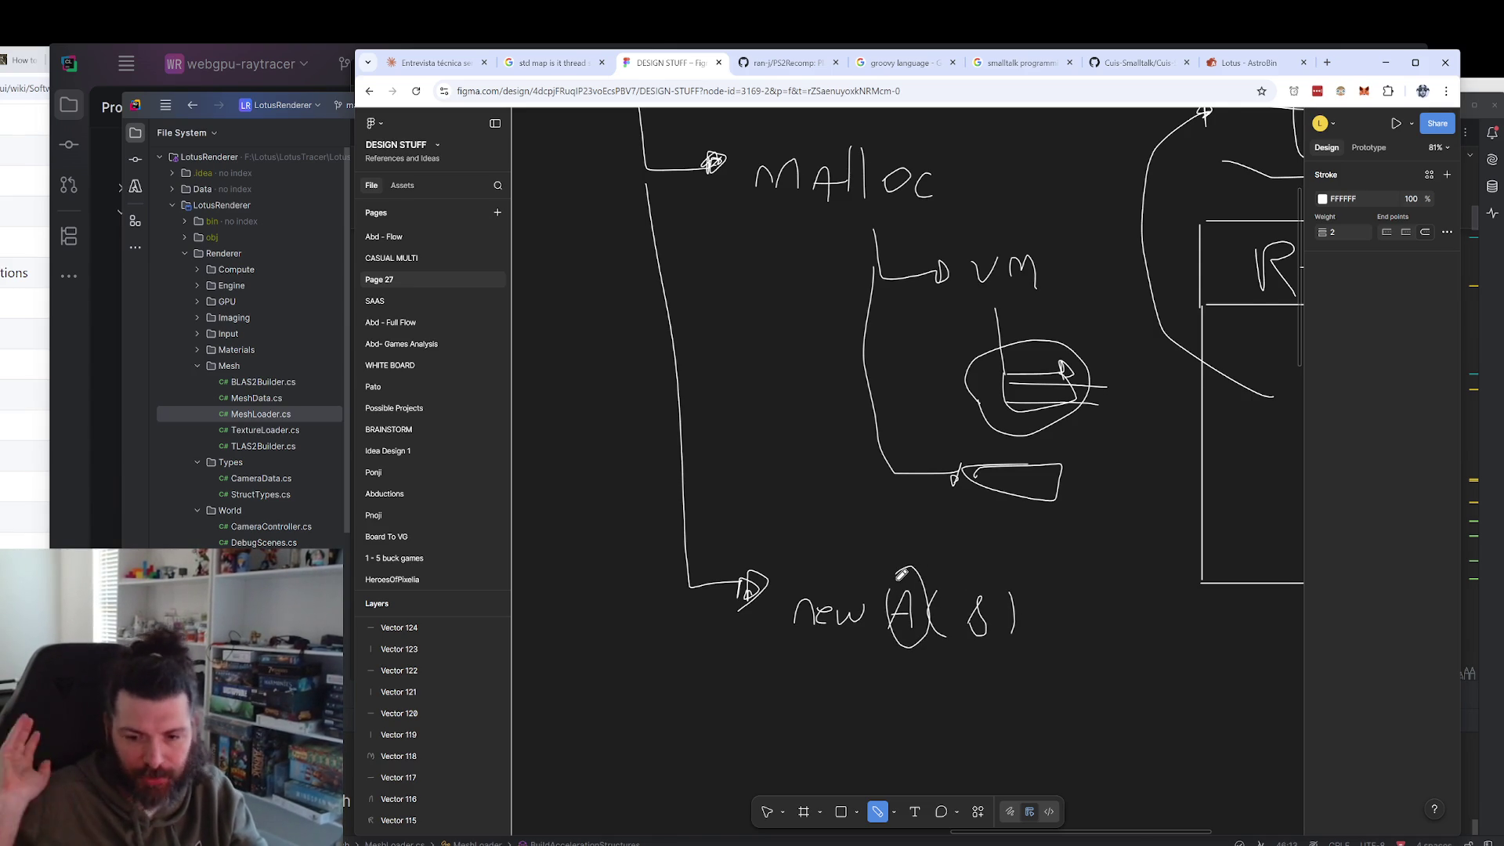
key("ctrl+z")
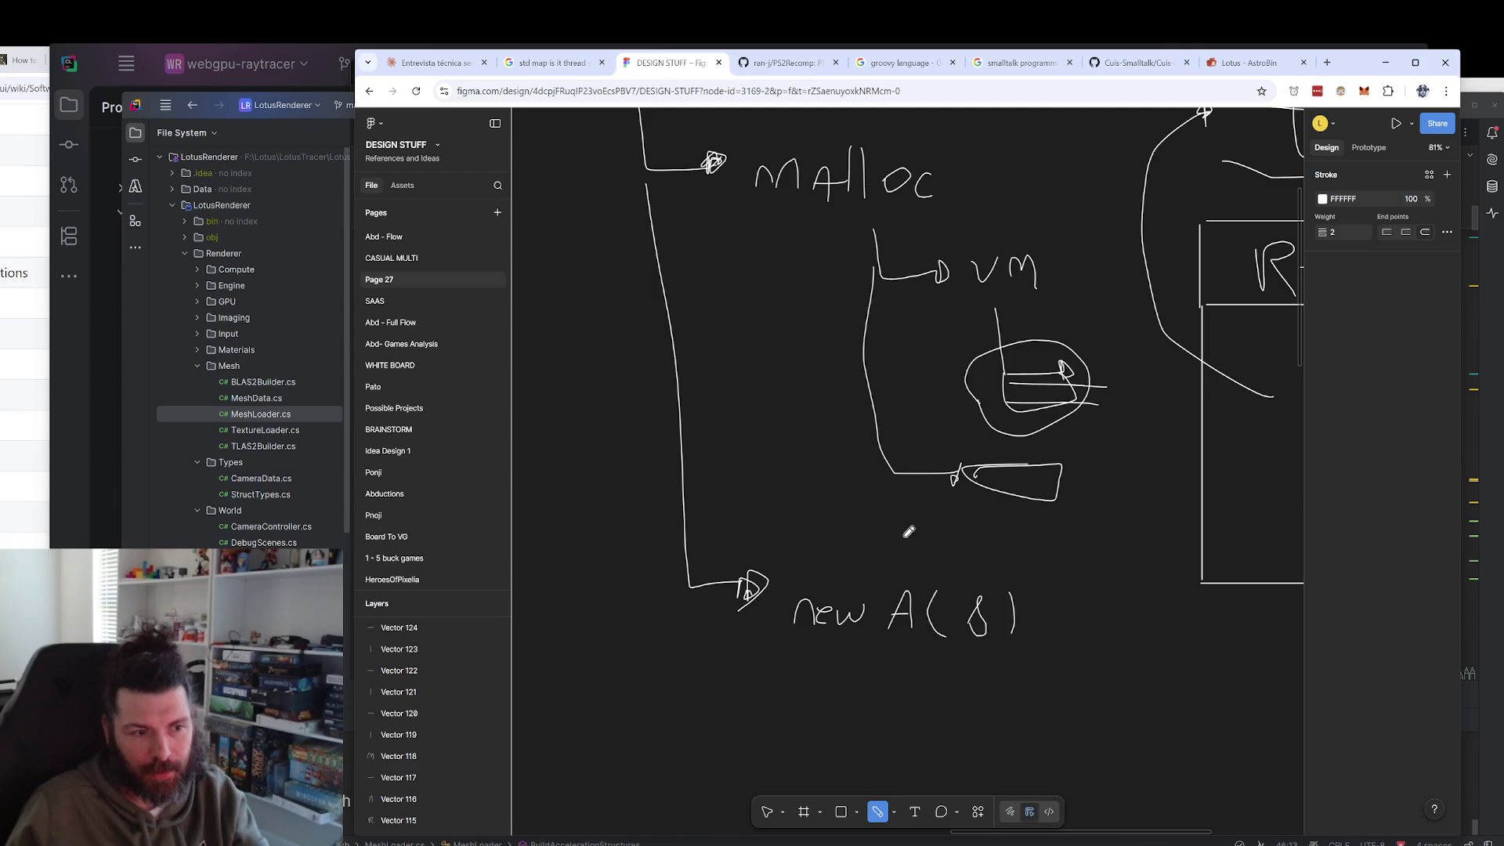
left_click_drag(908, 532, 918, 385)
scroll(940, 440, "down", 1)
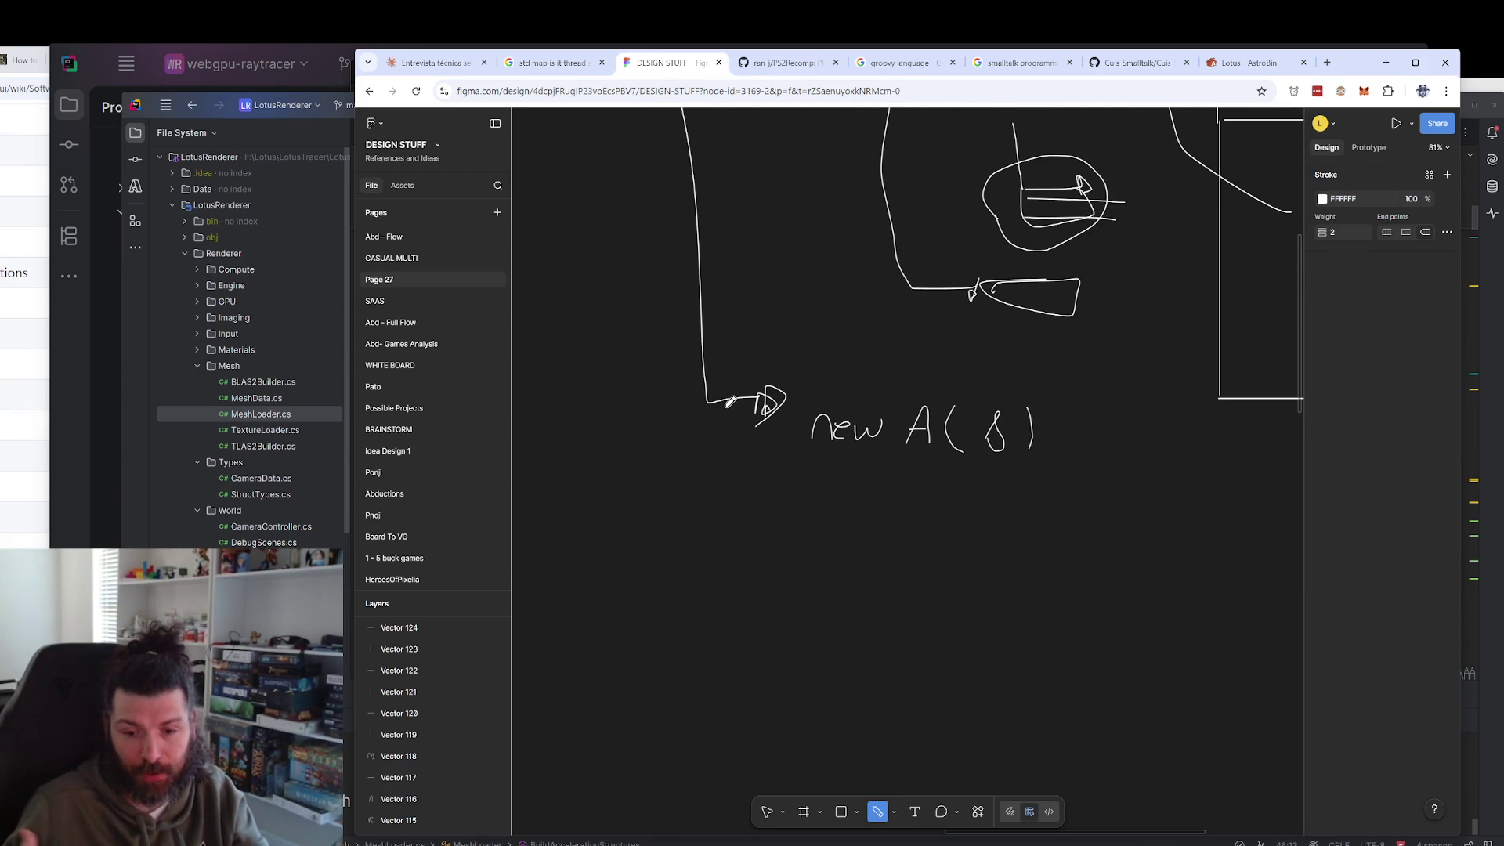
scroll(975, 452, "down", 1)
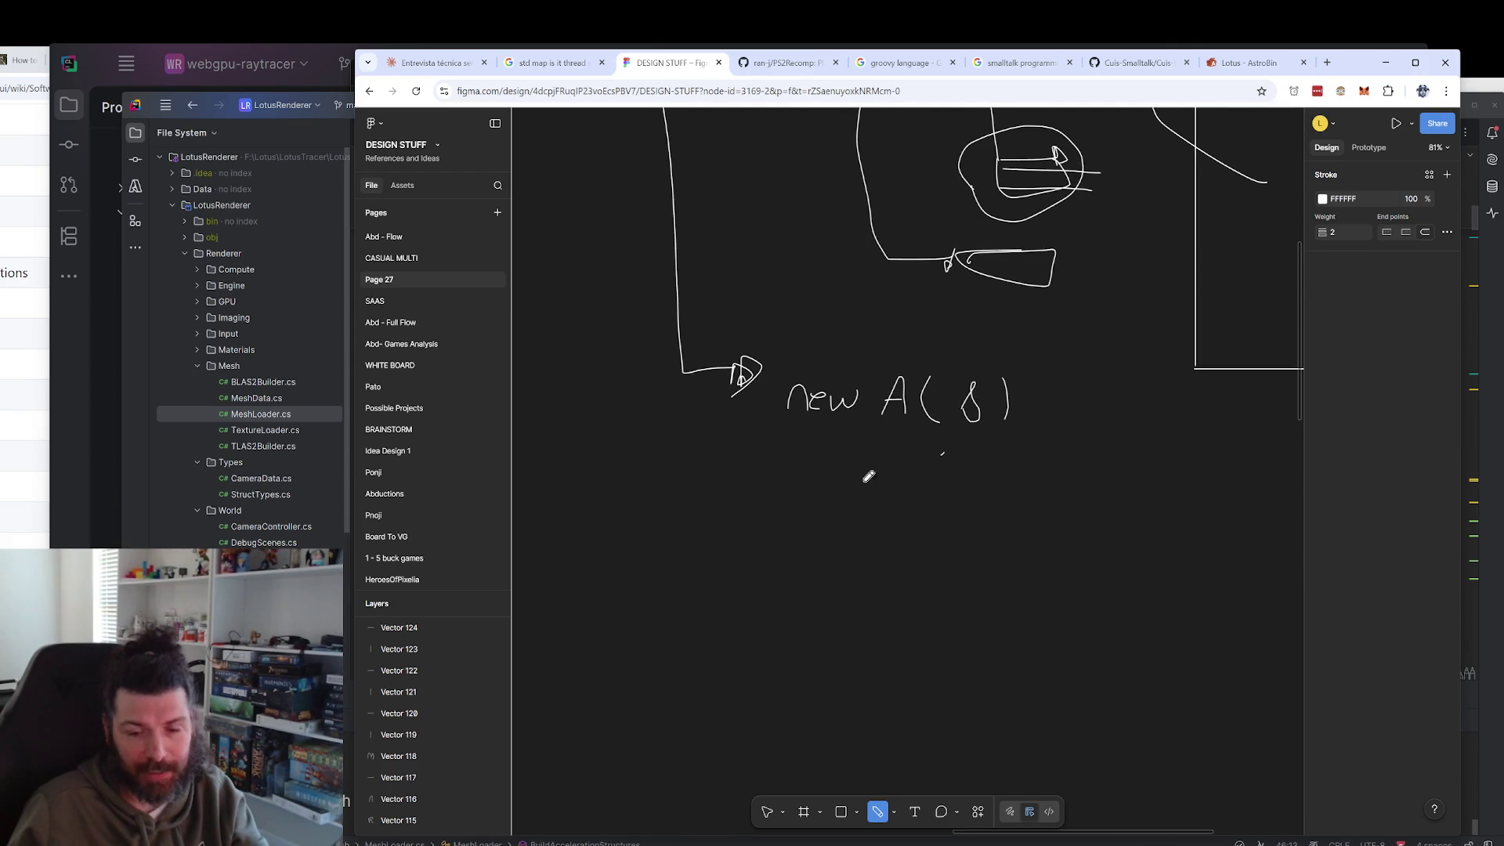
mouse_move(685, 358)
left_mouse_down()
mouse_move(797, 532)
mouse_move(919, 512)
left_mouse_up()
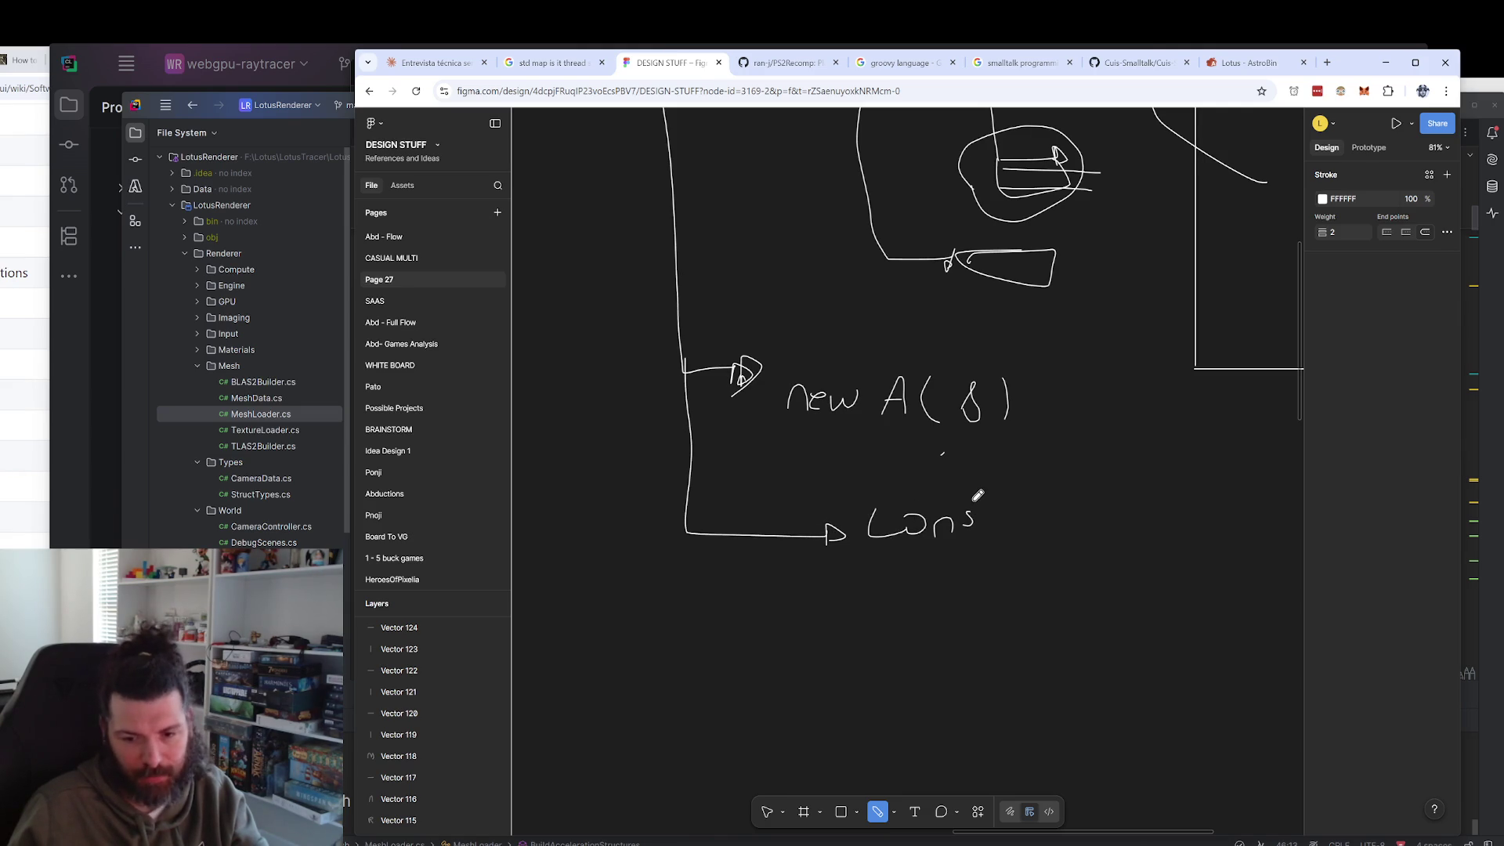
Finish handwriting 'Constructor' and draw a rounded outline around 'new A(8)'.
mouse_move(989, 482)
left_mouse_down()
mouse_move(997, 528)
mouse_move(1043, 509)
mouse_move(1065, 531)
left_mouse_up()
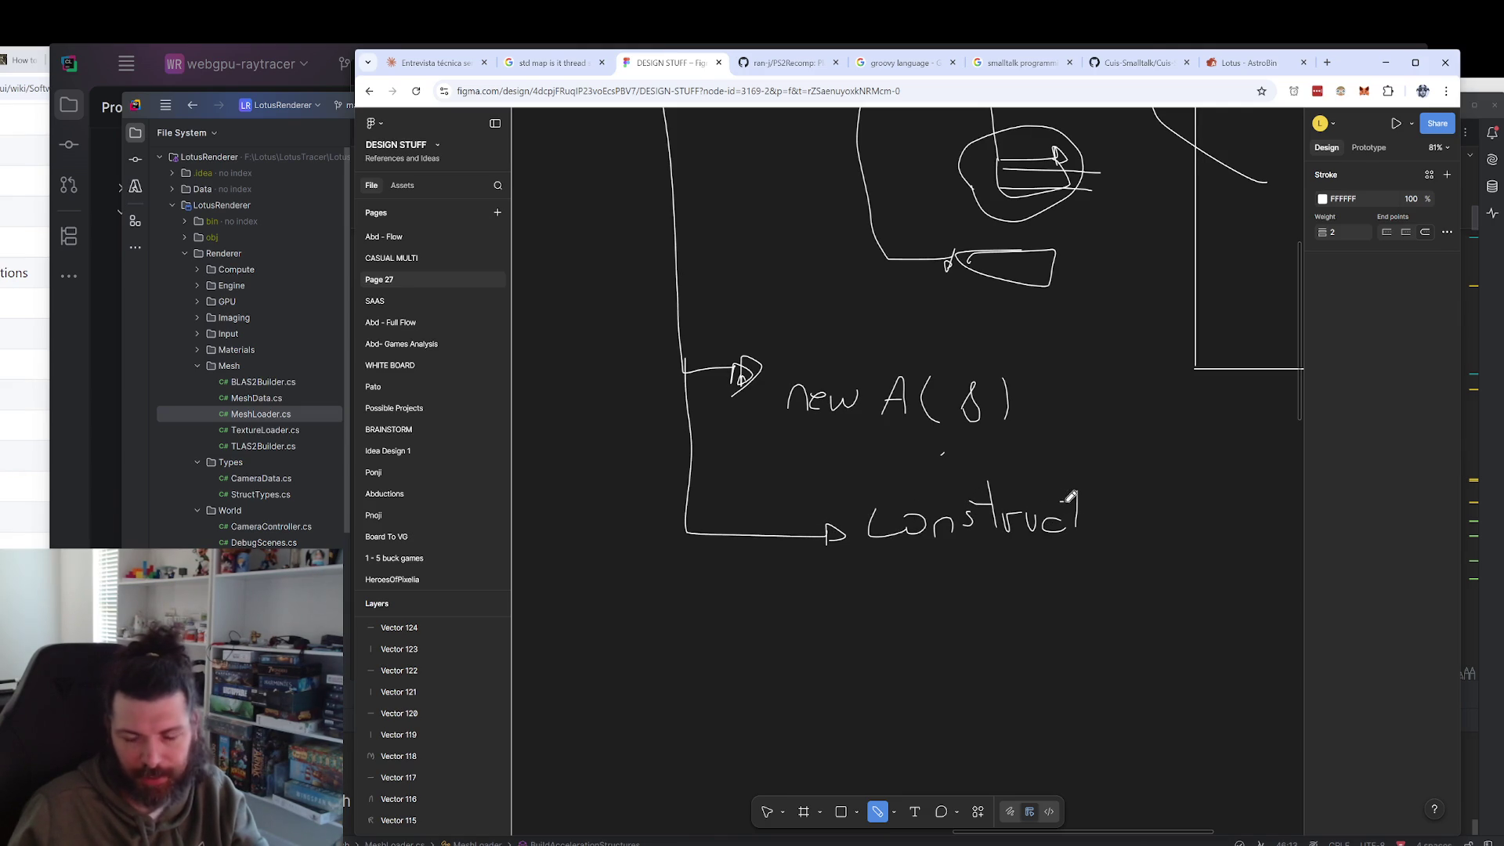
scroll(990, 476, "down", 1)
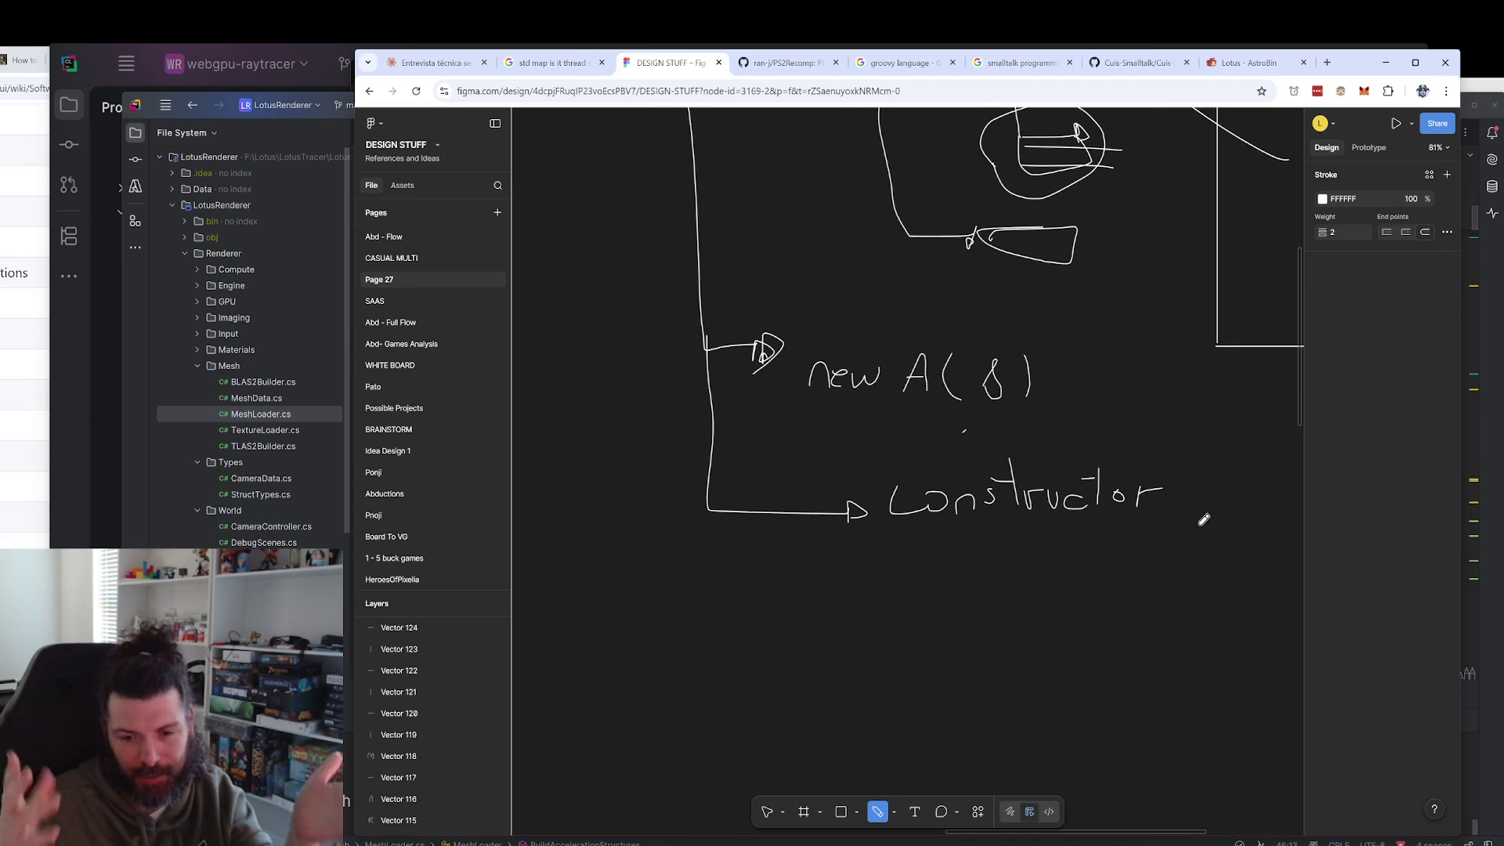
scroll(1050, 462, "up", 3)
mouse_move(812, 444)
left_mouse_down()
mouse_move(845, 539)
mouse_move(791, 459)
left_mouse_up()
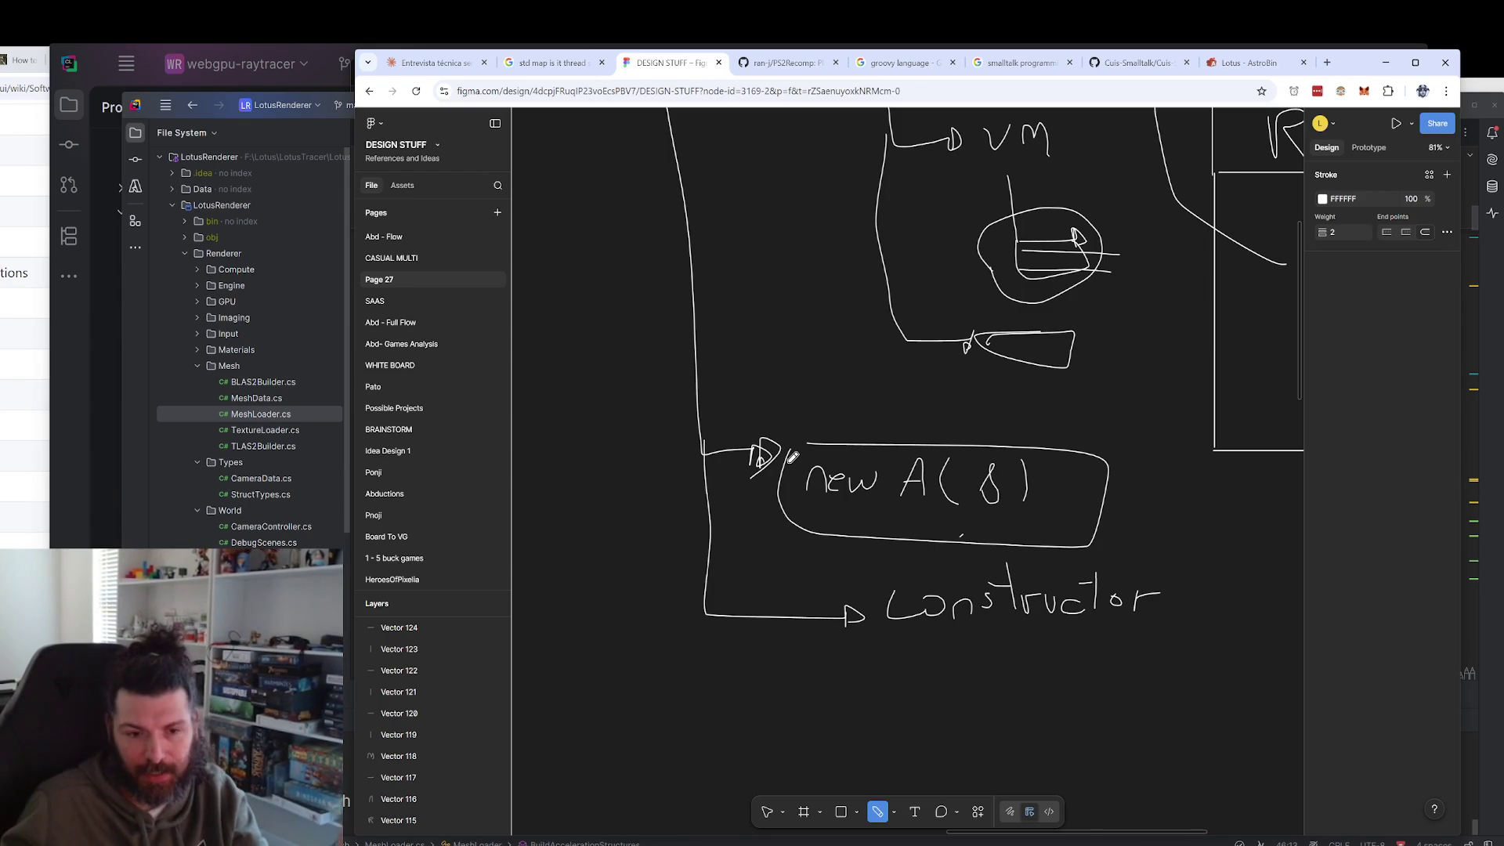
Undo the rounded outline around 'new A(8)' and pan over to the RAM box.
key("ctrl+z")
scroll(937, 552, "up", 2)
scroll(937, 552, "right", 3)
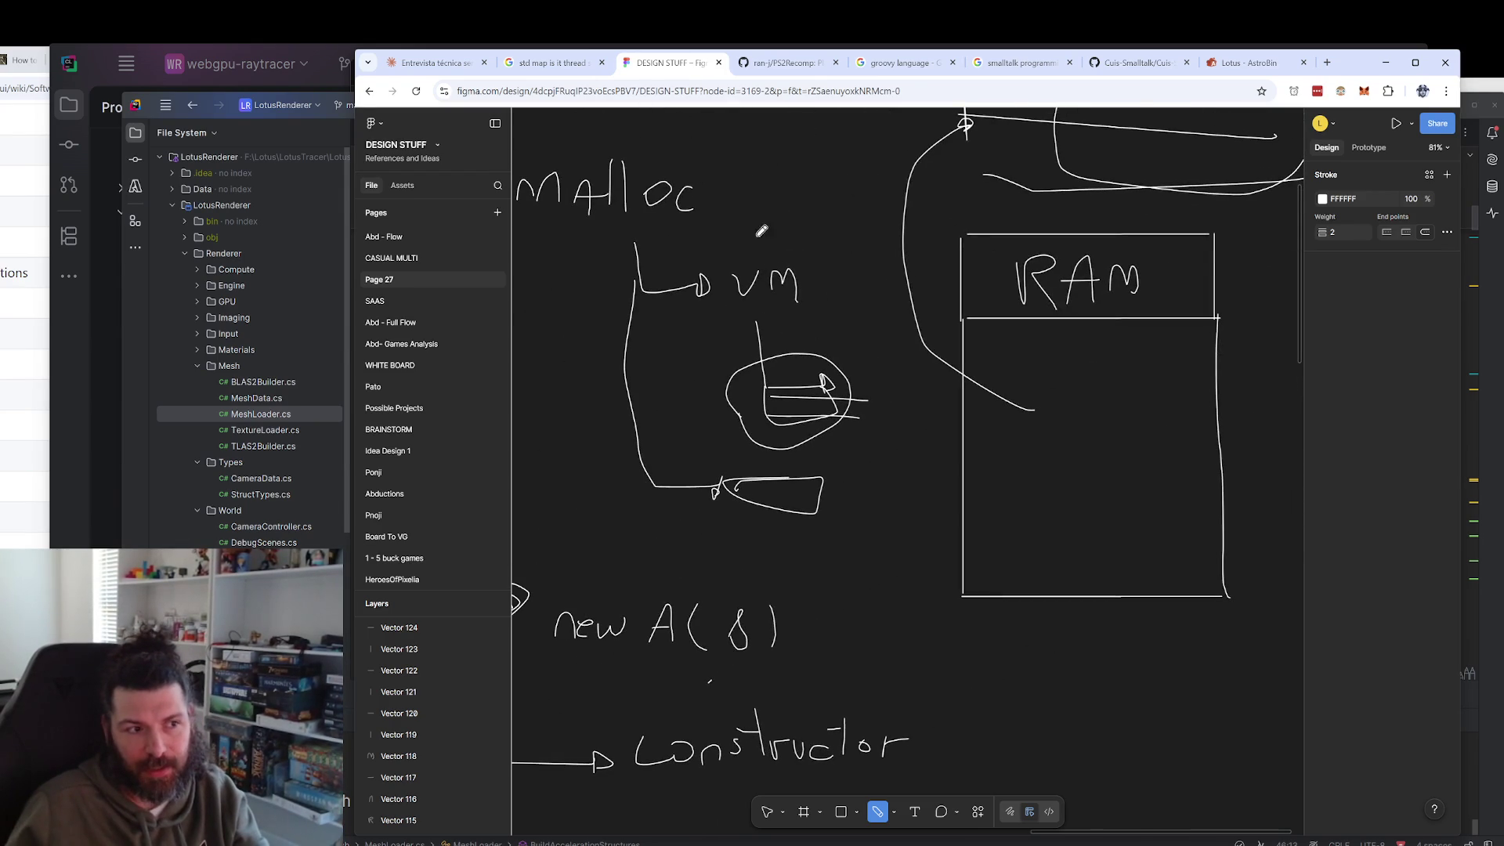
scroll(890, 332, "left", 2)
scroll(1145, 223, "up", 3)
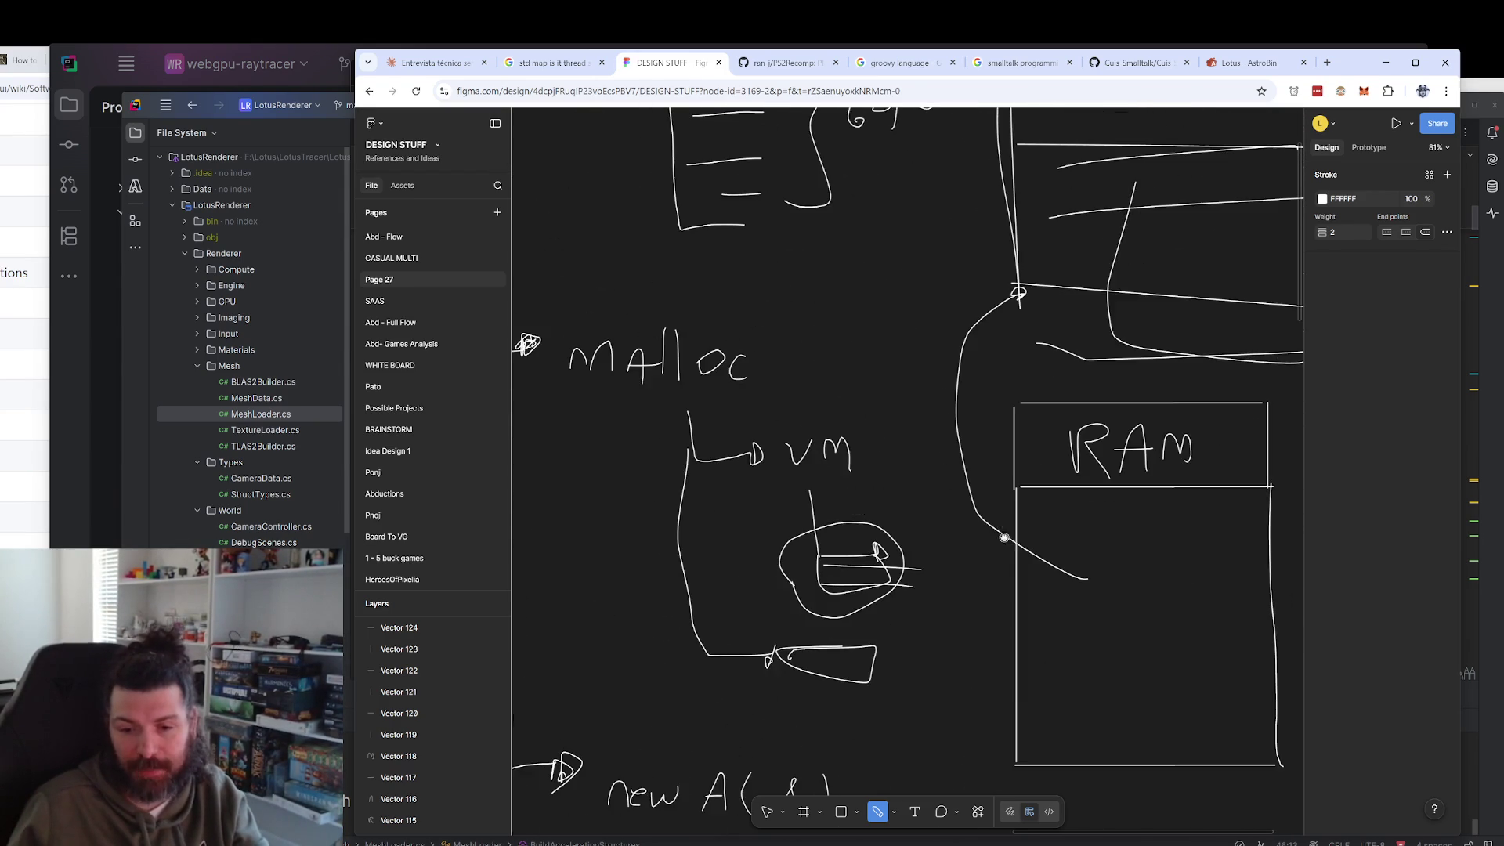
scroll(1120, 204, "left", 2)
scroll(1098, 184, "down", 2)
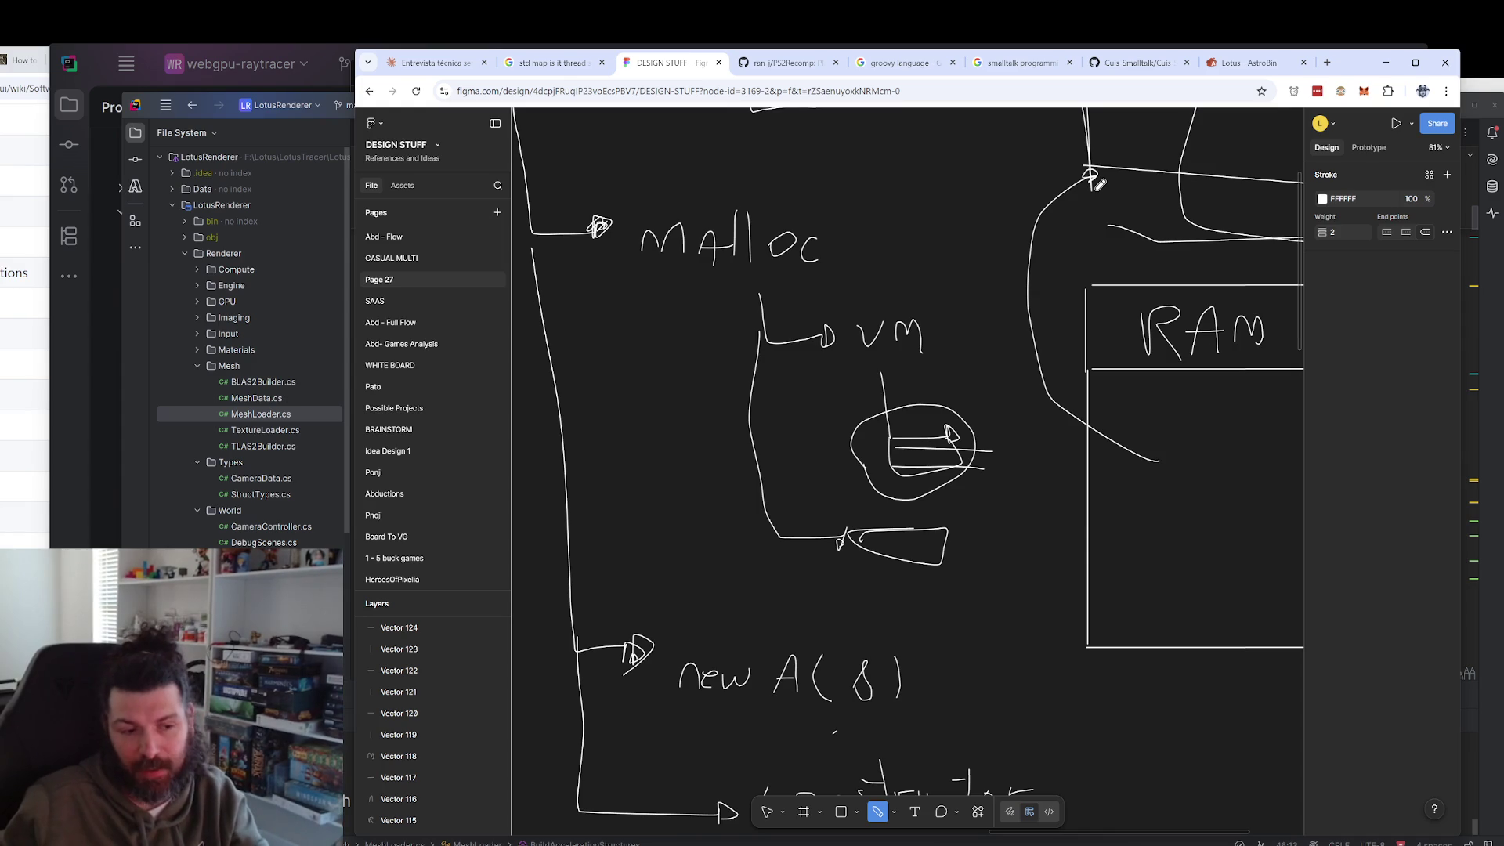
scroll(971, 587, "down", 2)
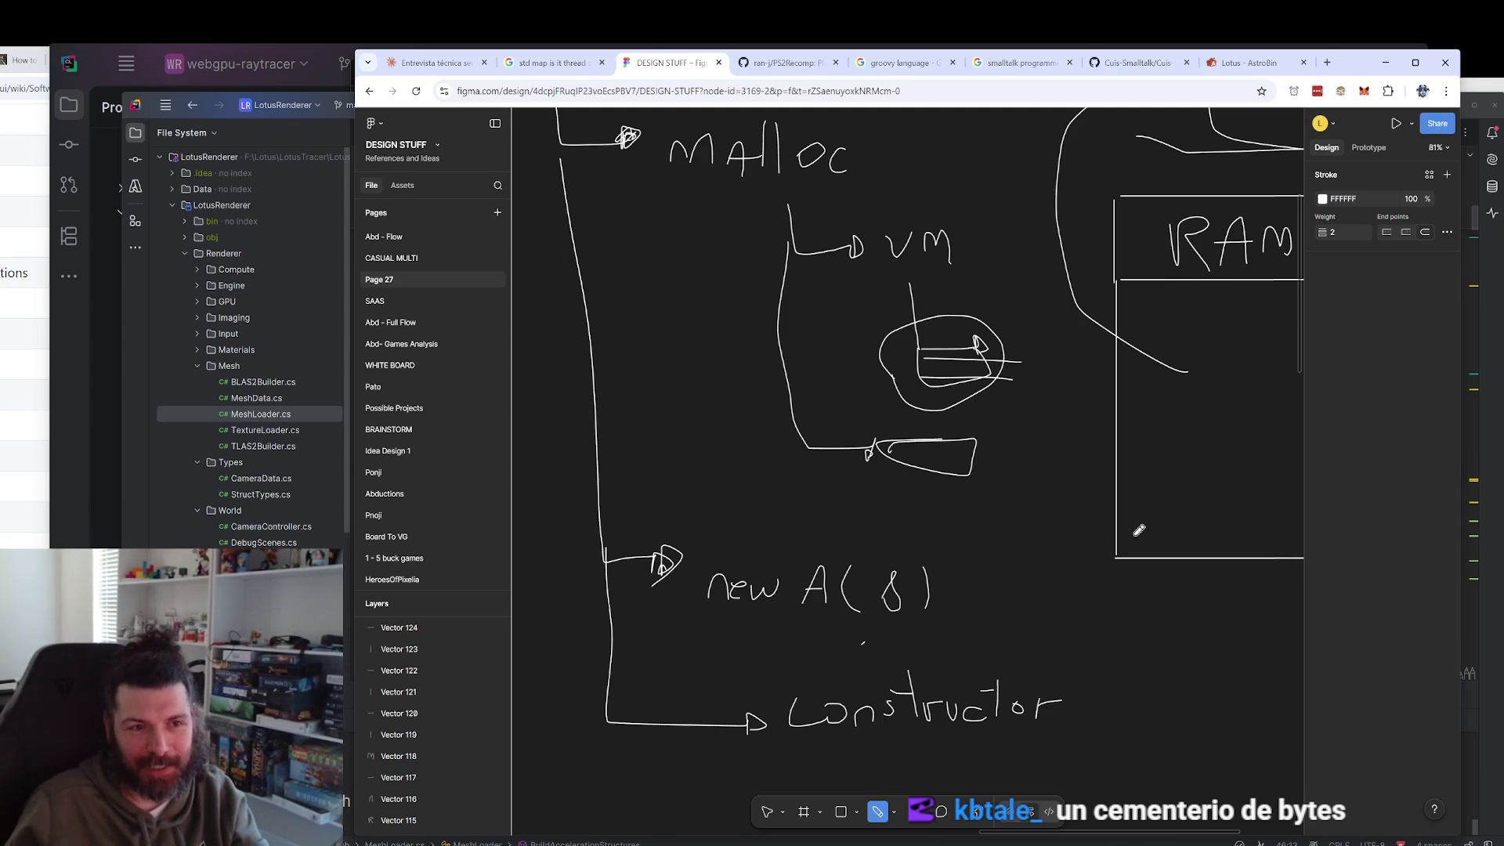
scroll(1142, 527, "right", 5)
Try an oval inside the RAM box, then undo it so RAM stays clean.
mouse_move(755, 417)
left_mouse_down()
mouse_move(717, 486)
mouse_move(632, 468)
left_mouse_up()
scroll(1058, 510, "left", 5)
key("ctrl+z")
scroll(1059, 577, "down", 2)
scroll(1059, 577, "left", 2)
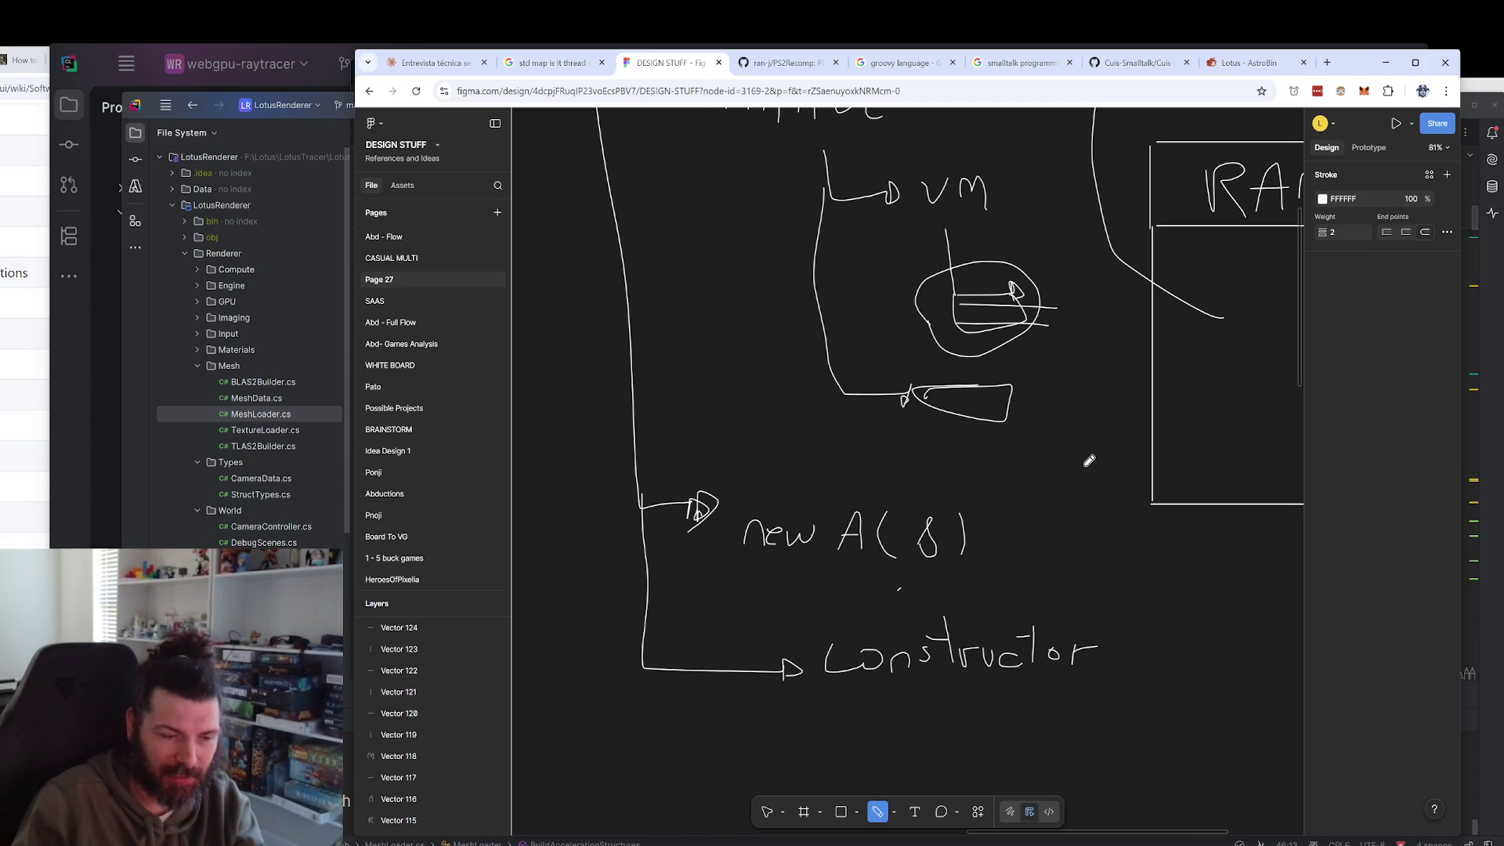
scroll(1069, 501, "down", 3)
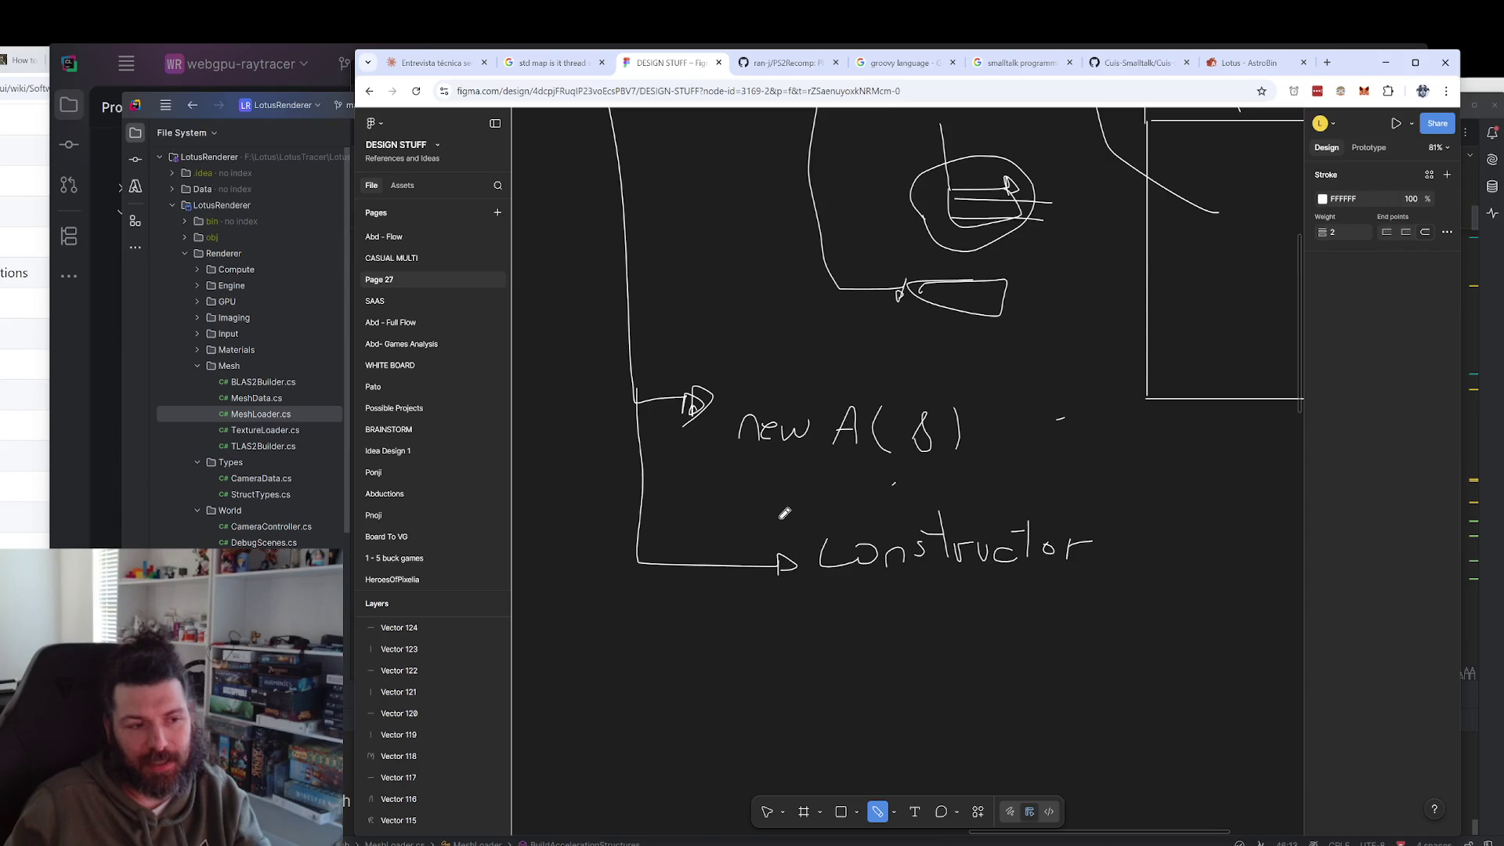
Discard a trial loop around Constructor, scroll to the board's top, and bring the code editor forward.
mouse_move(778, 493)
left_mouse_down()
mouse_move(947, 625)
mouse_move(769, 509)
left_mouse_up()
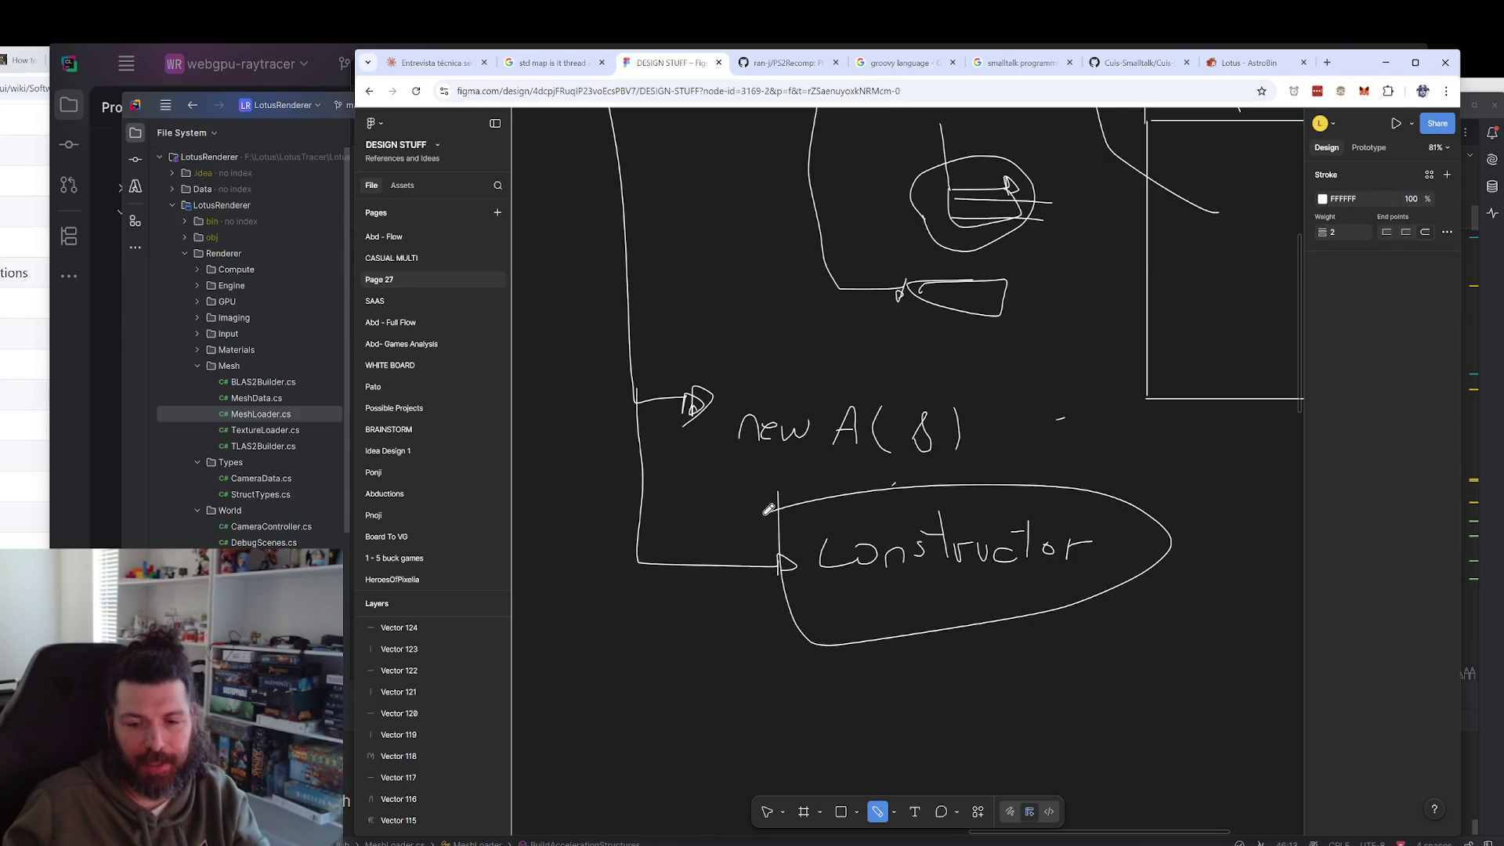
key("ctrl+z")
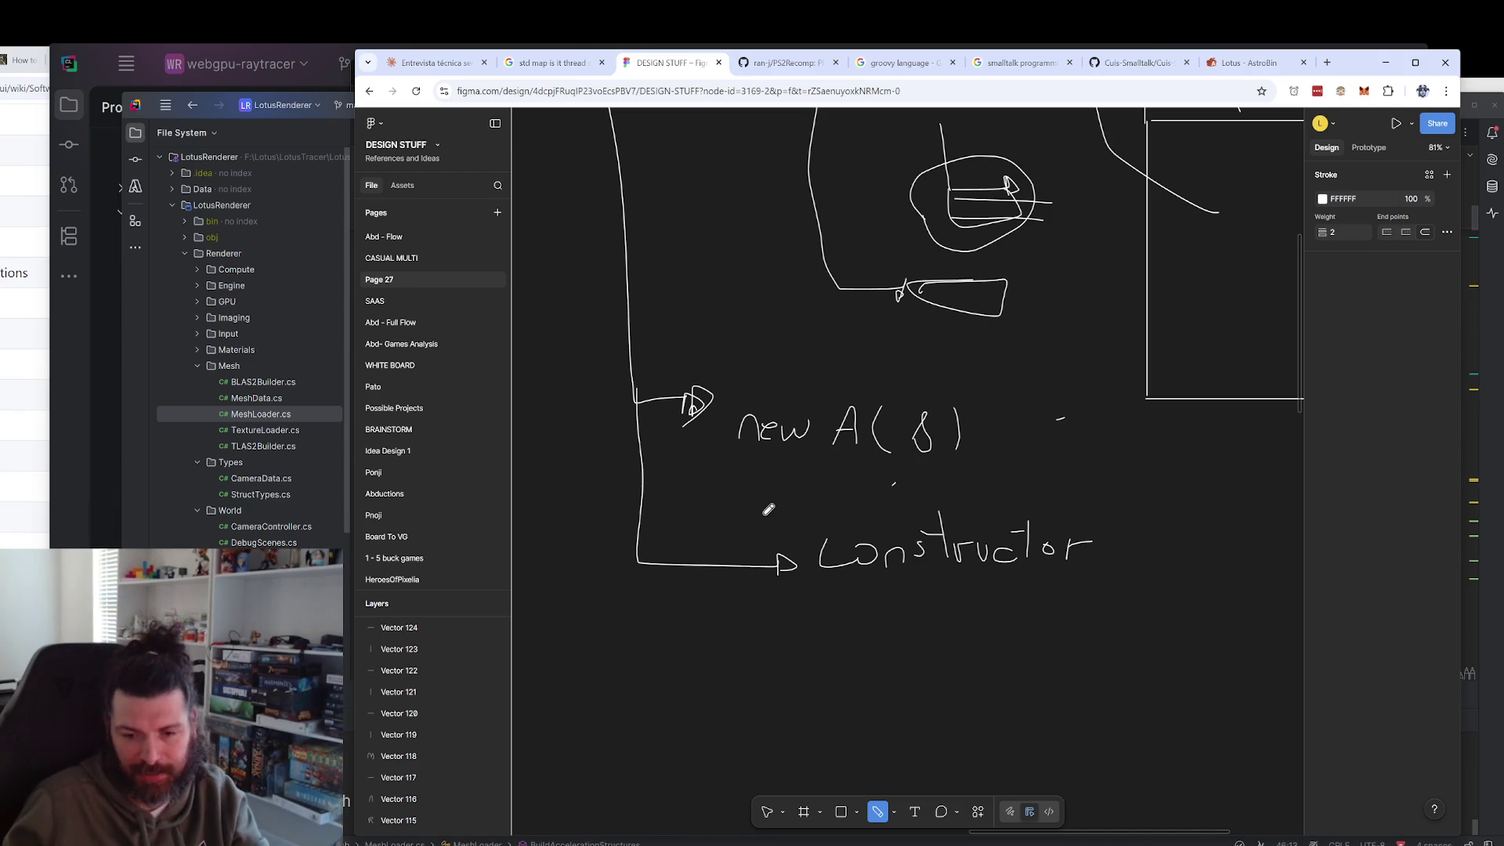
scroll(772, 470, "up", 10)
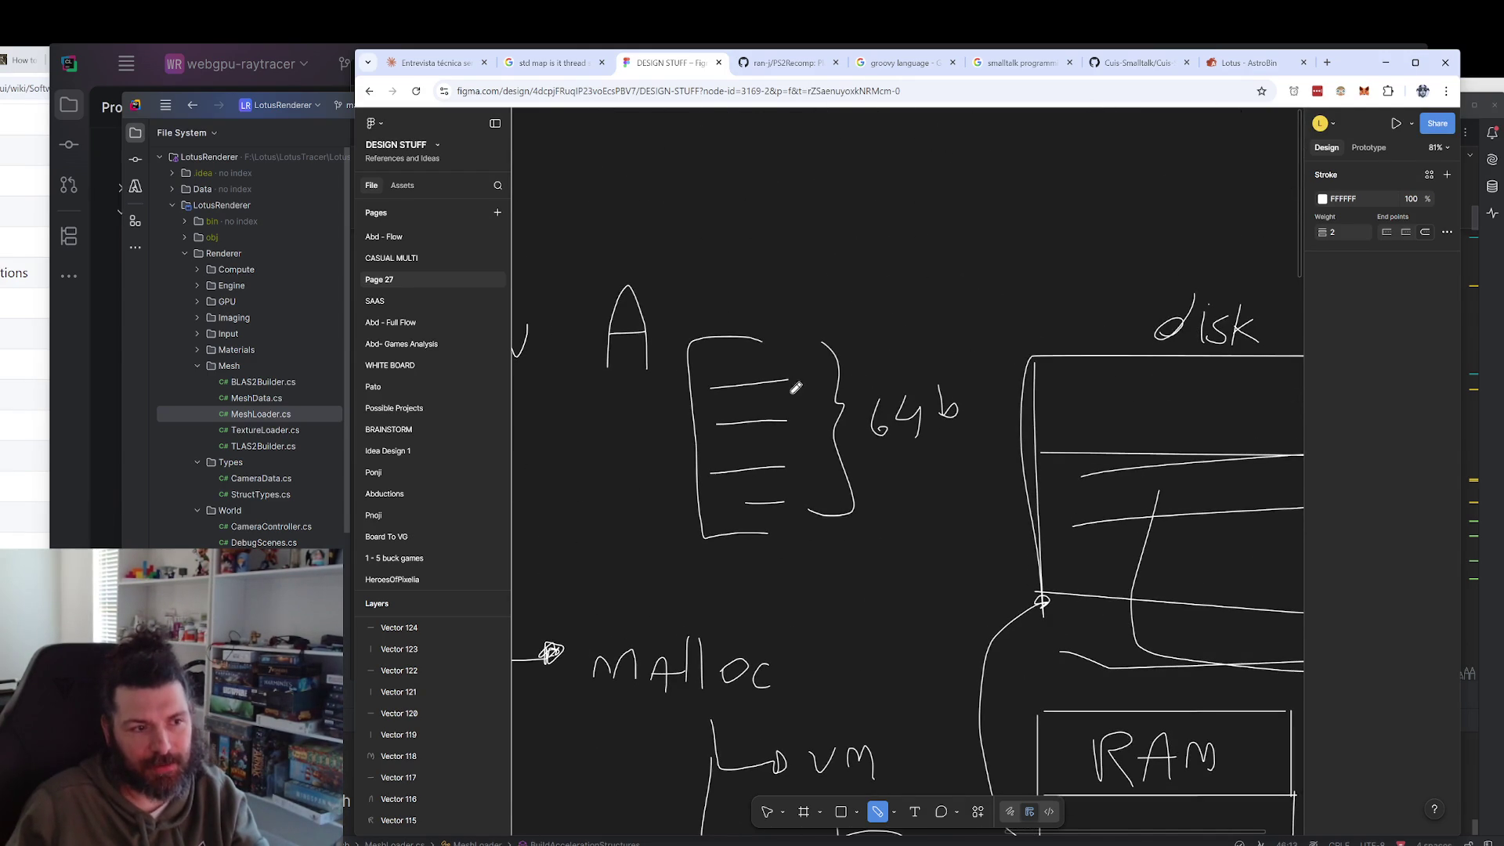
scroll(787, 256, "up", 3)
scroll(787, 256, "left", 3)
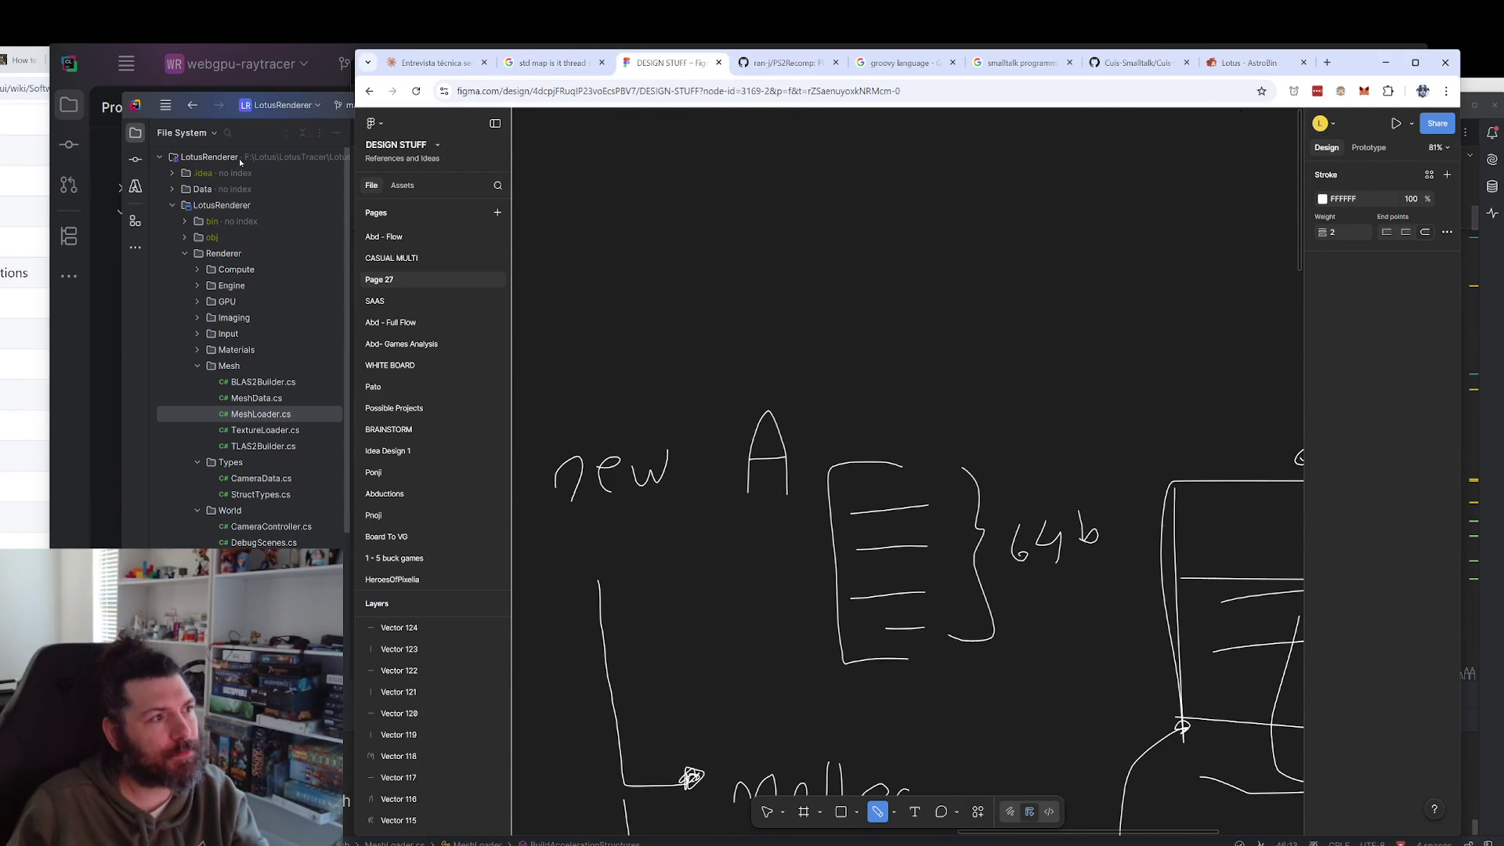
left_click(147, 417)
scroll(916, 454, "up", 5)
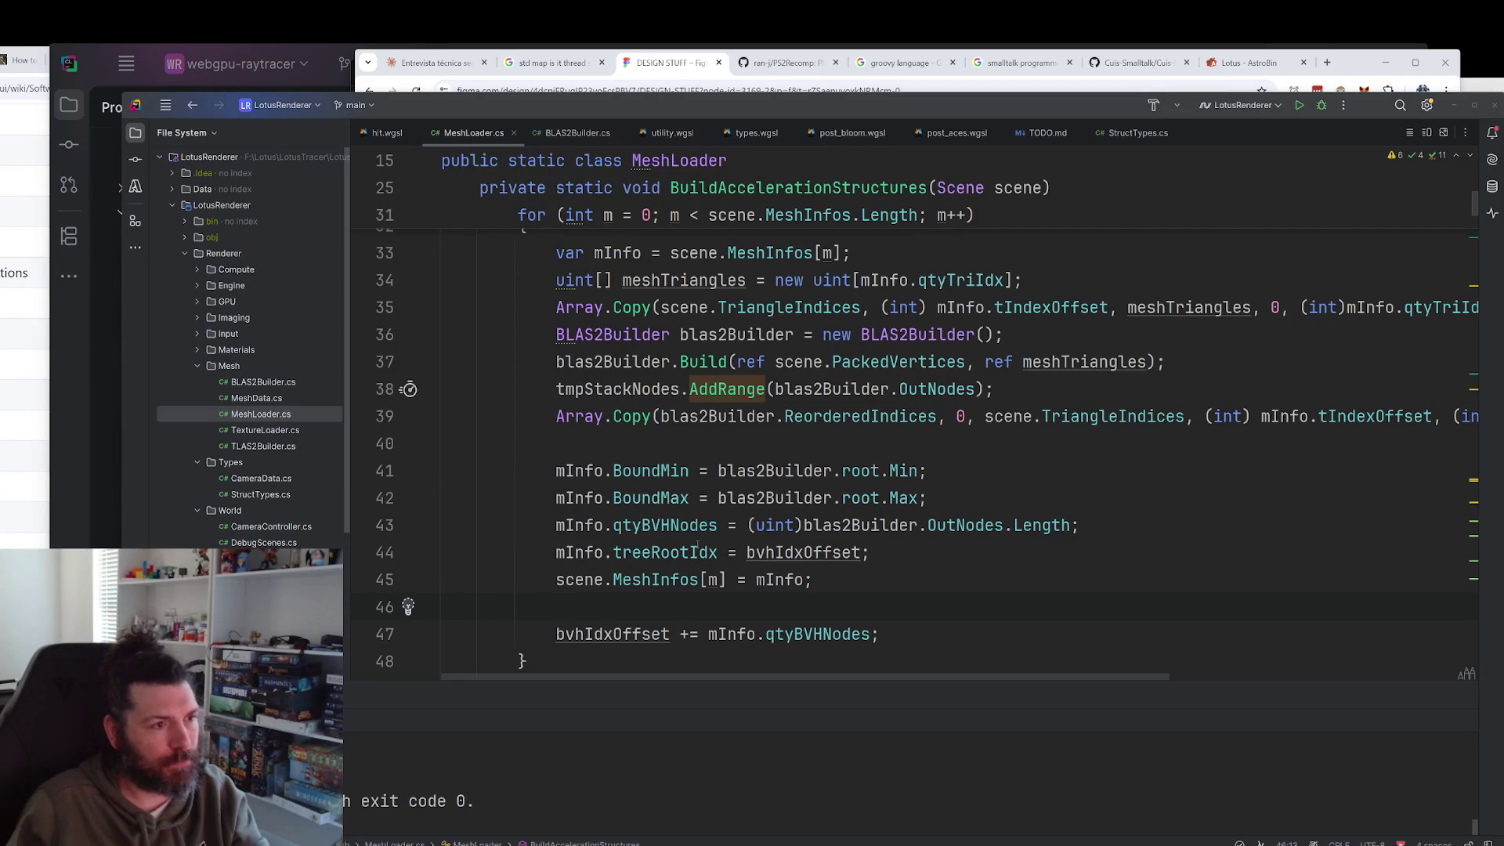
Delete the template foo function from main.cpp in the huevadas project.
key("alt+Tab")
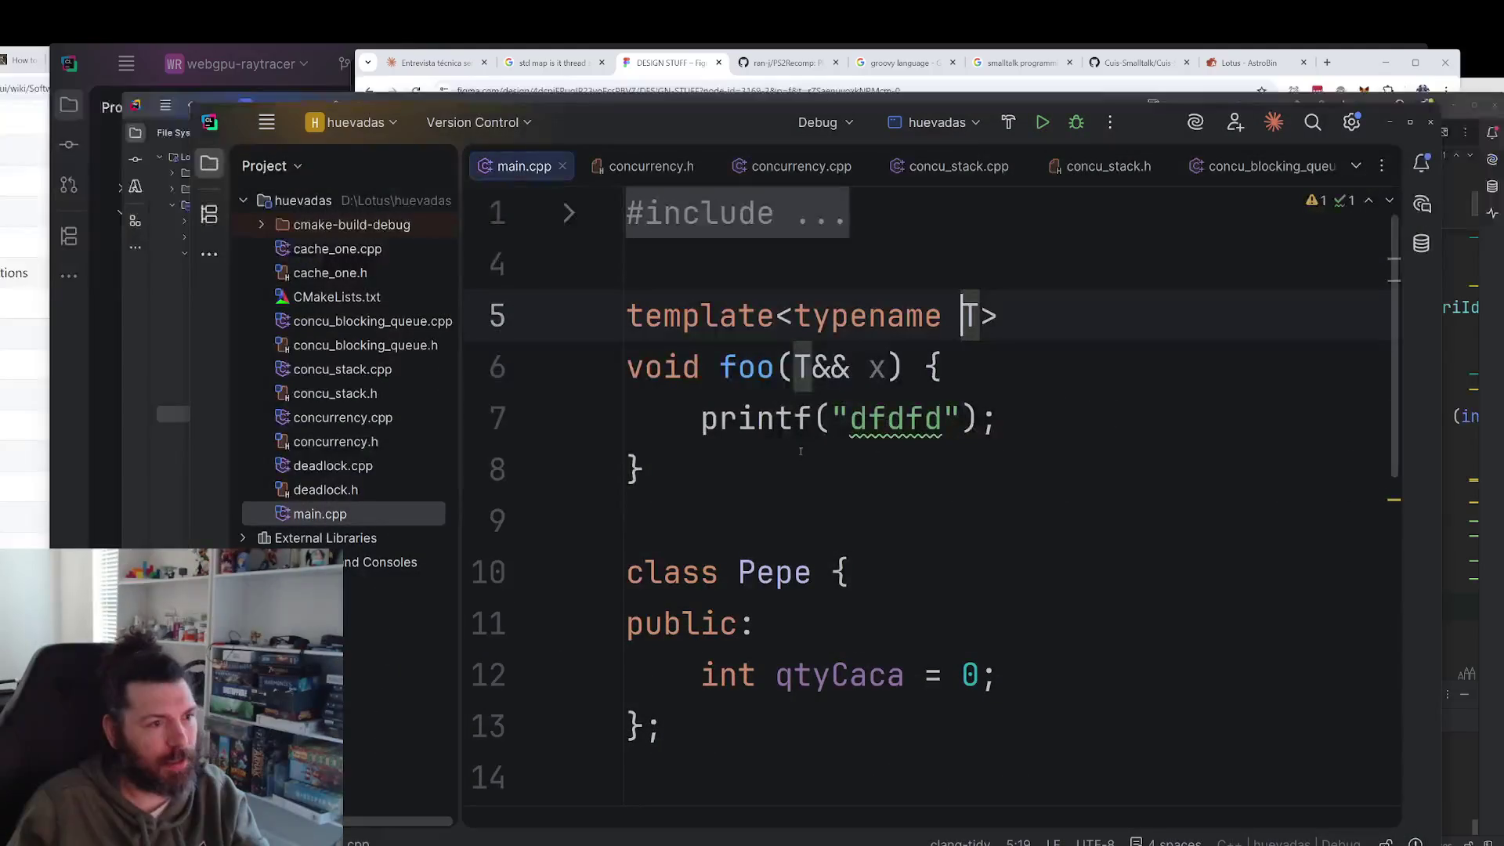
mouse_move(626, 517)
left_mouse_down()
mouse_move(643, 468)
mouse_move(614, 313)
left_mouse_up()
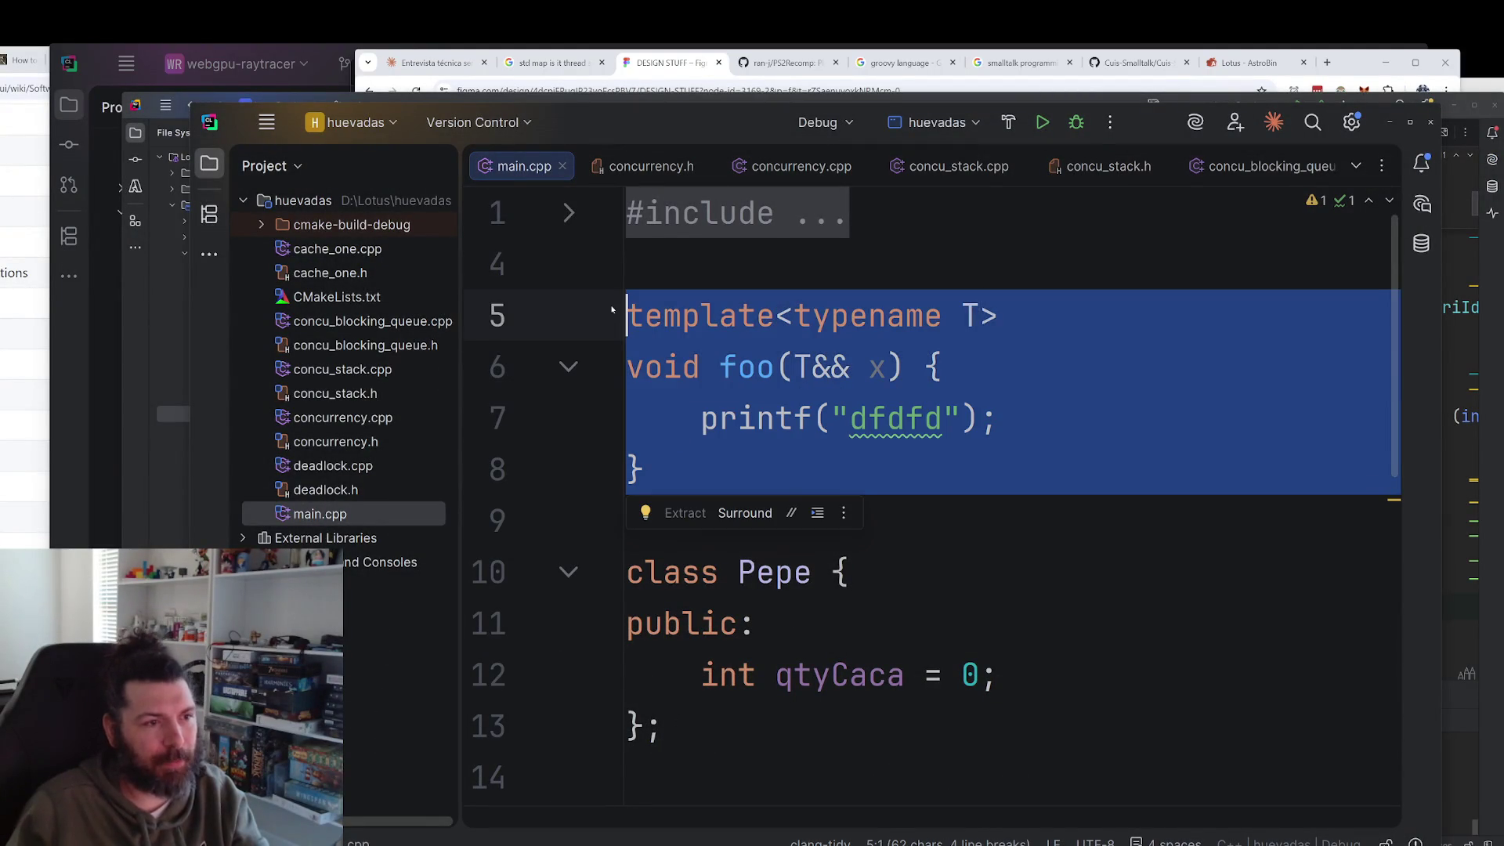
key("Delete")
key("Delete")
scroll(1112, 418, "up", 10, "ctrl")
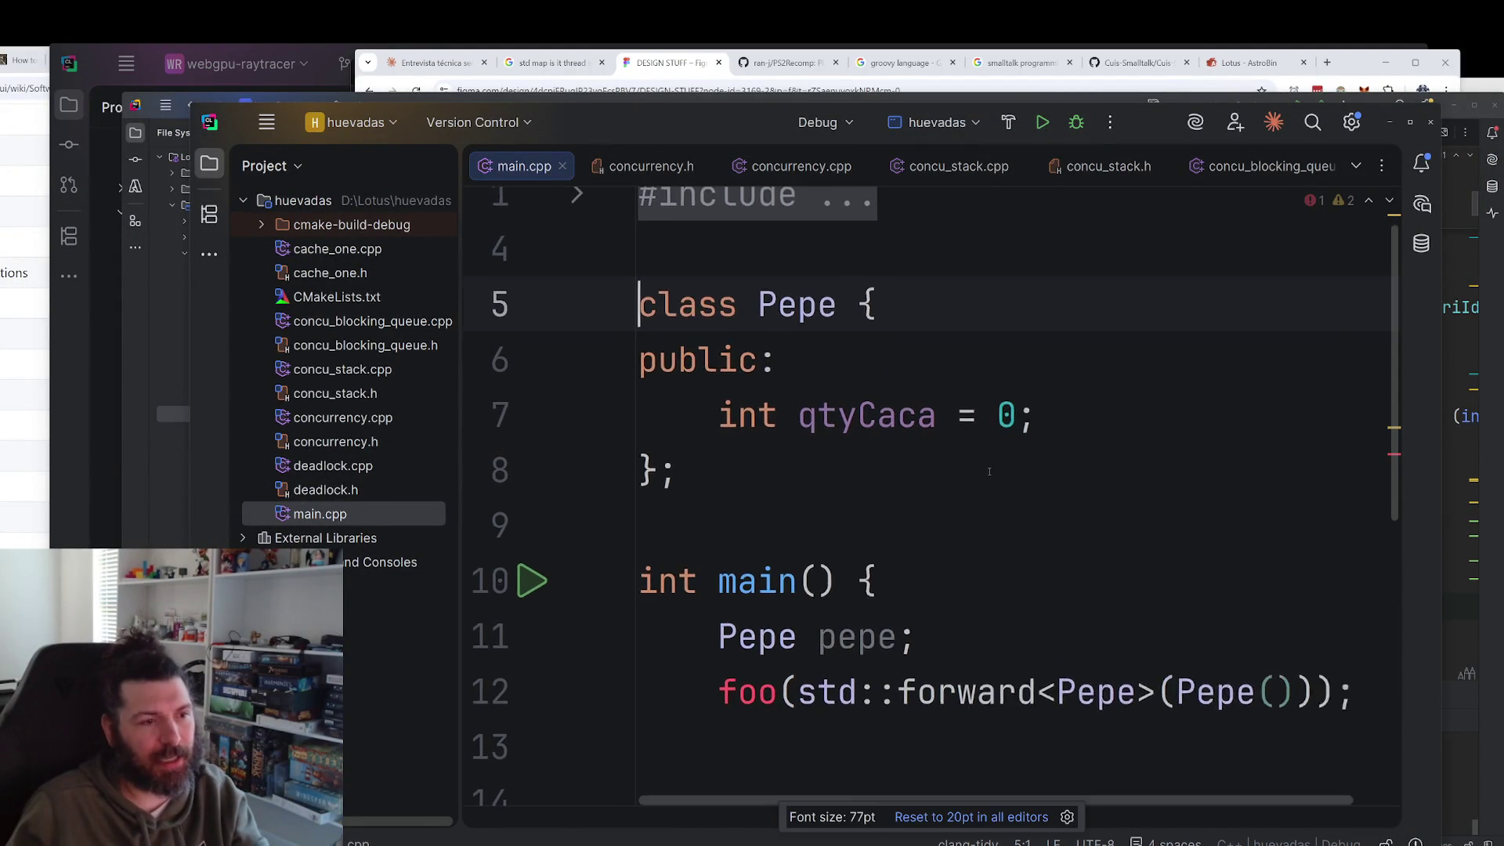
Add 'double utlimaVezQueMorfe = 0;' below 'int qtyCaca = 0;' in class Pepe.
left_click(1112, 418)
key("Return")
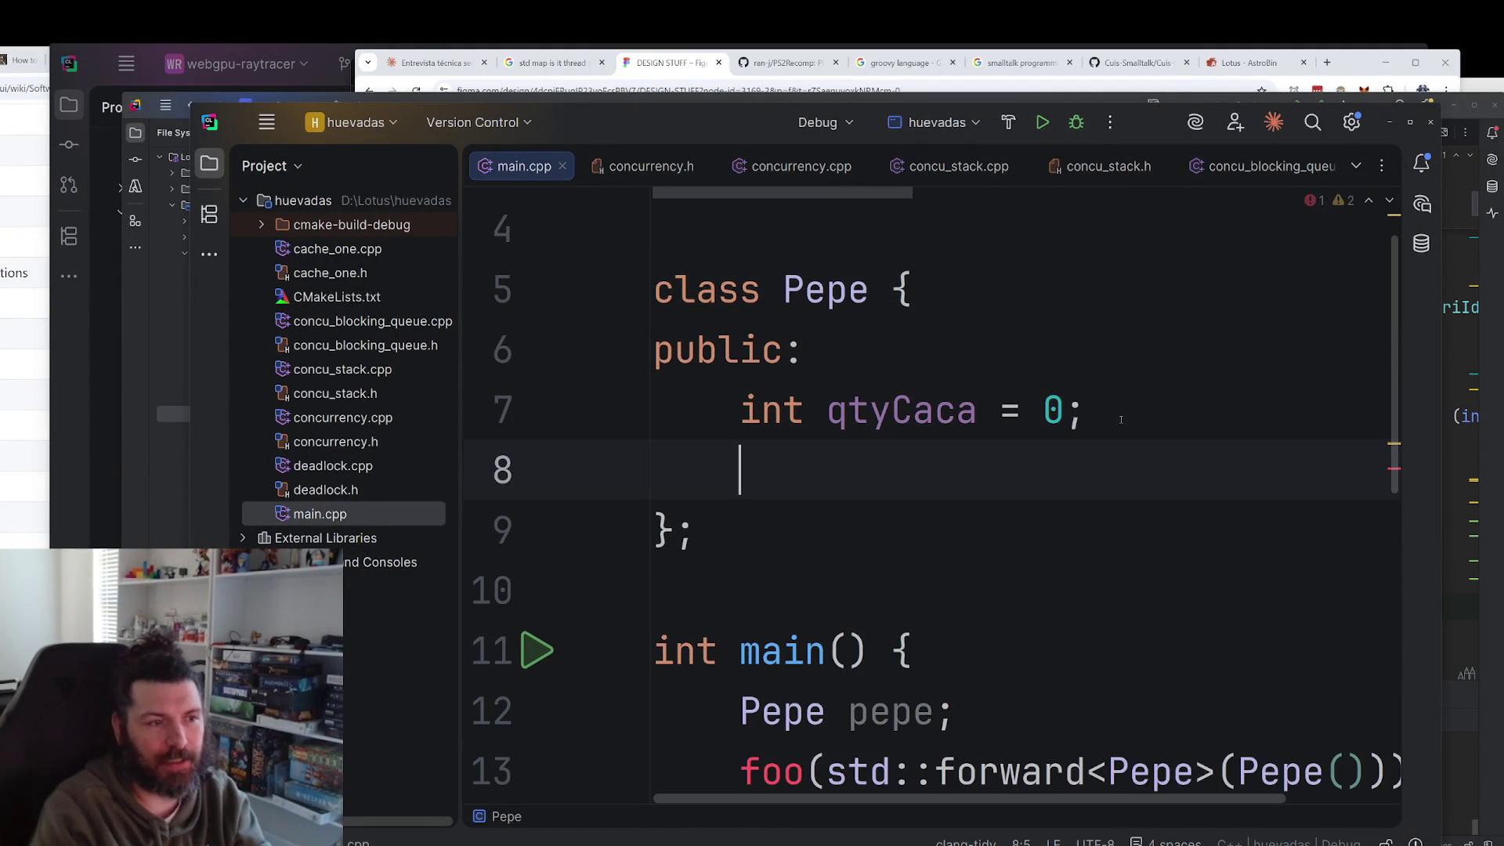
type("INT")
key("BackSpace")
key("BackSpace")
key("BackSpace")
type("int ")
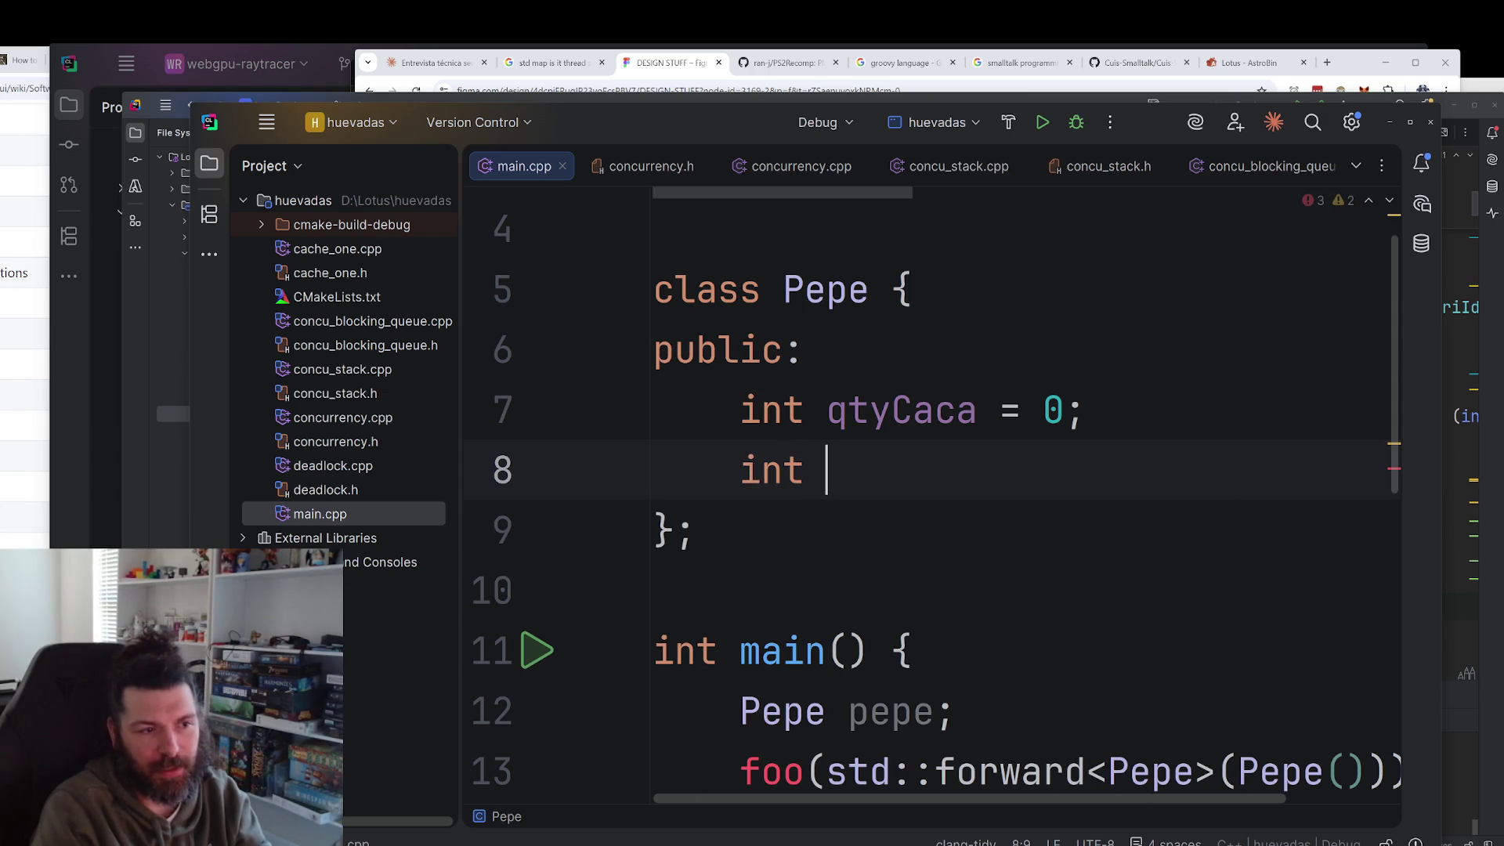
type("qtyDe")
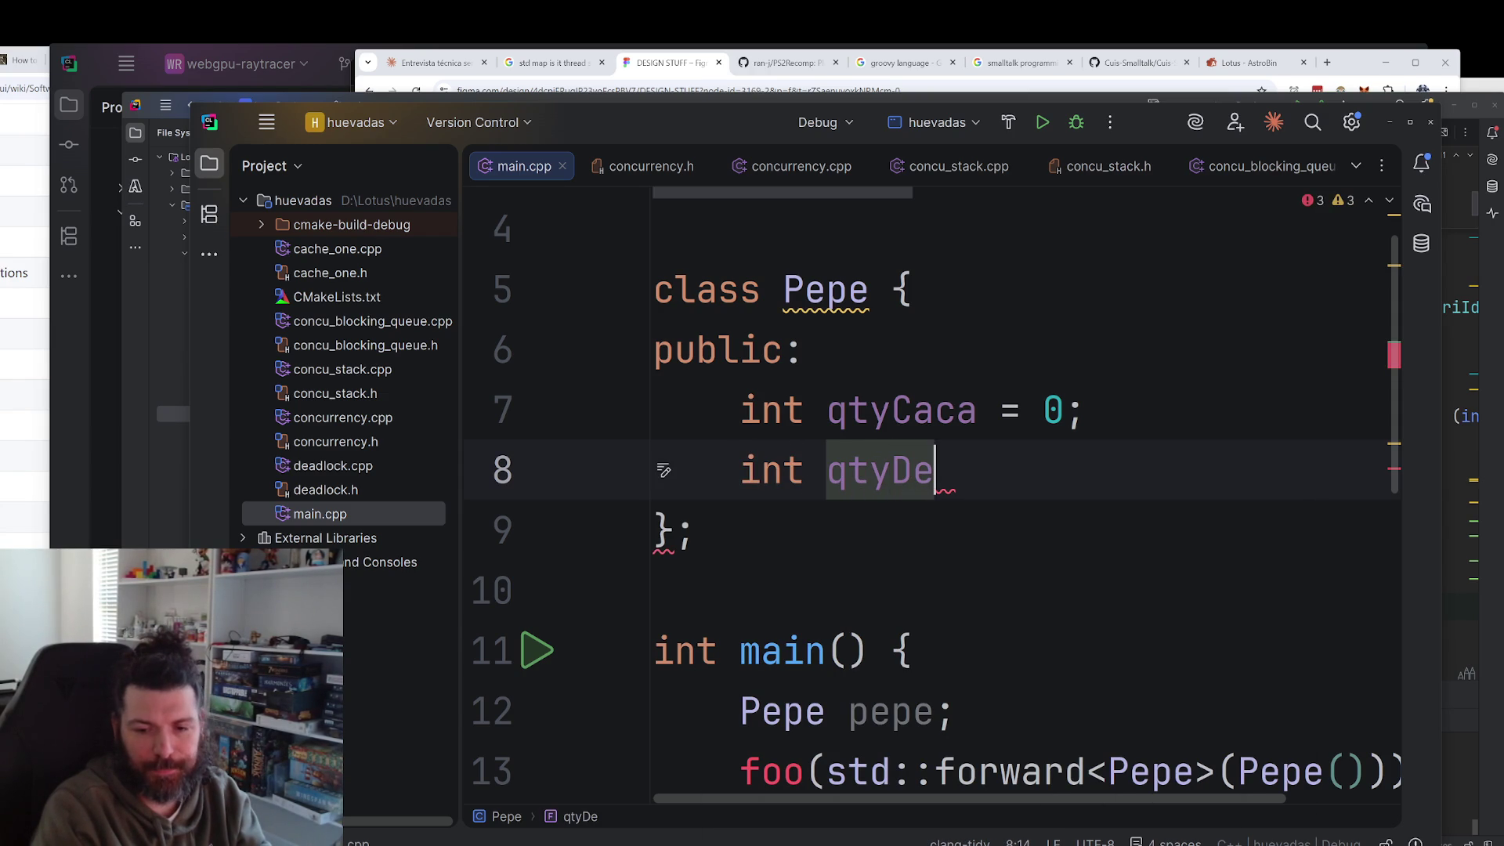
key("BackSpace")
key("BackSpace")
key("BackSpace")
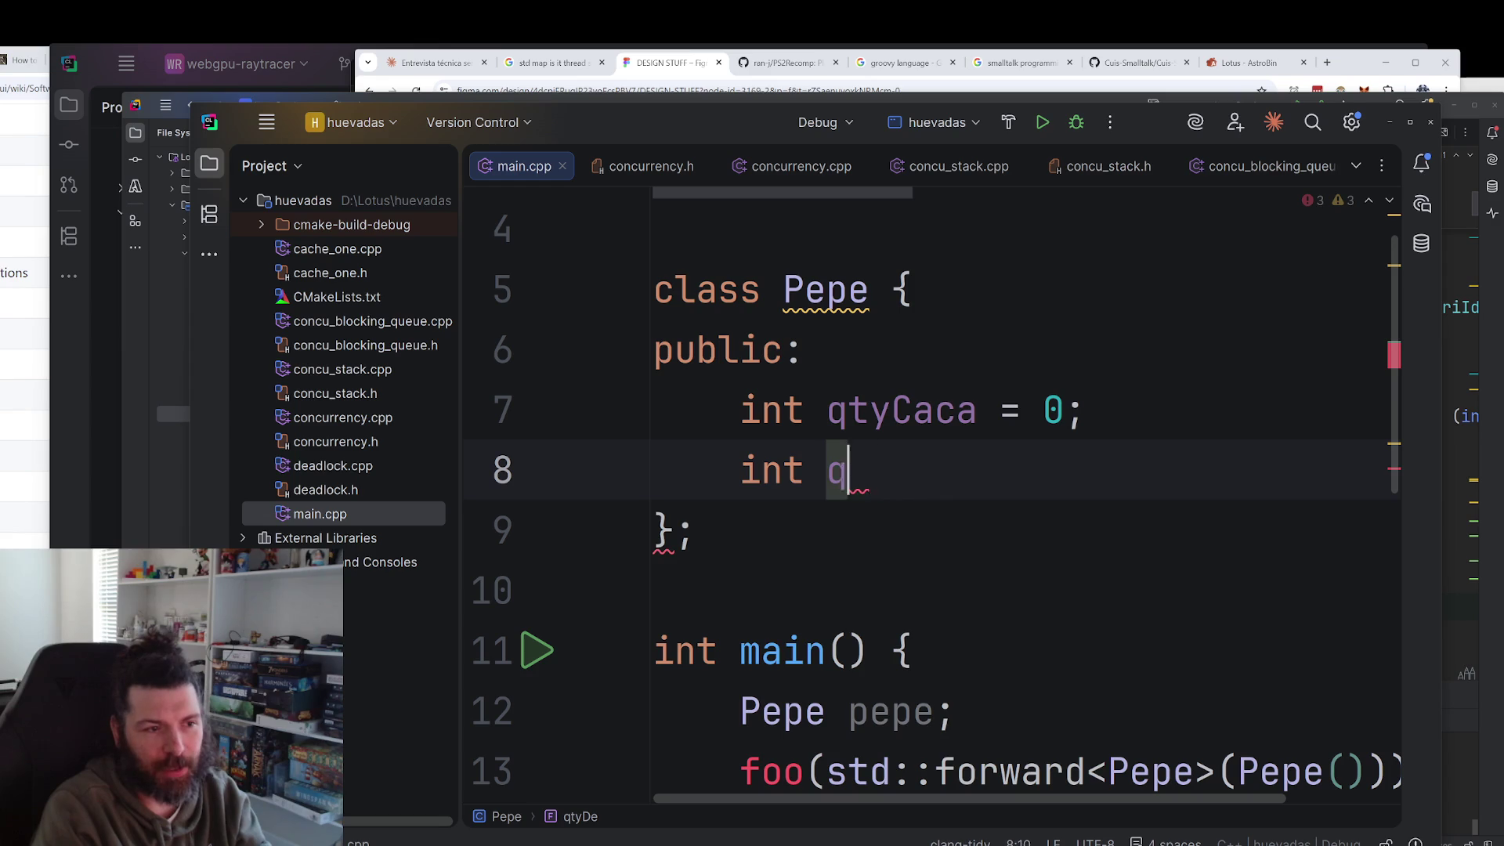
type("double ut")
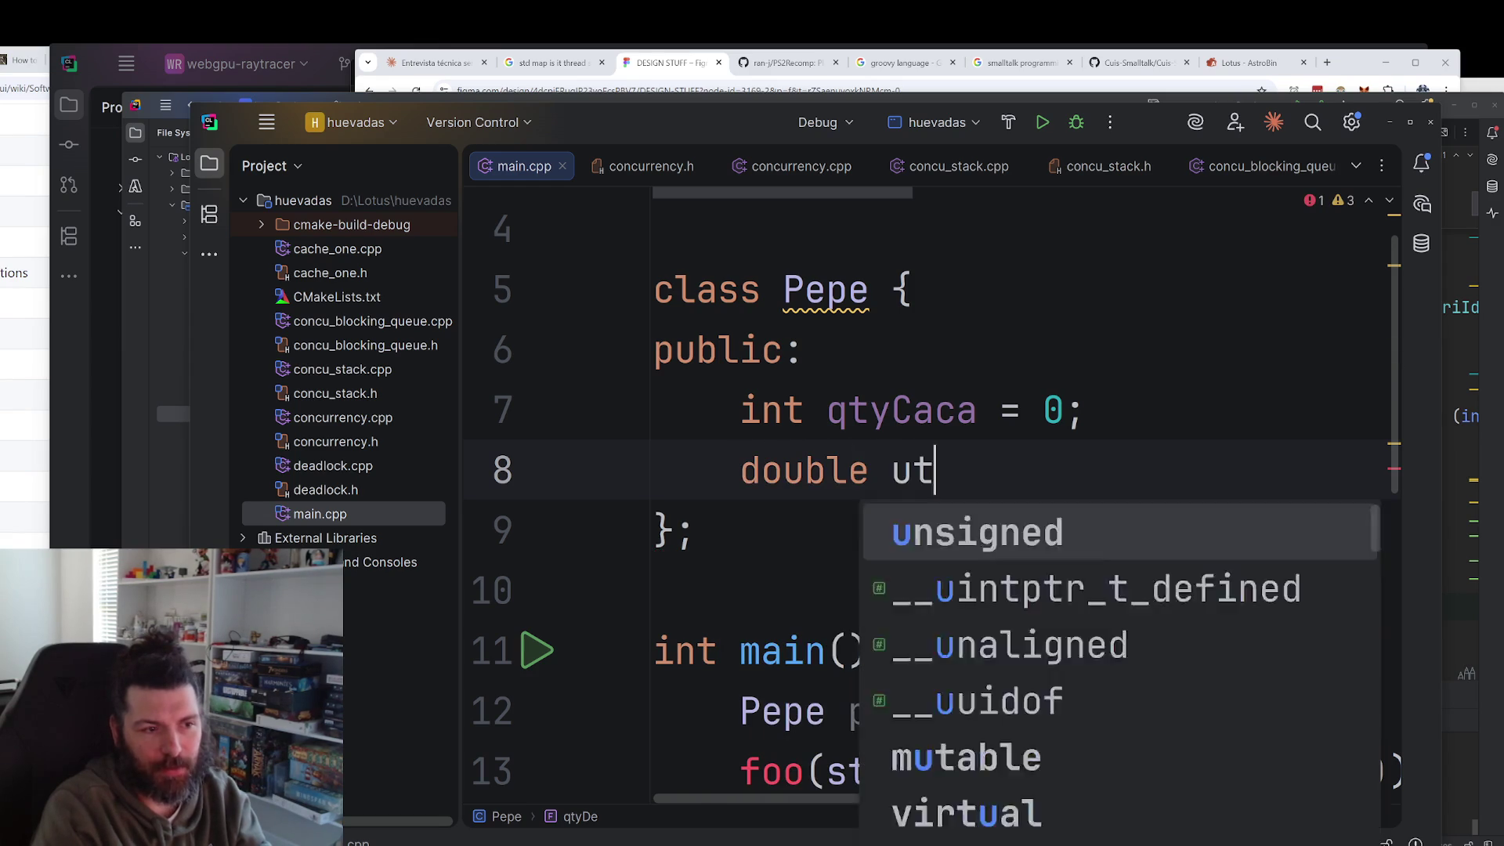
type("limaVezQue")
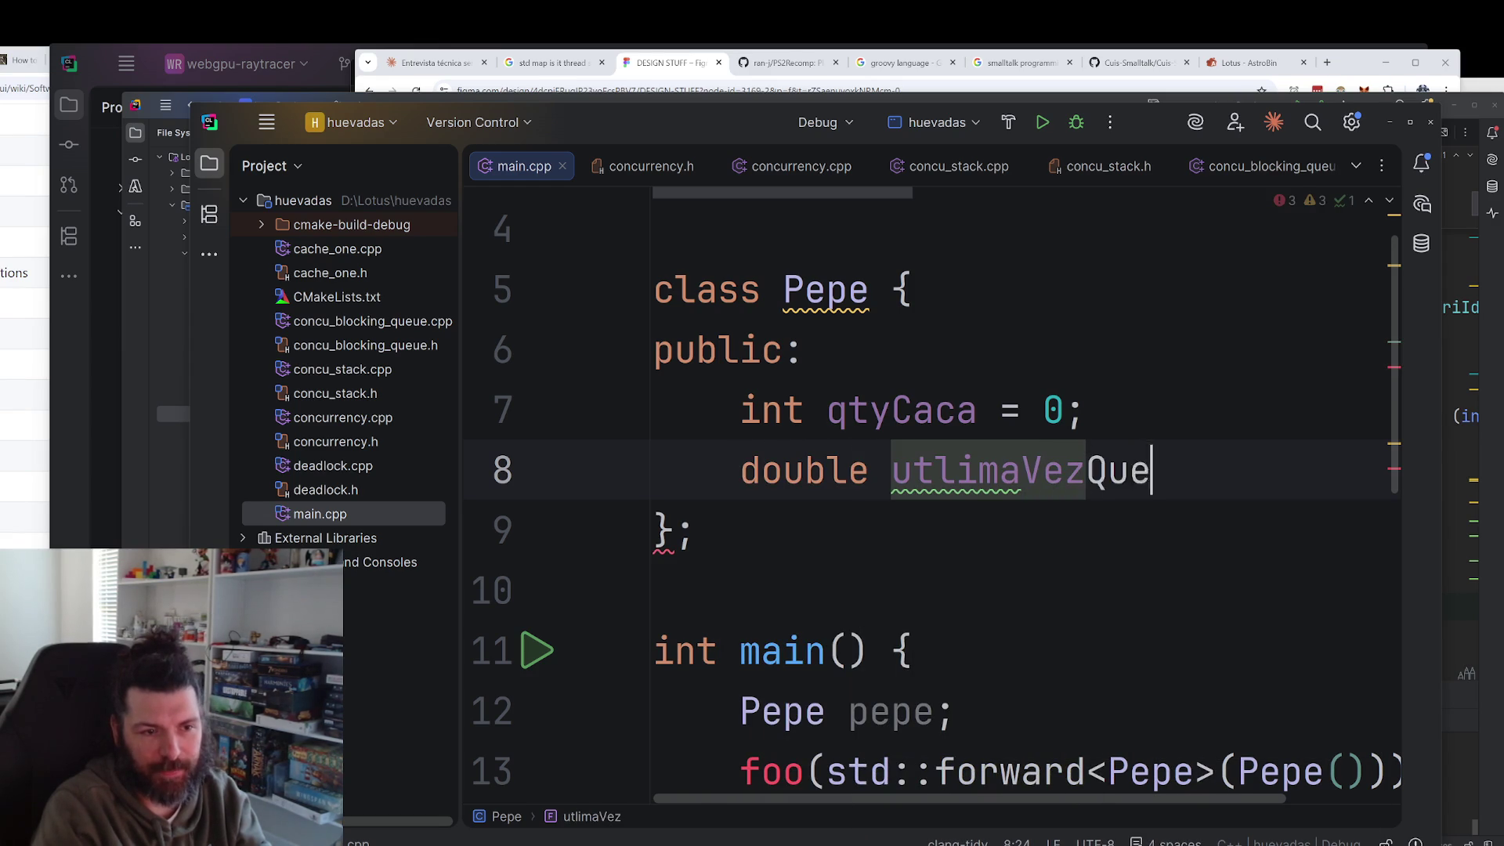
type("Morf")
key("BackSpace")
type("rfe = 0;")
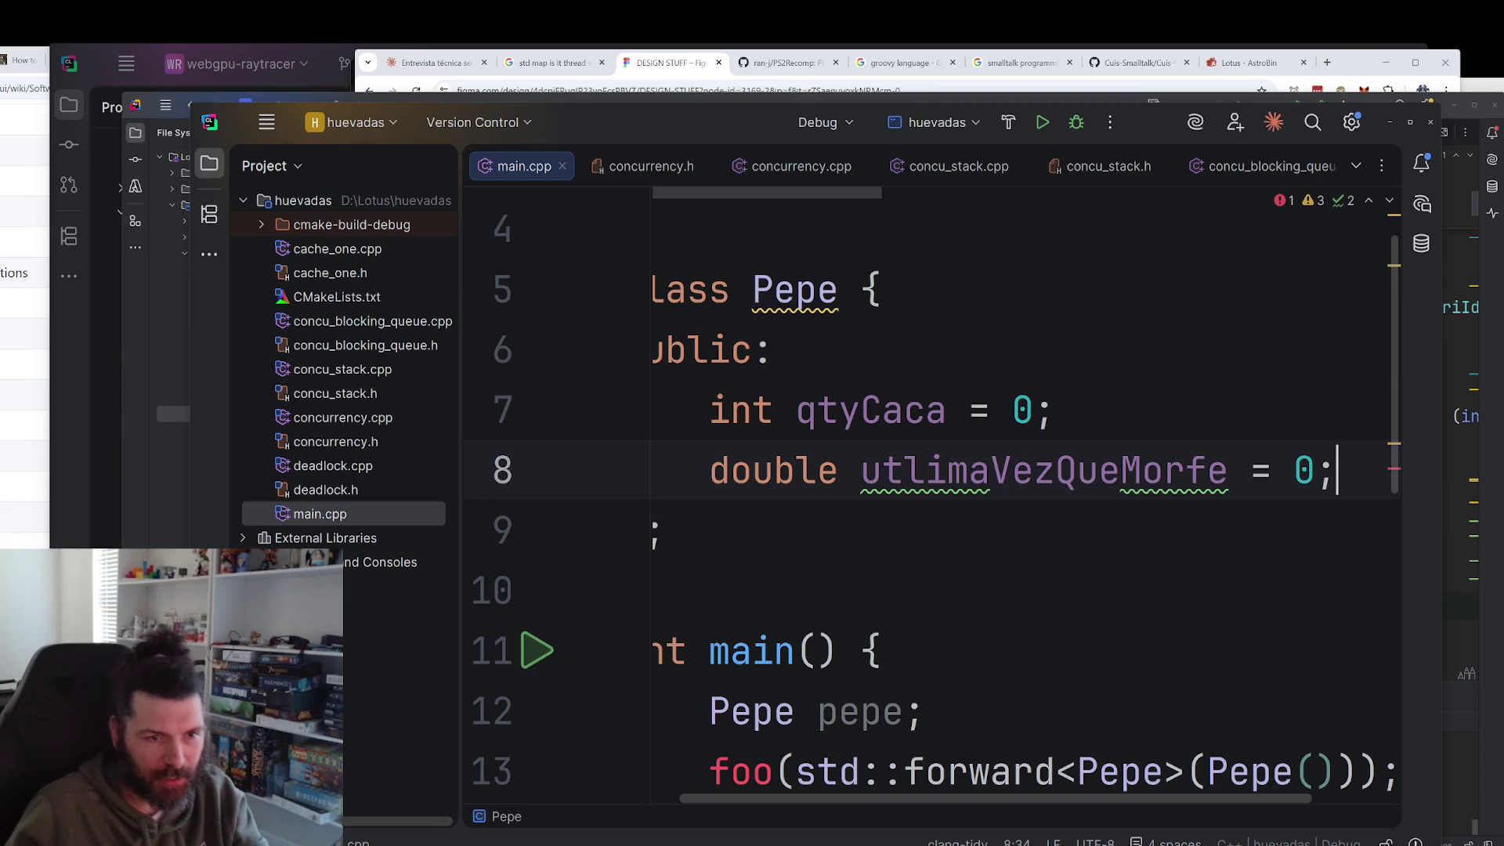
scroll(892, 816, "left", 2)
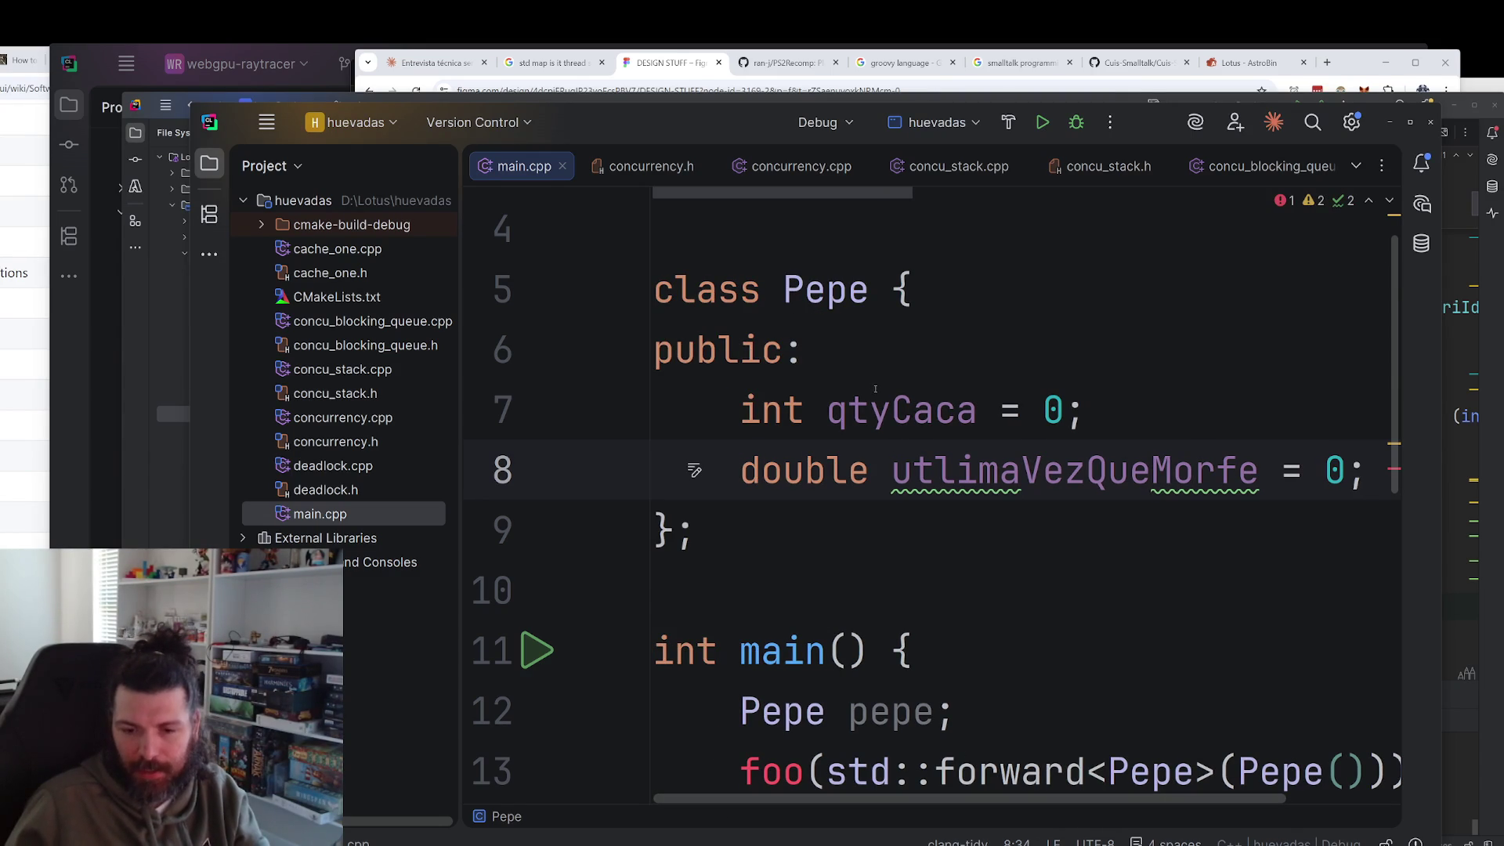
Inspect class Pepe's size and alignment popup and mark the qtyCaca declaration.
left_click_drag(803, 510, 653, 290)
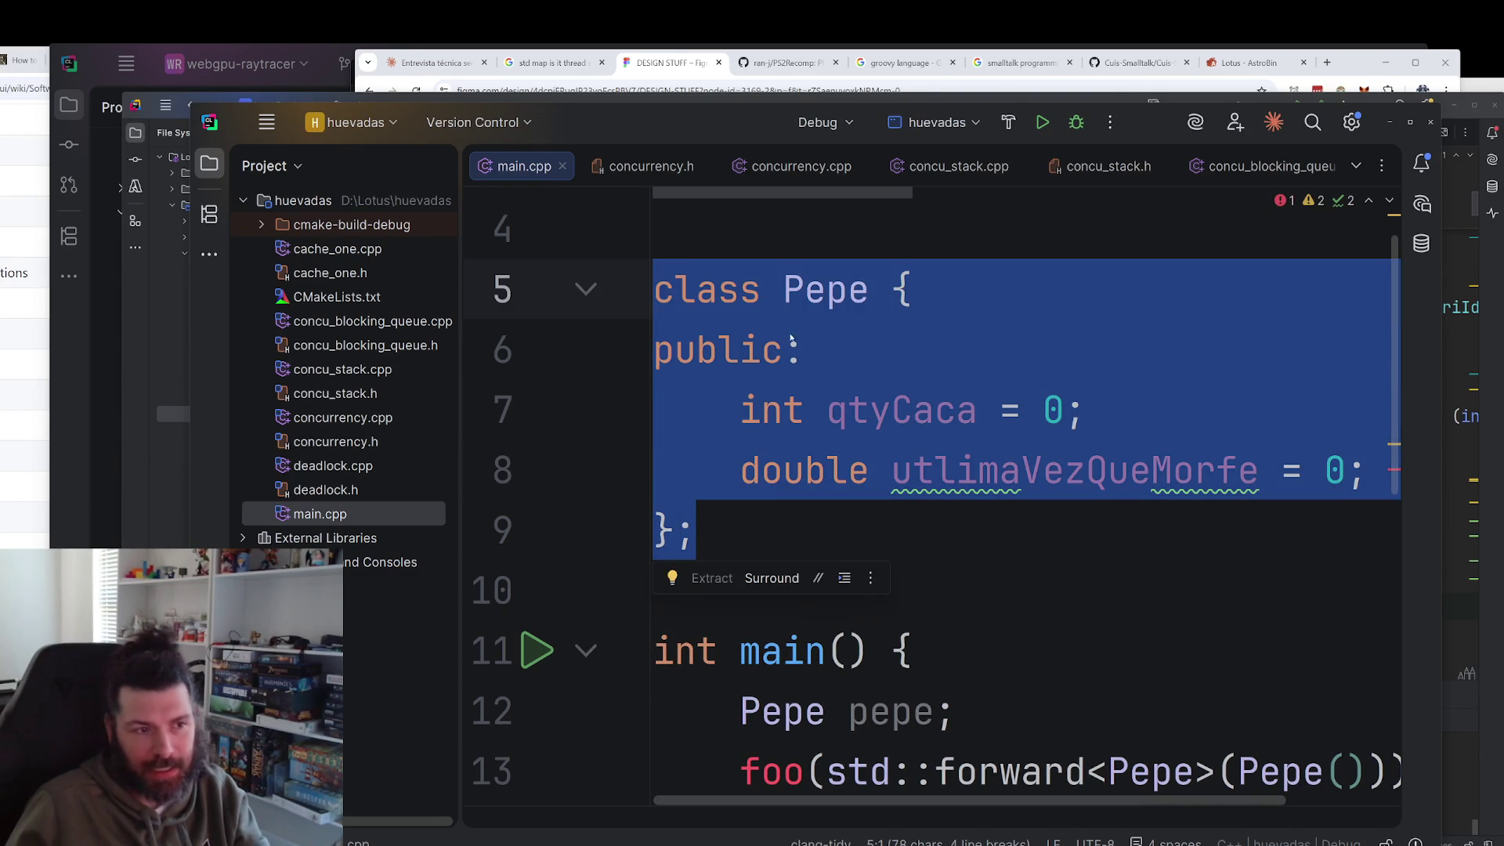
left_click(783, 350)
double_click(823, 289)
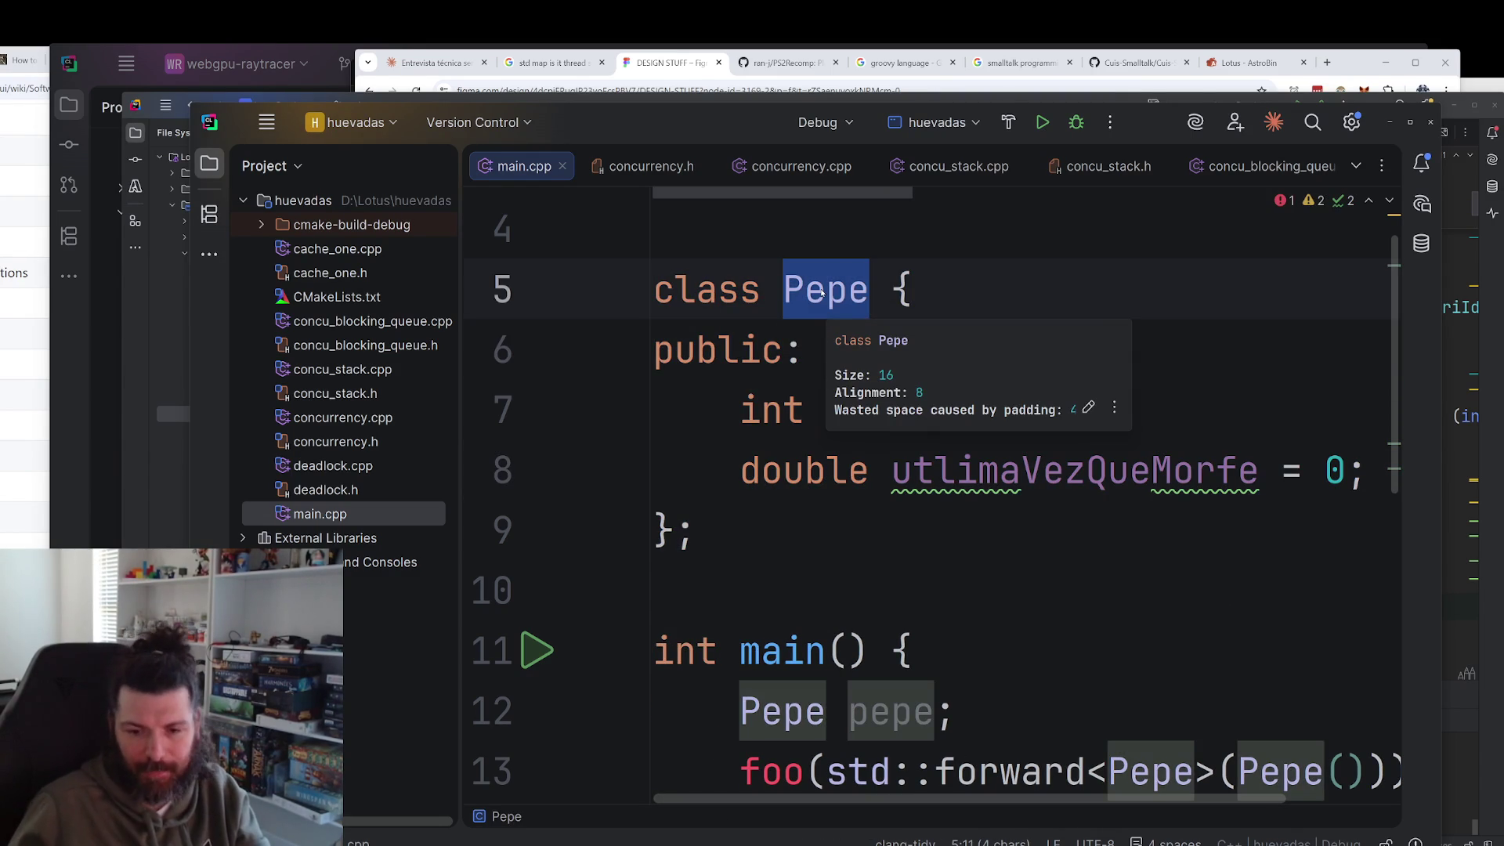
left_click_drag(762, 409, 1101, 411)
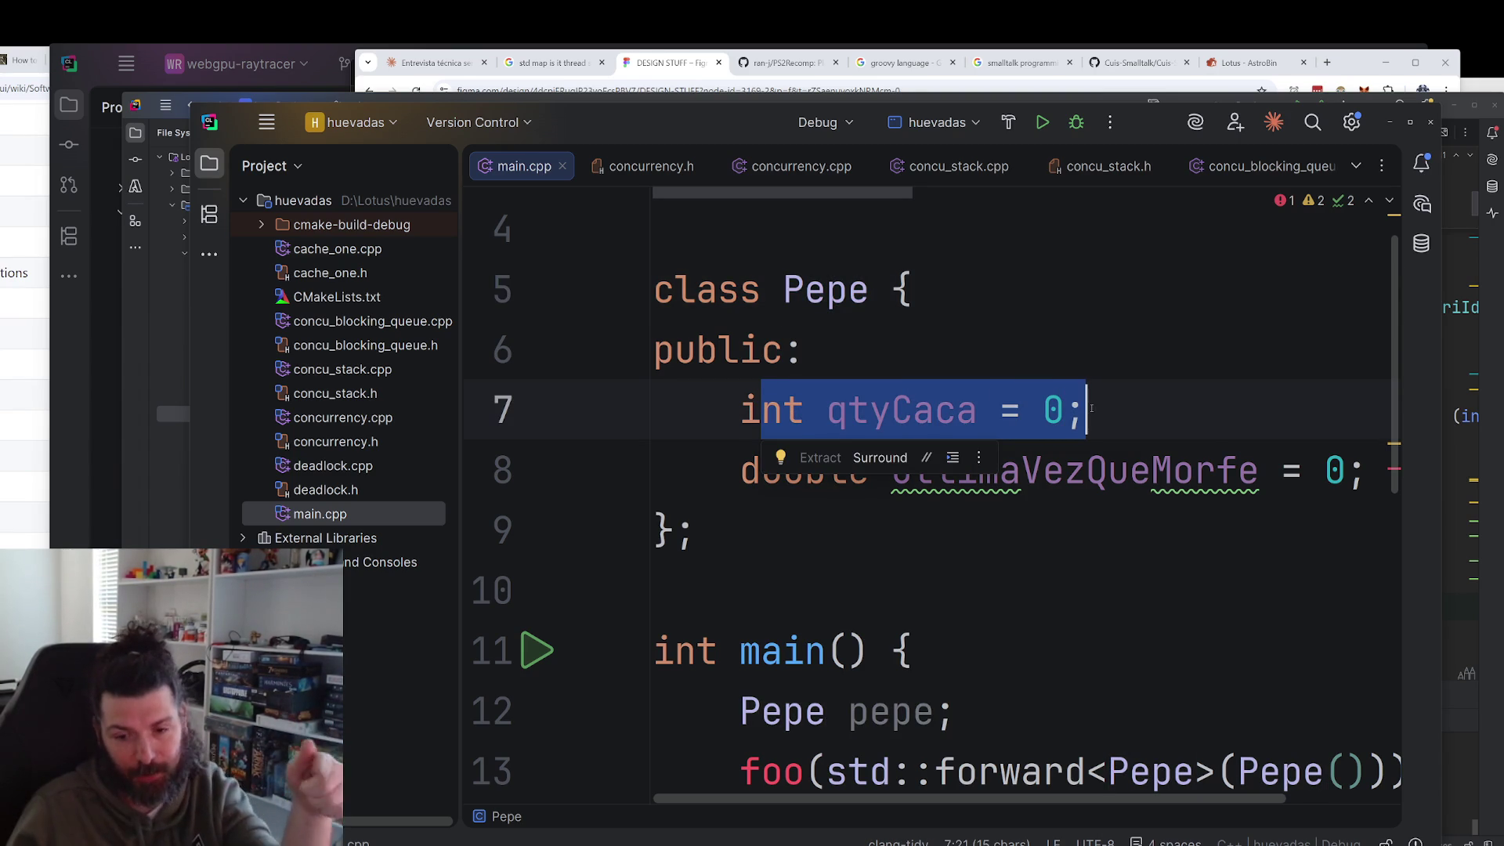
Change utlimaVezQueMorfe's initial value from 0 to 10.0, removing the extra dot.
left_click(1342, 472)
key("Left")
type("1")
key("Right")
type("..0")
key("Left")
key("BackSpace")
Select the utlimaVezQueMorfe identifier to review the edited declaration.
mouse_move(905, 470)
left_mouse_down()
mouse_move(664, 470)
mouse_move(588, 520)
left_mouse_up()
double_click(1023, 462)
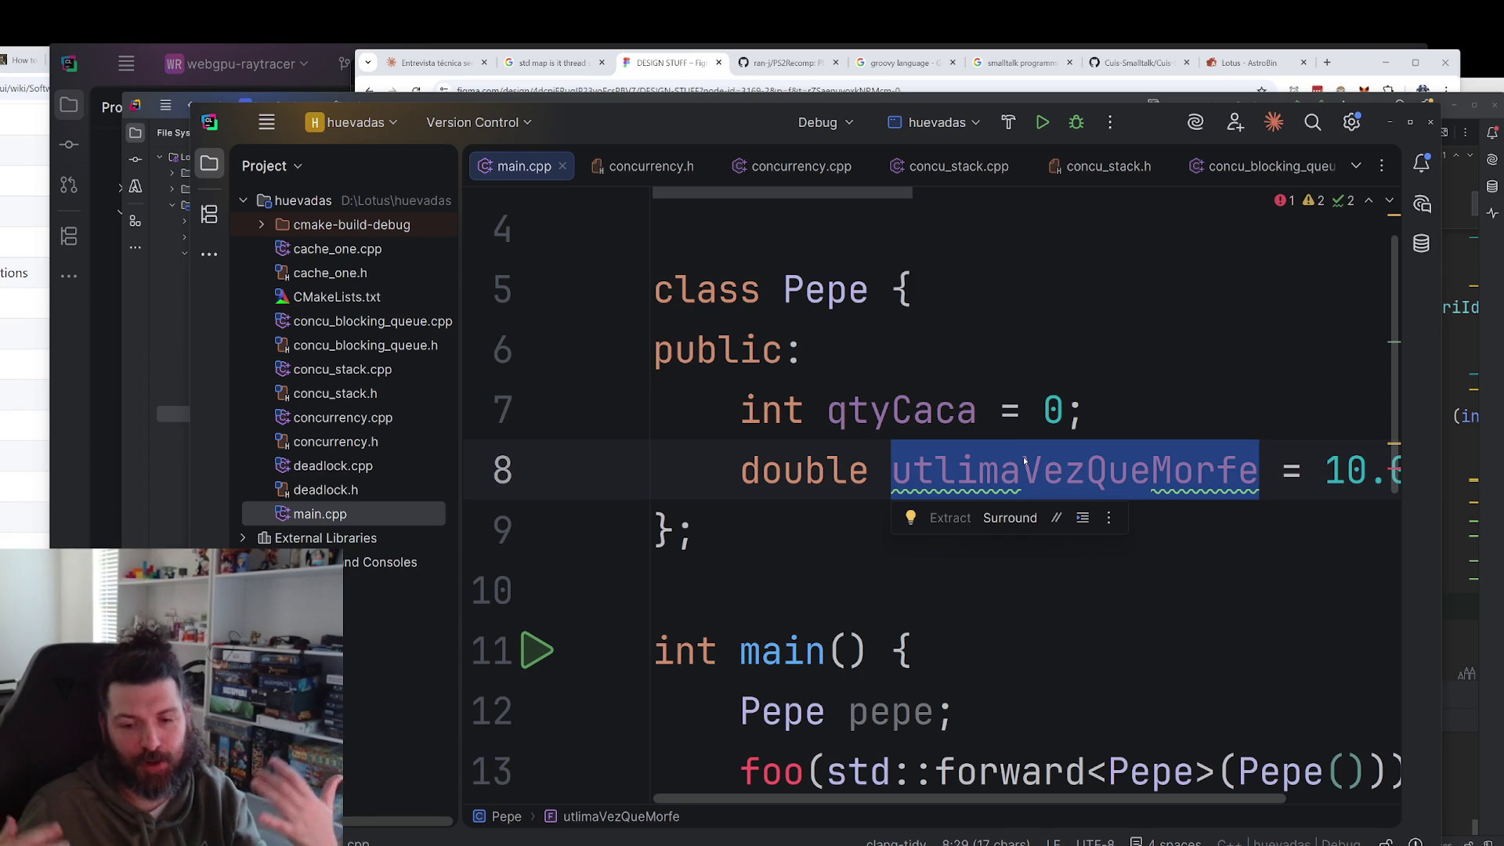
scroll(1141, 786, "right", 2)
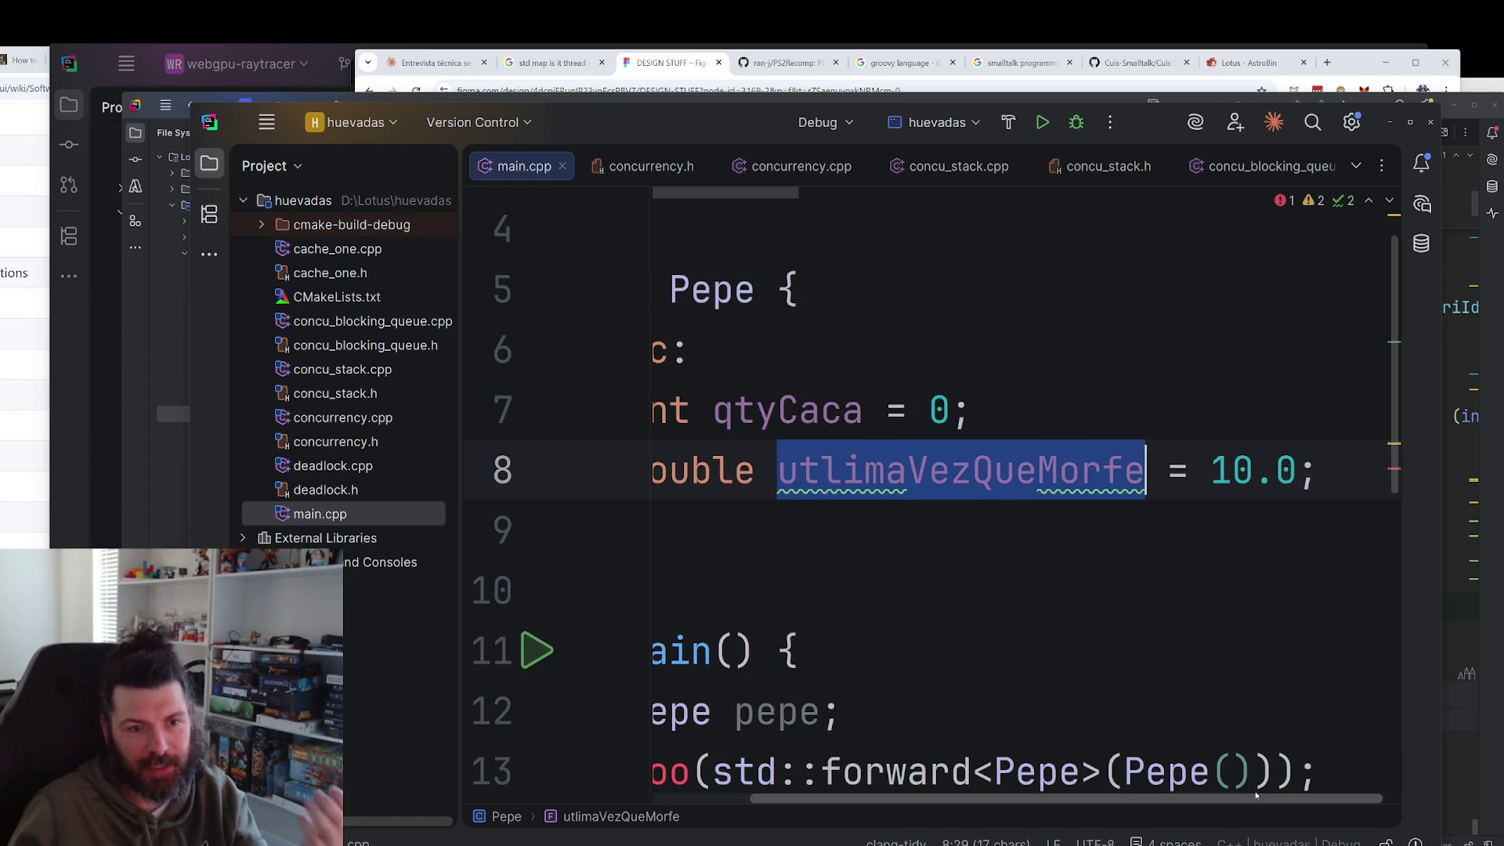
scroll(957, 697, "left", 2)
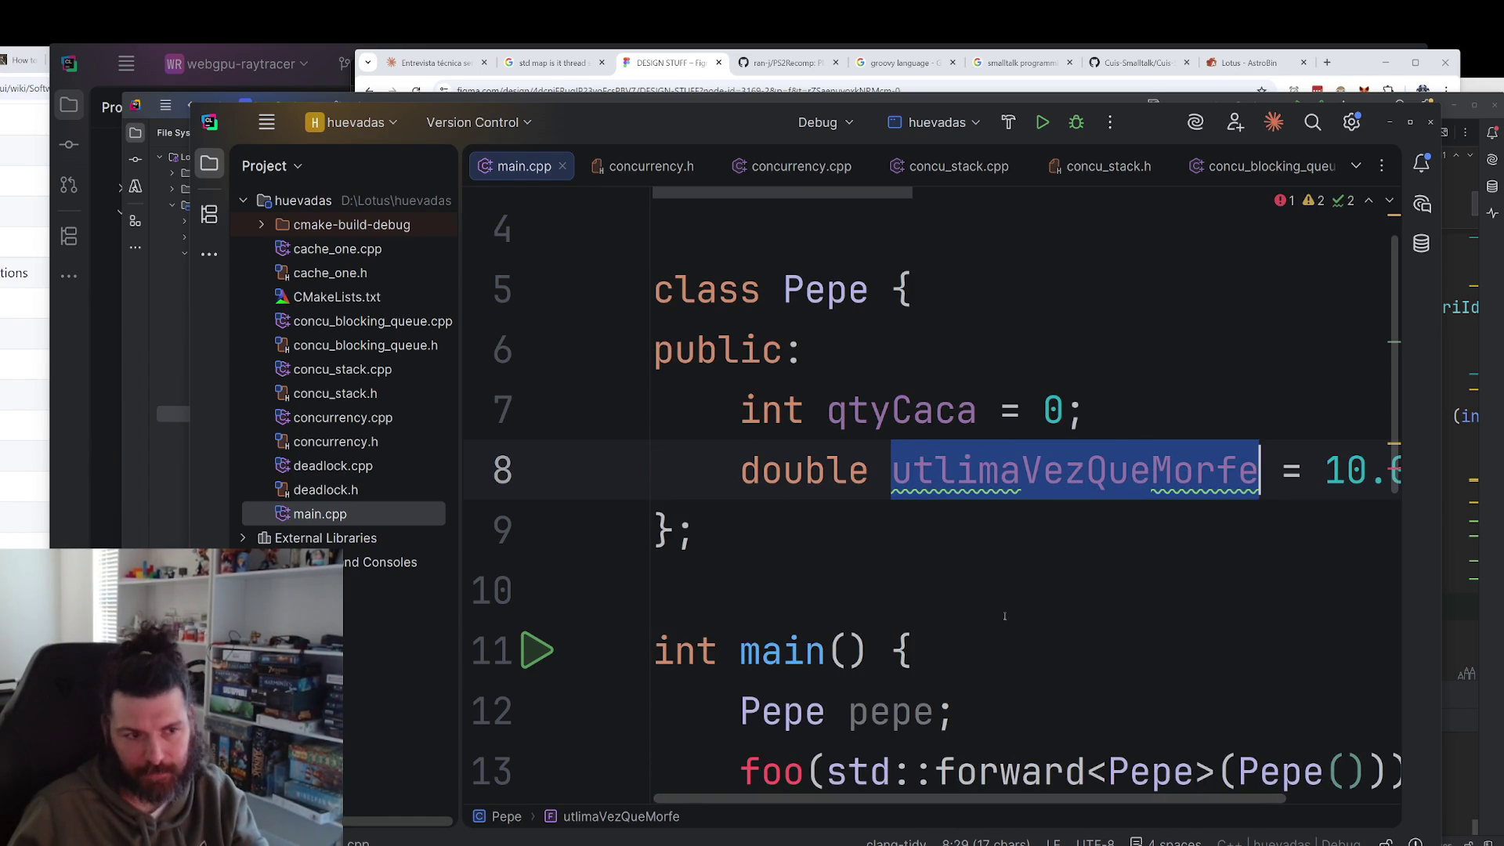
left_click(1003, 591)
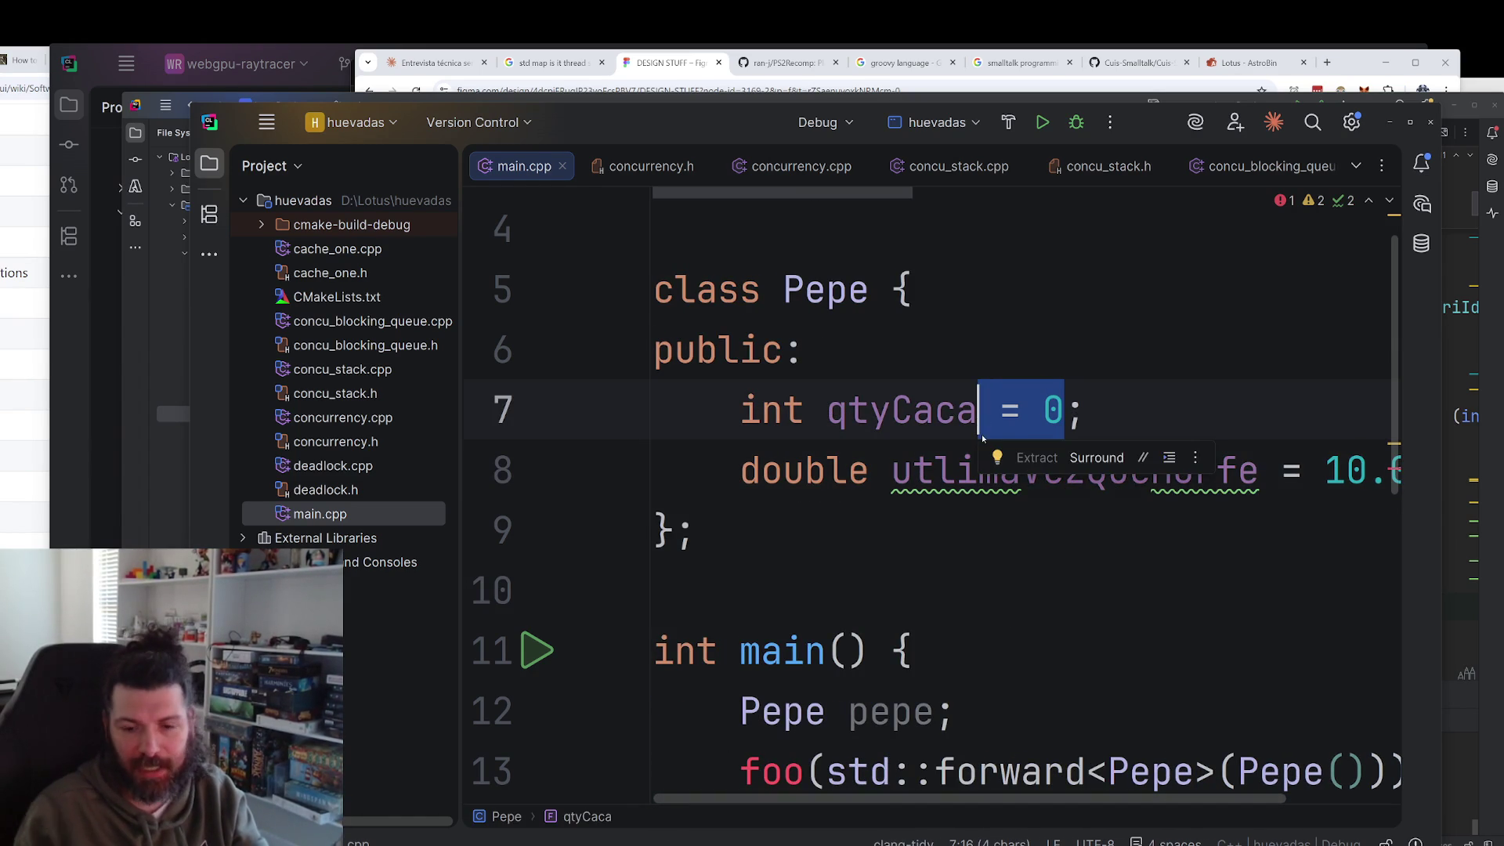
Delete qtyCaca's ' = 0' initializer, then restore it with undo.
key("BackSpace")
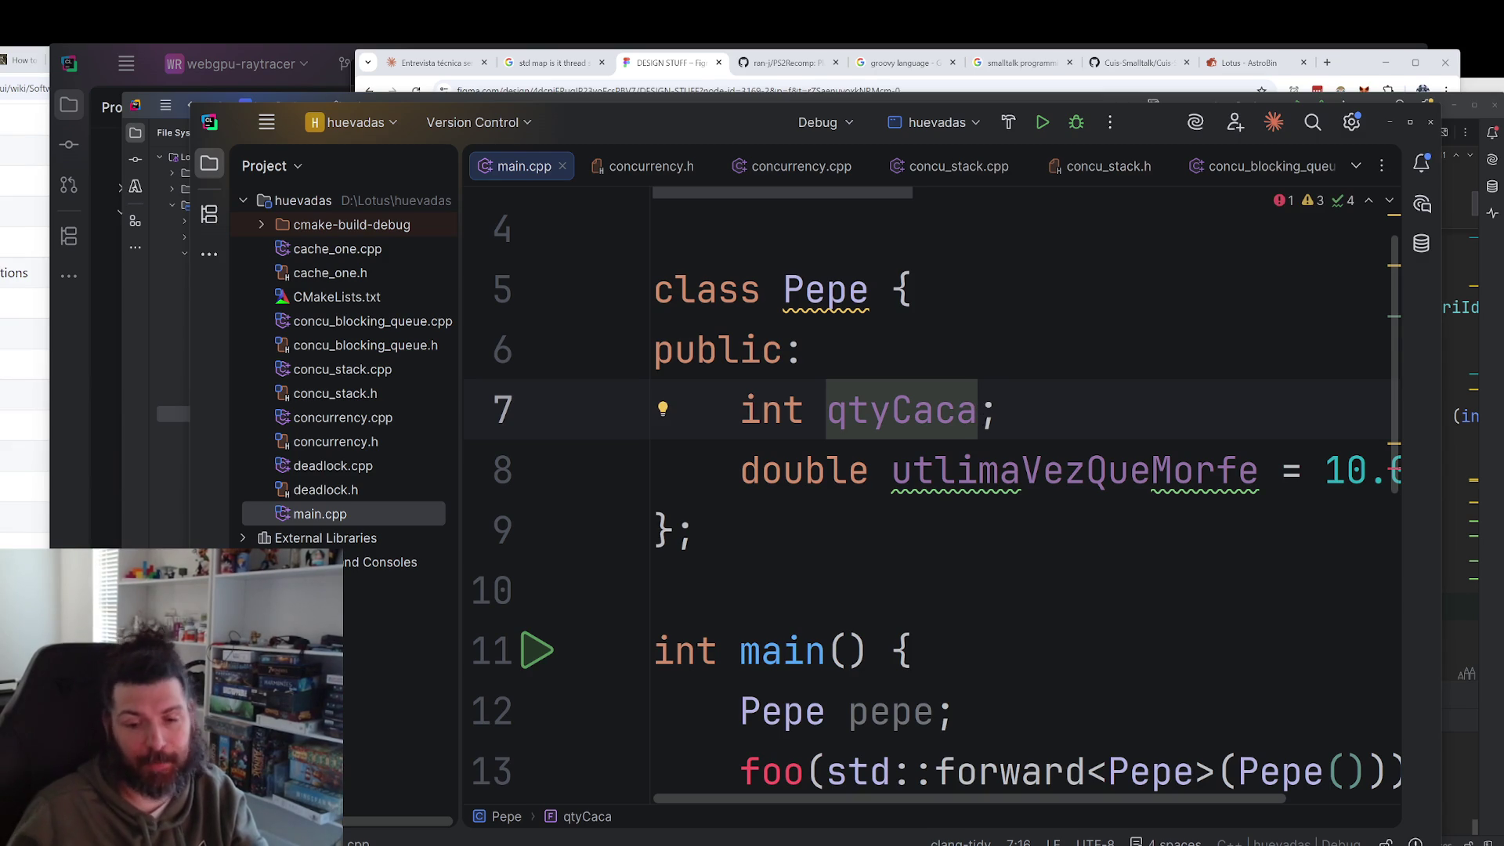
key("ctrl+z")
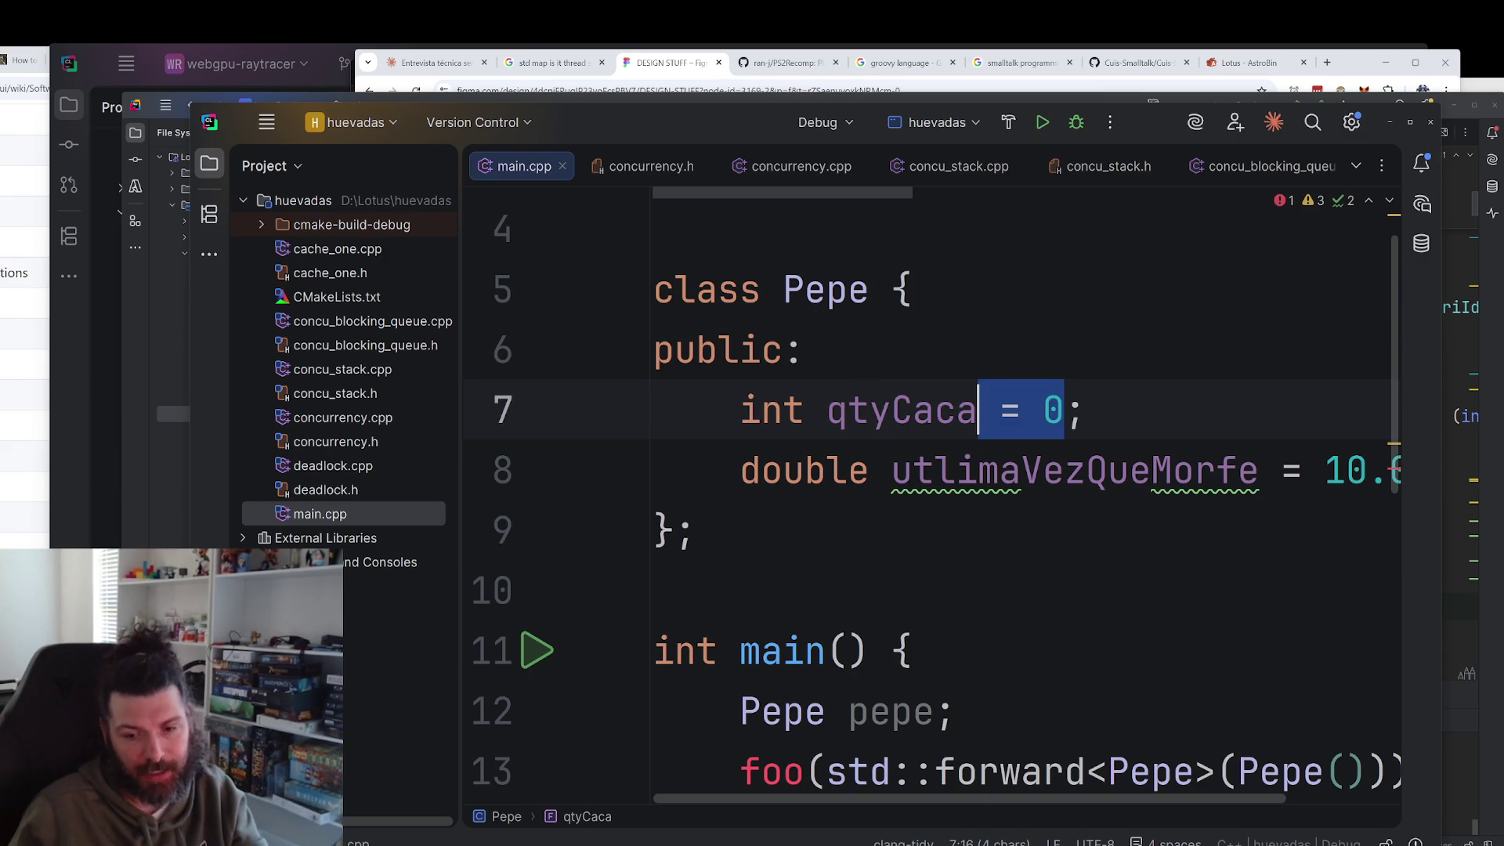
mouse_move(984, 458)
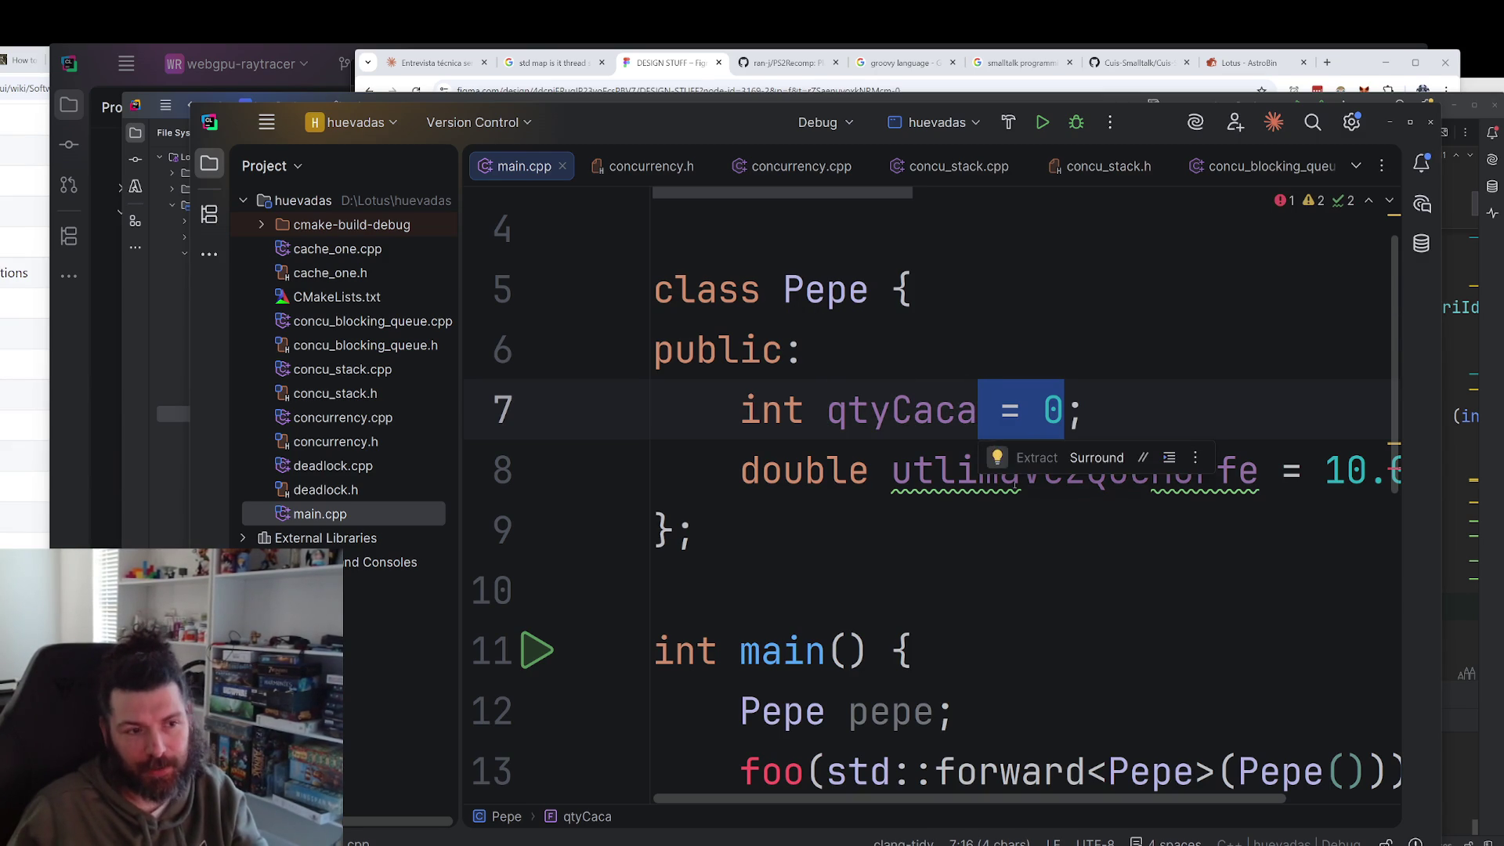
left_click(959, 415)
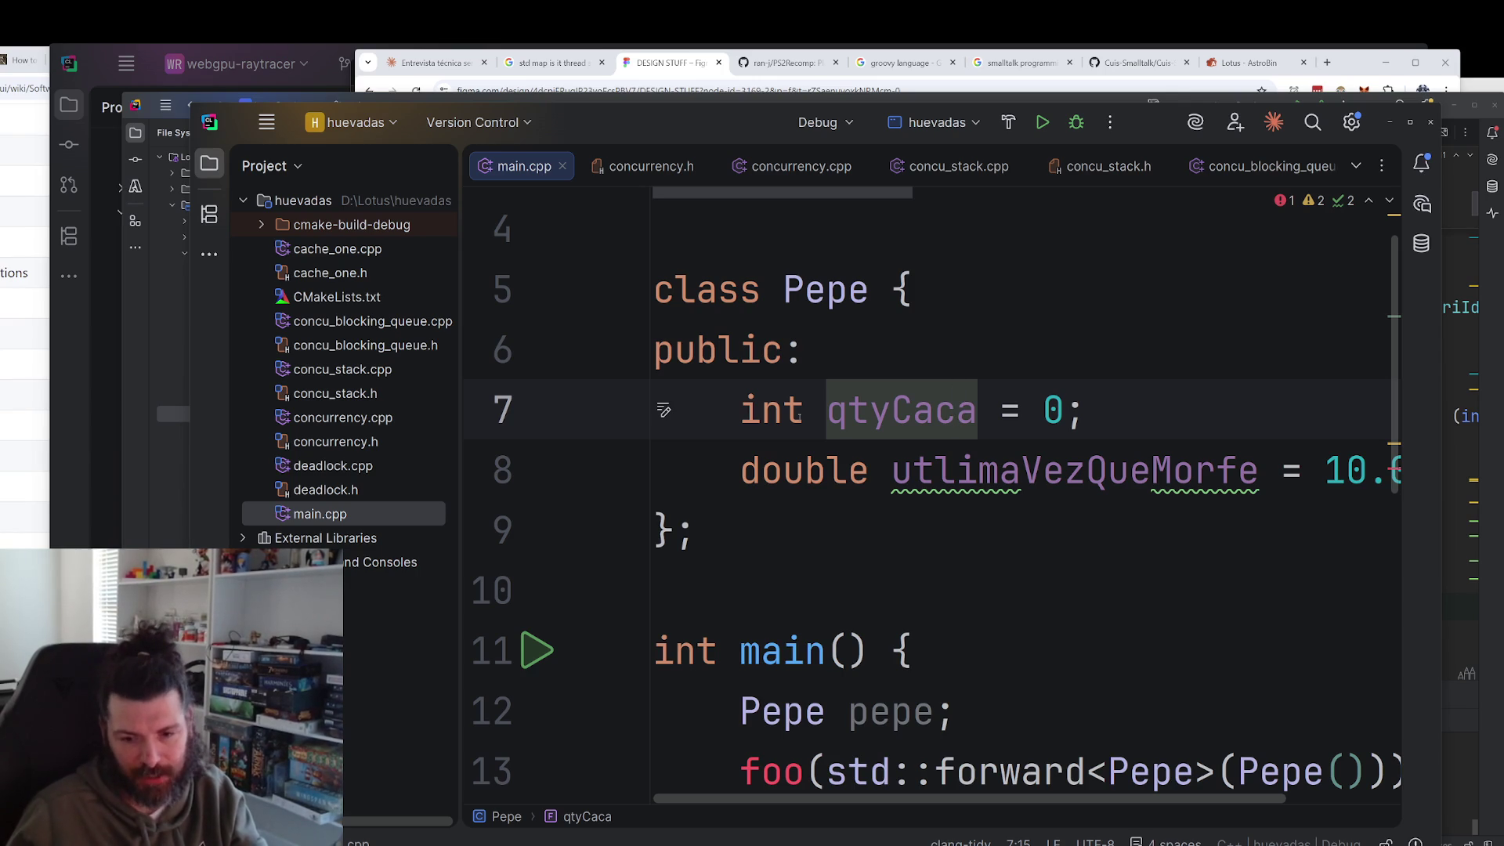
Review the qtyCaca declaration and its ' = 0' initializer, then return to the Claude interview chat.
left_click_drag(1064, 410, 977, 410)
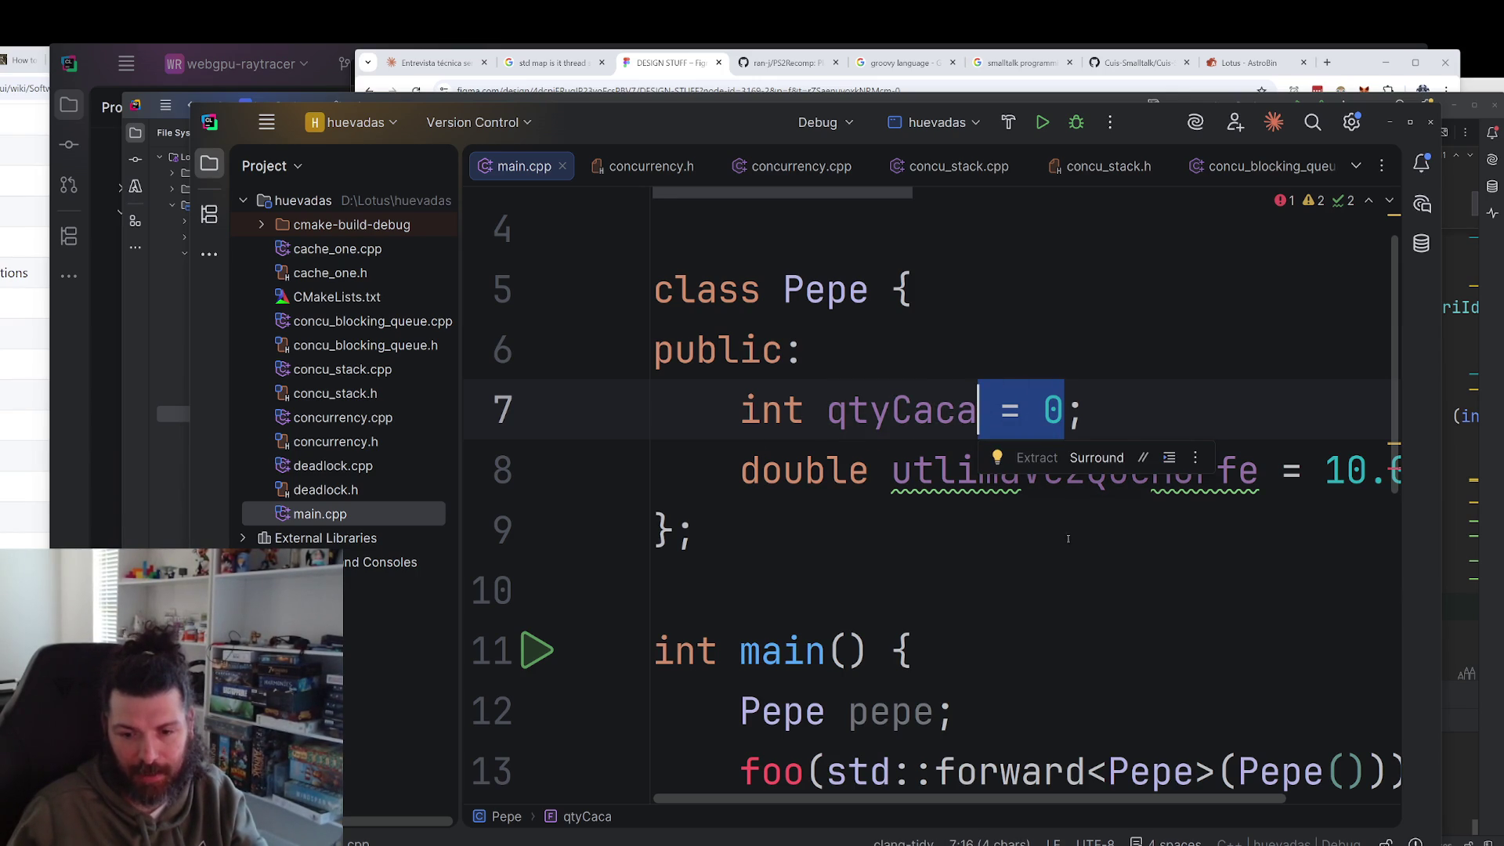
left_click(1043, 517)
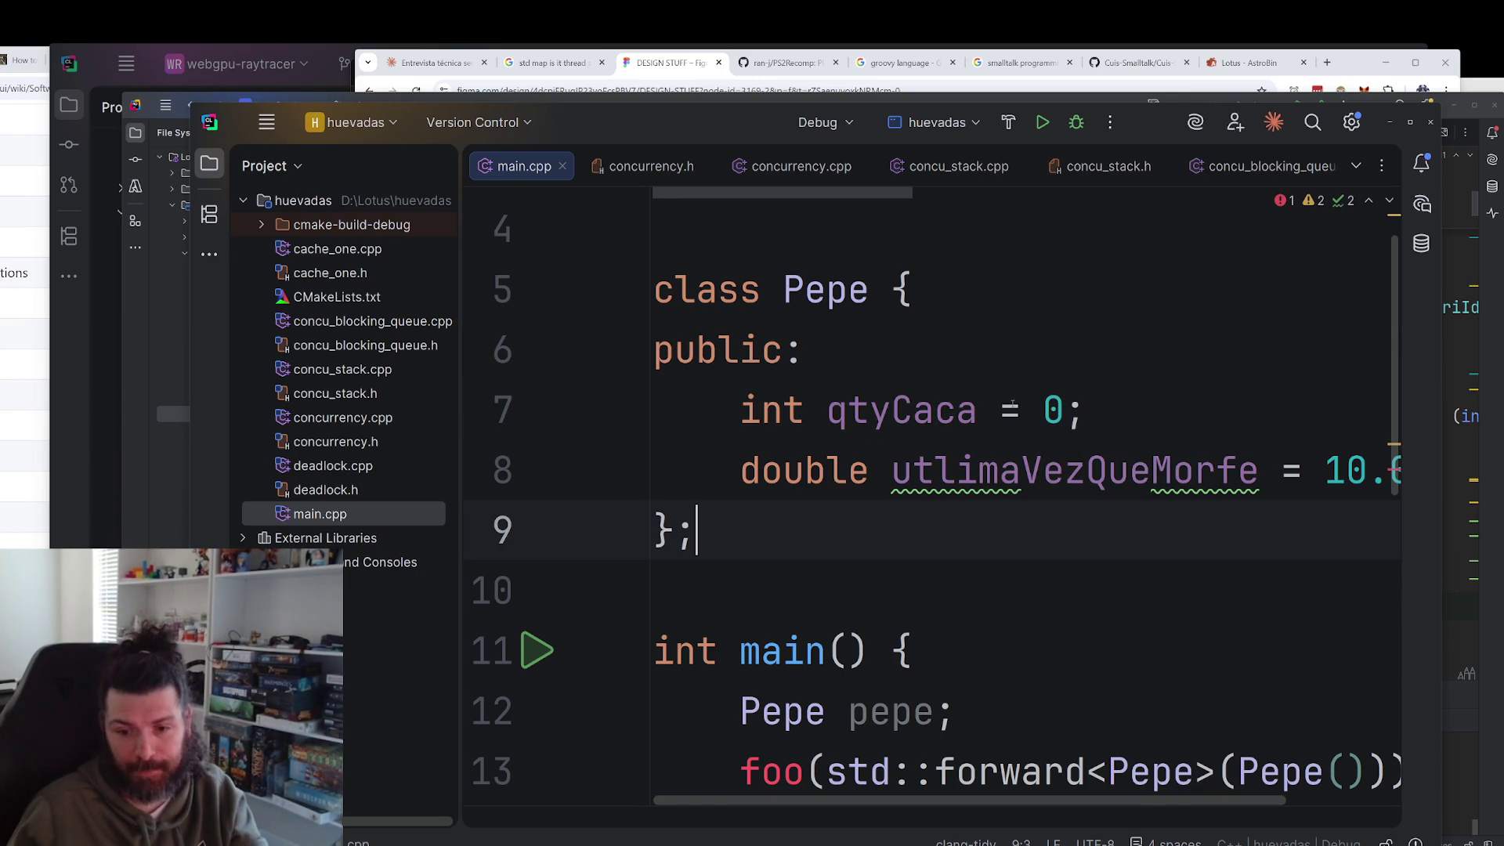
left_click_drag(761, 409, 1088, 407)
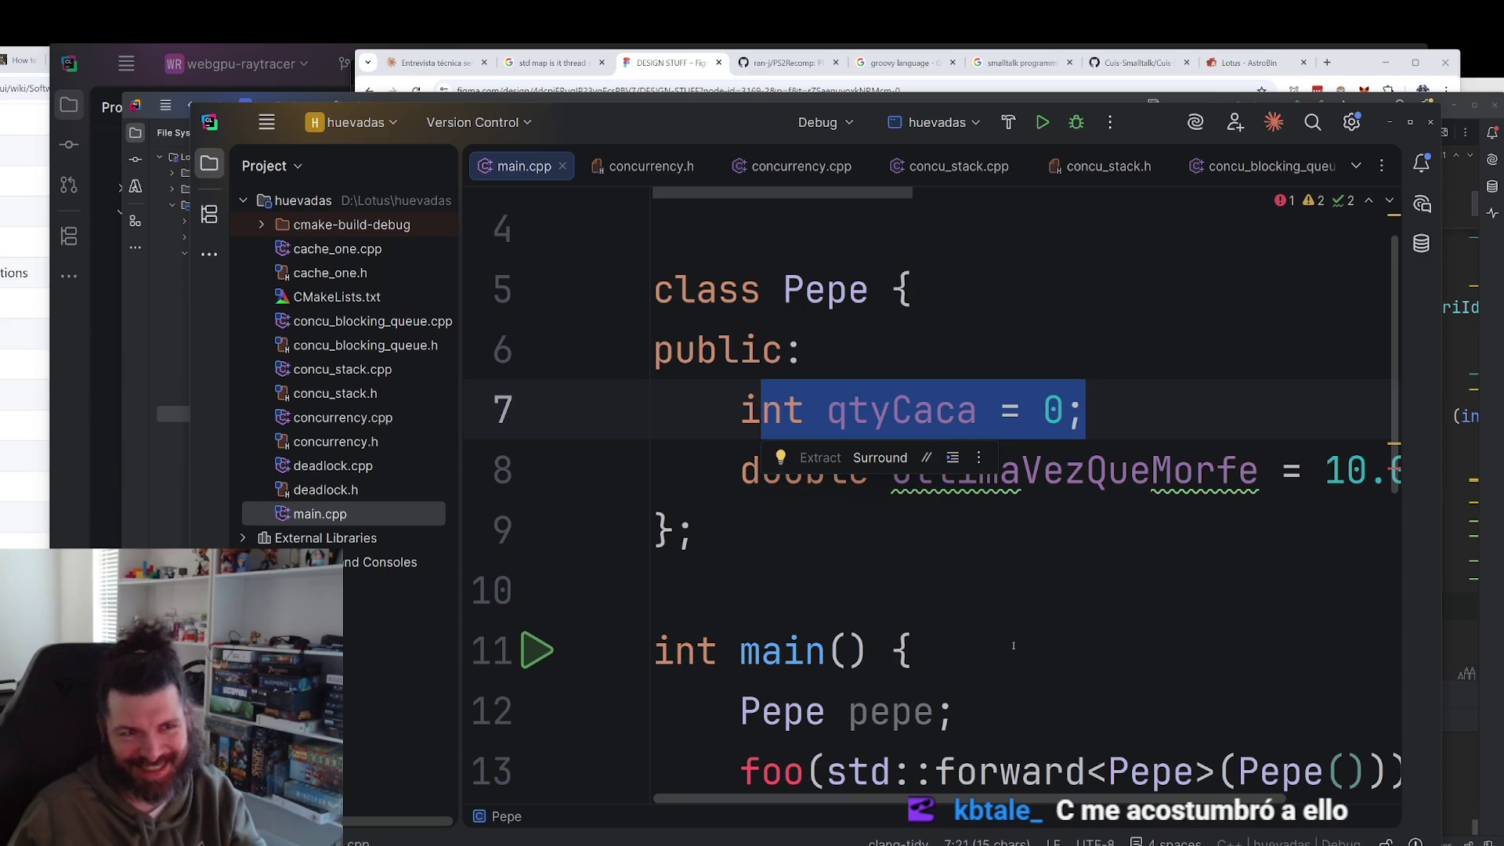
left_click(435, 62)
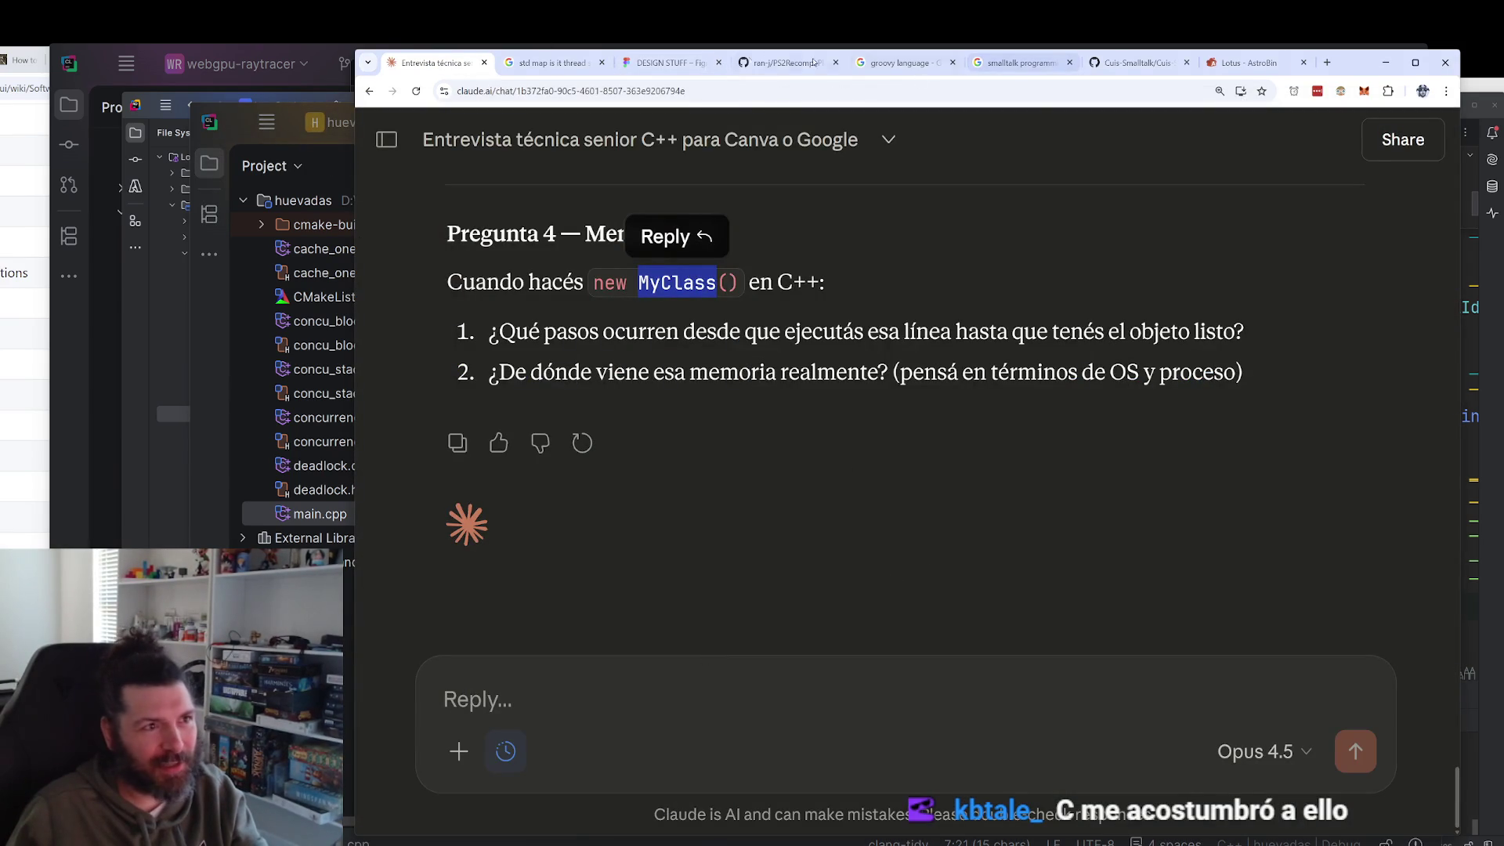
Pen an arrow beneath 'constructor' in the Figma diagram, then return to the Claude chat.
left_click(665, 63)
scroll(991, 425, "down", 2)
scroll(990, 425, "down", 3)
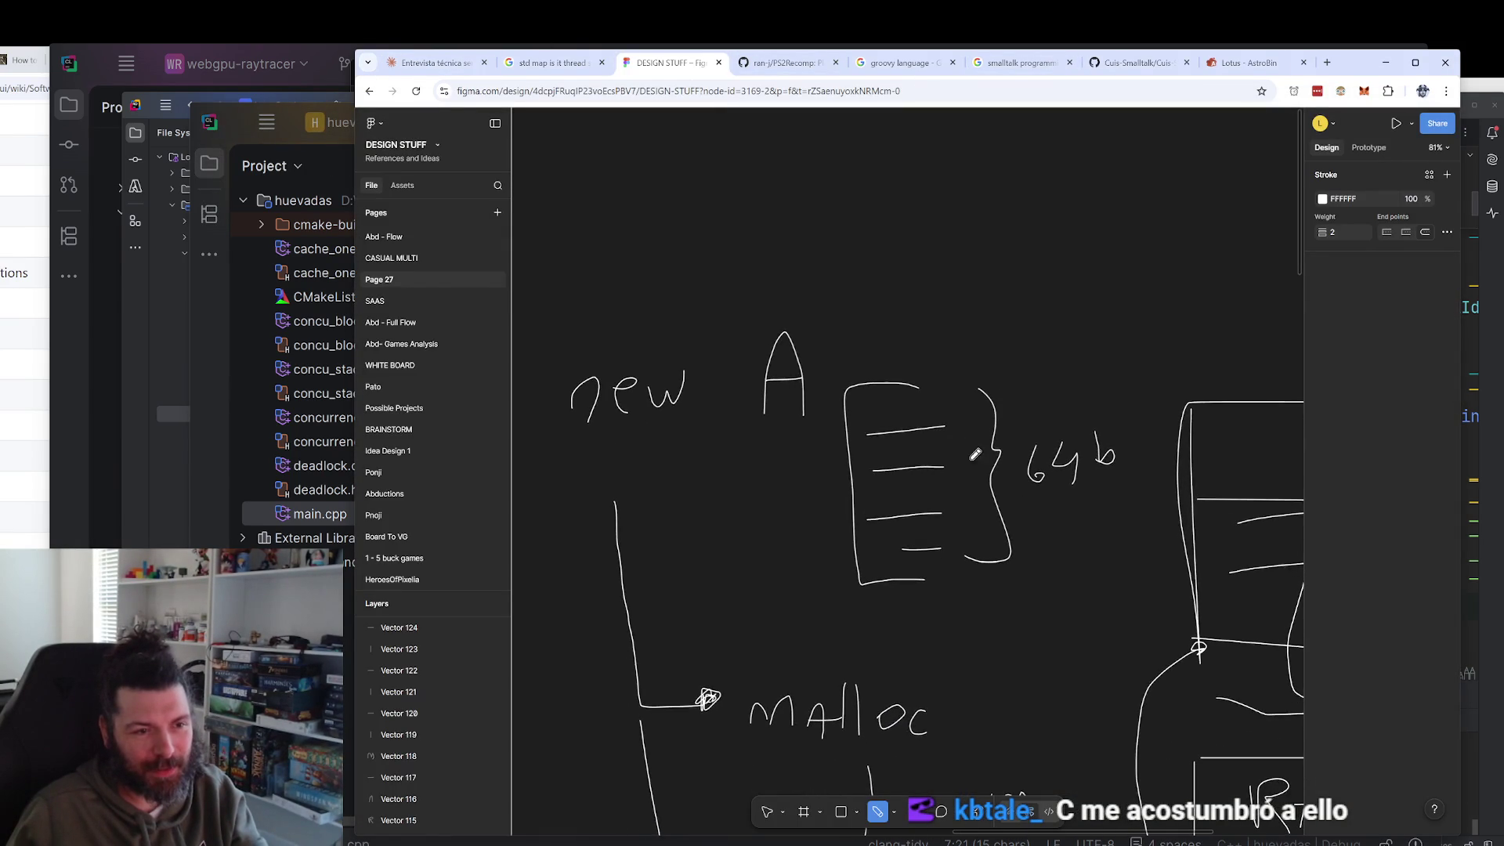
scroll(947, 491, "down", 8)
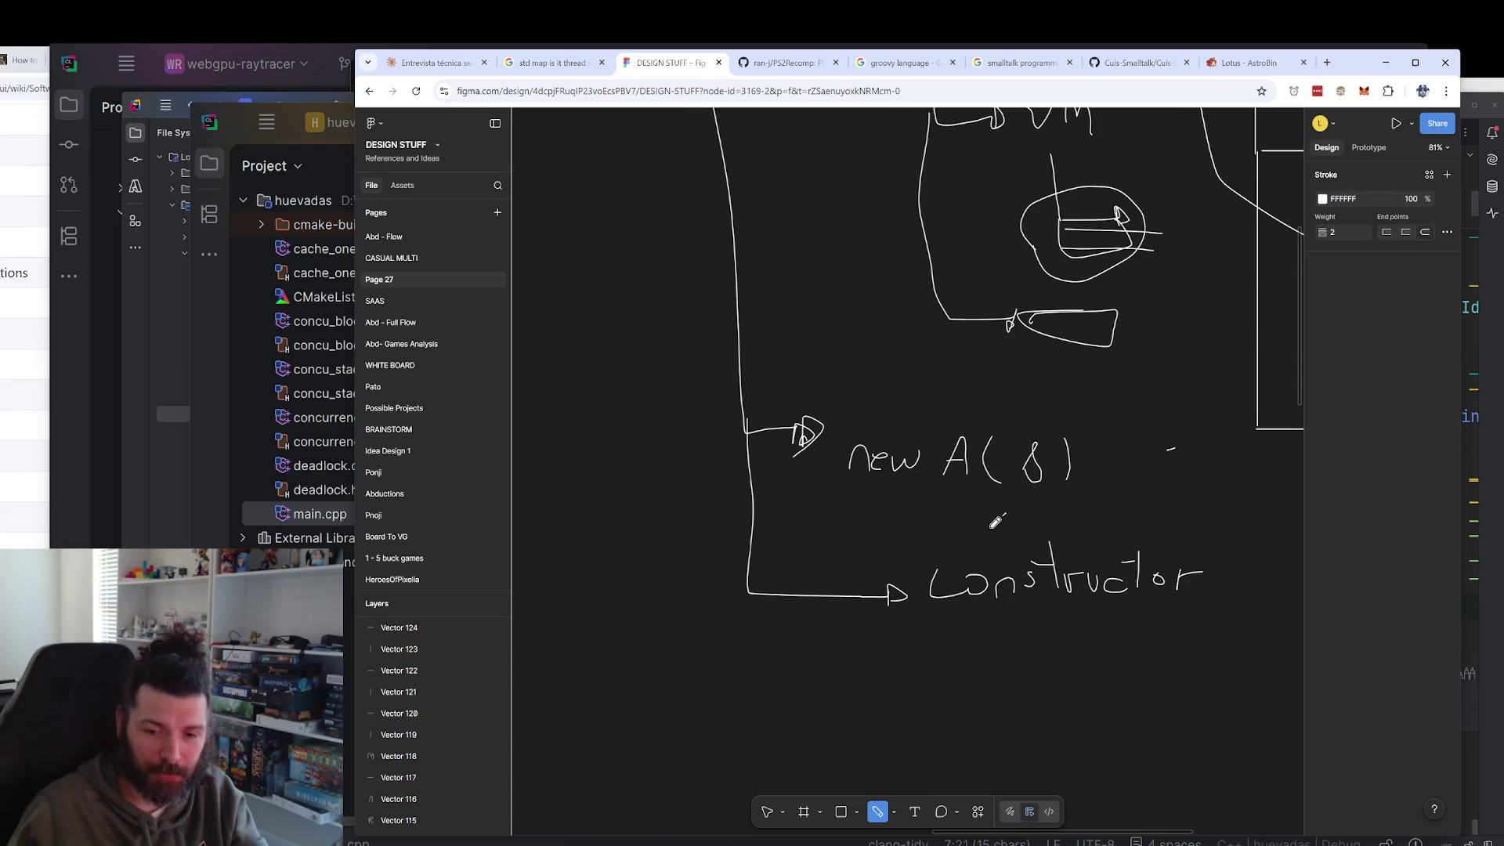
left_click_drag(758, 679, 916, 683)
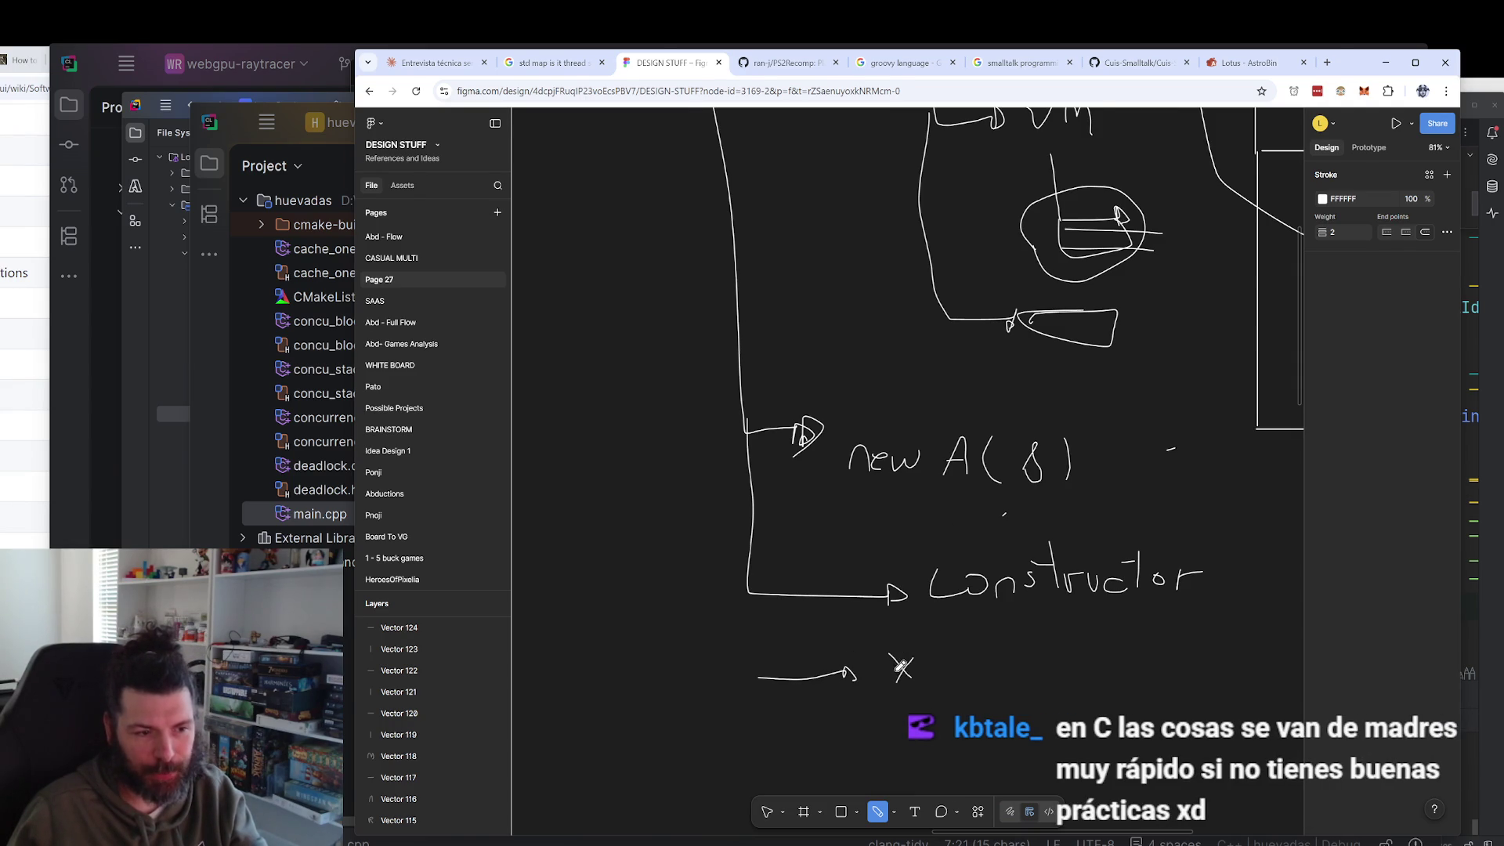
scroll(1034, 595, "down", 5, "ctrl")
scroll(909, 337, "up", 3)
left_click(470, 63)
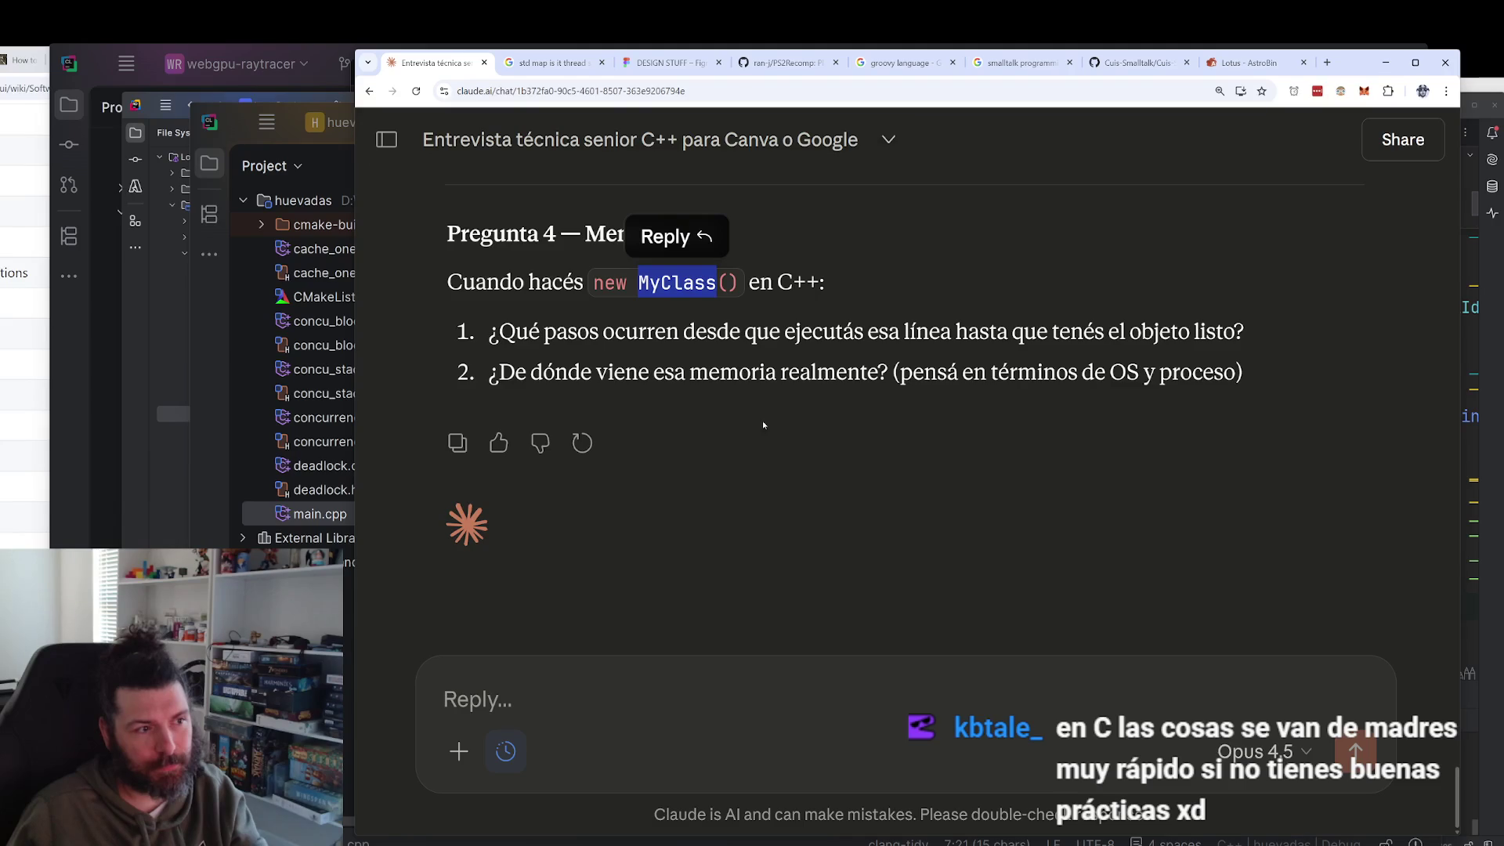
Start the reply 'new hace lo siguiente' with item 1: get memory for the MyClass object.
left_click(912, 704)
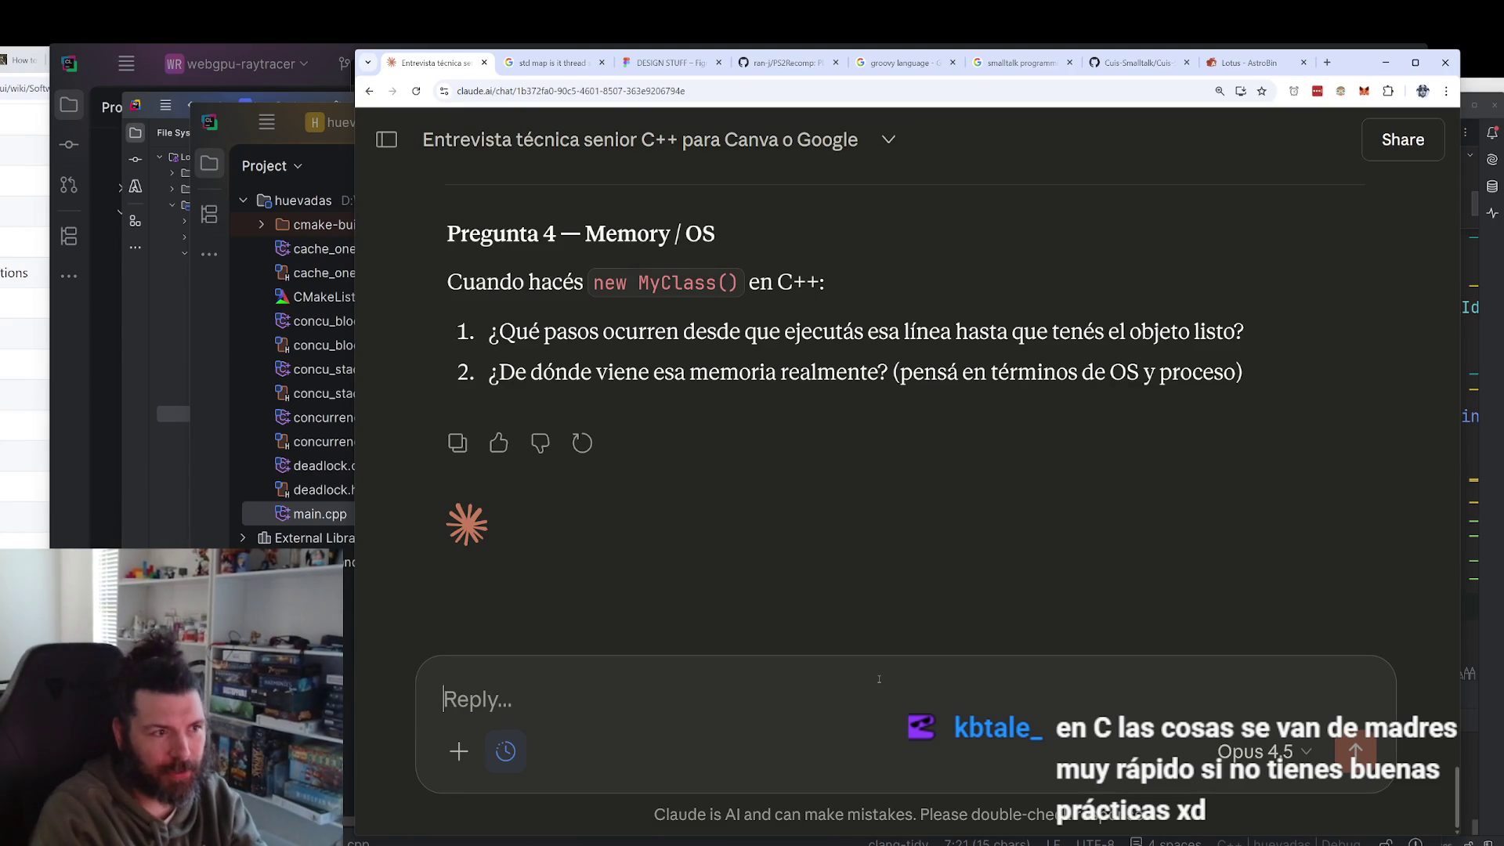
type("new ")
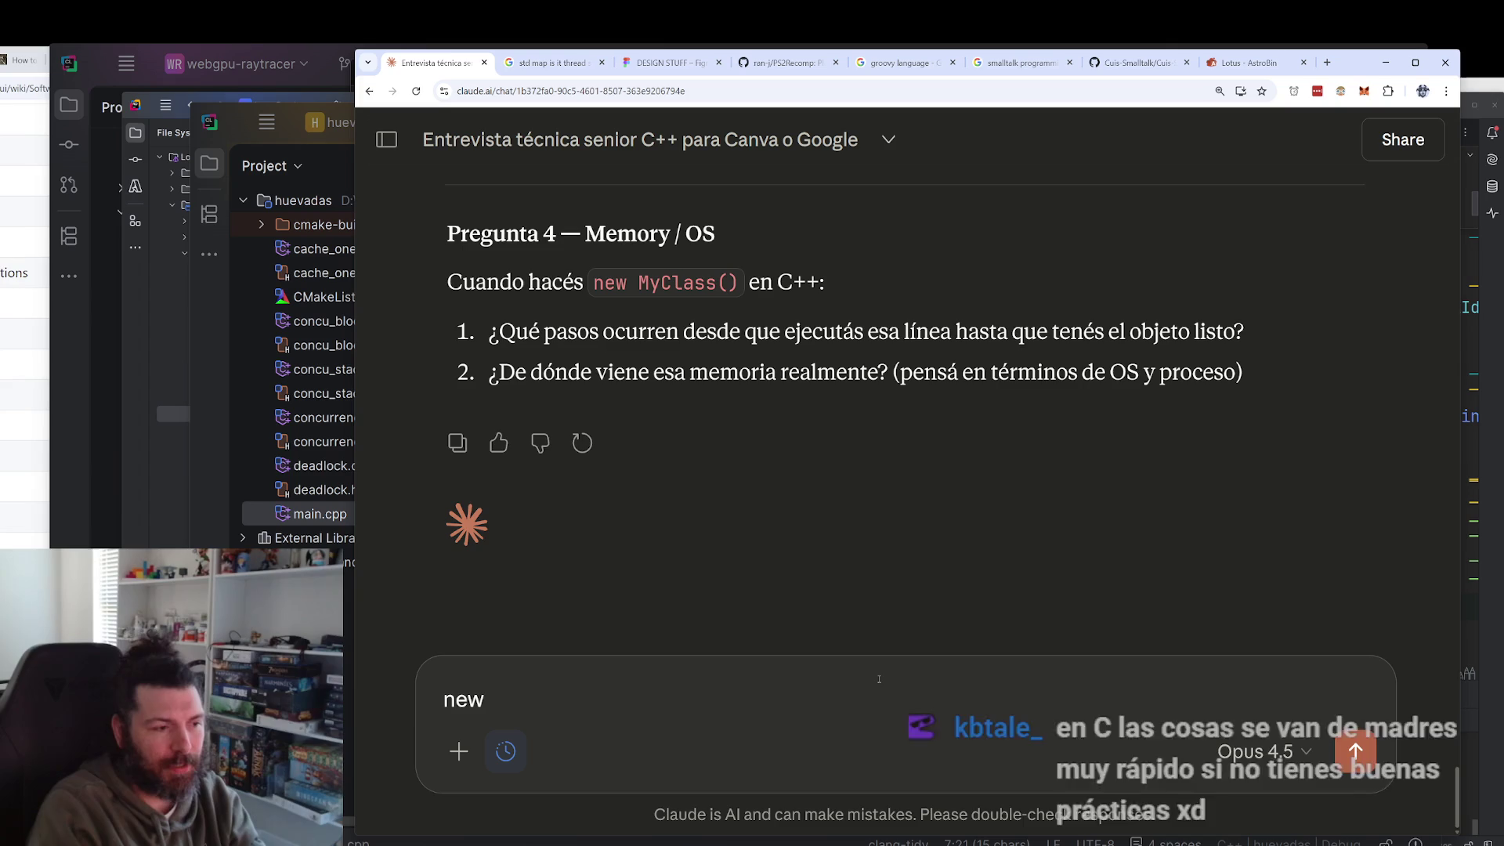
type("does t")
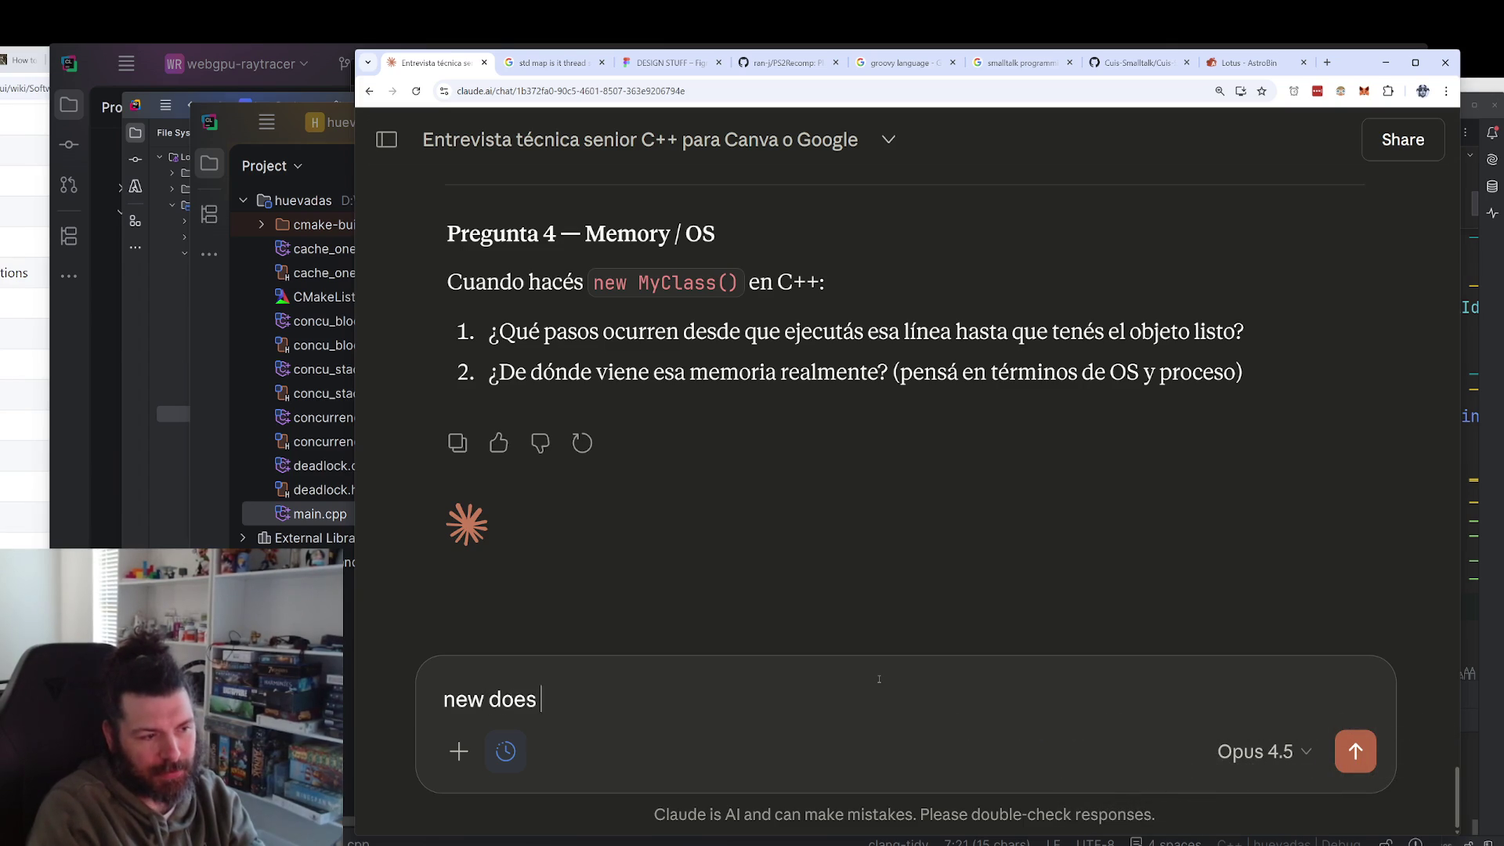
key("ctrl+a")
type("new ")
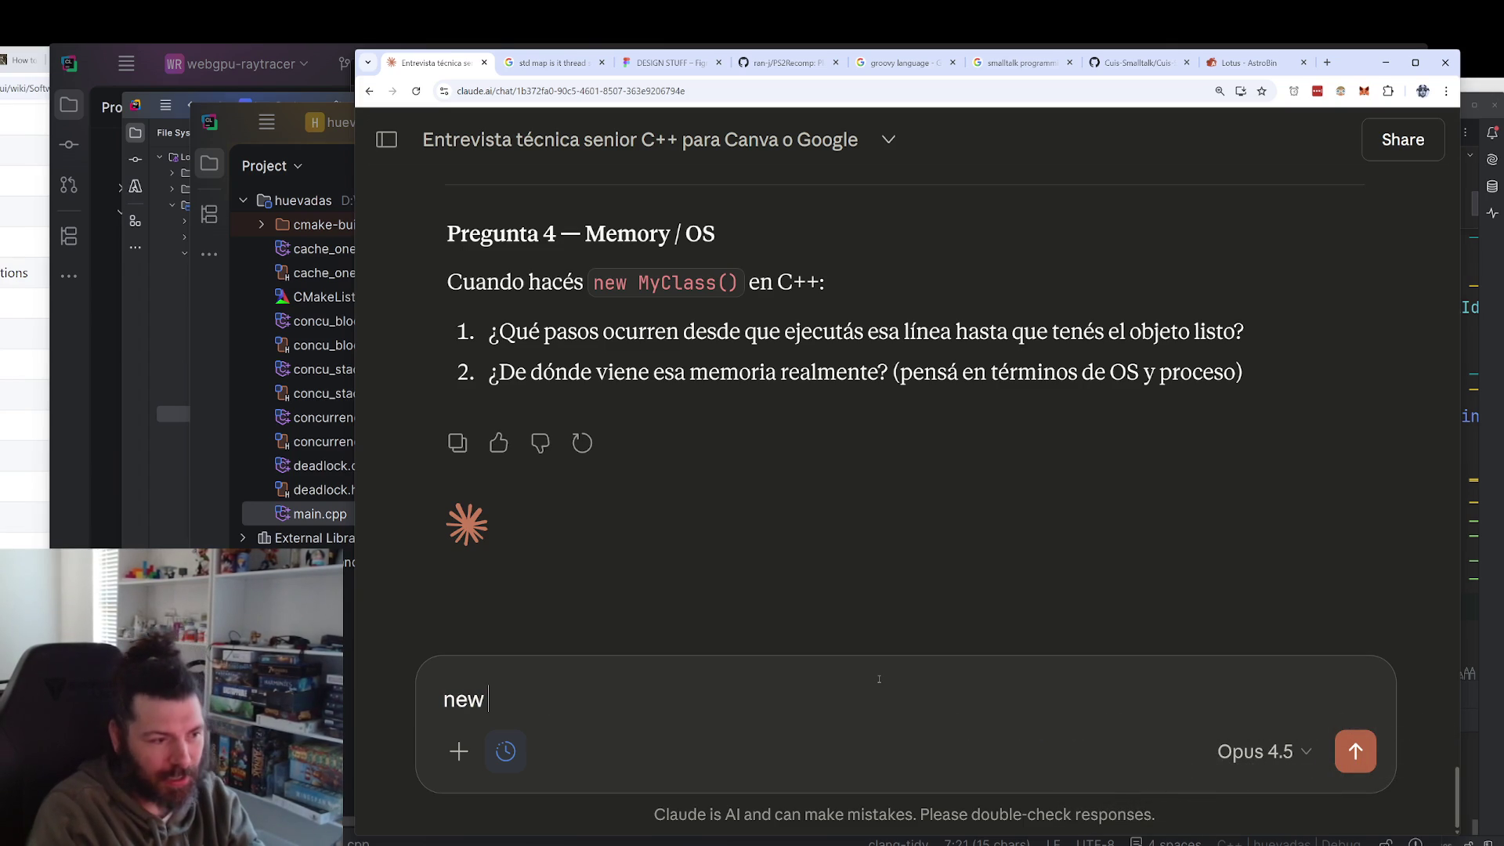
type("hace lo siguiente")
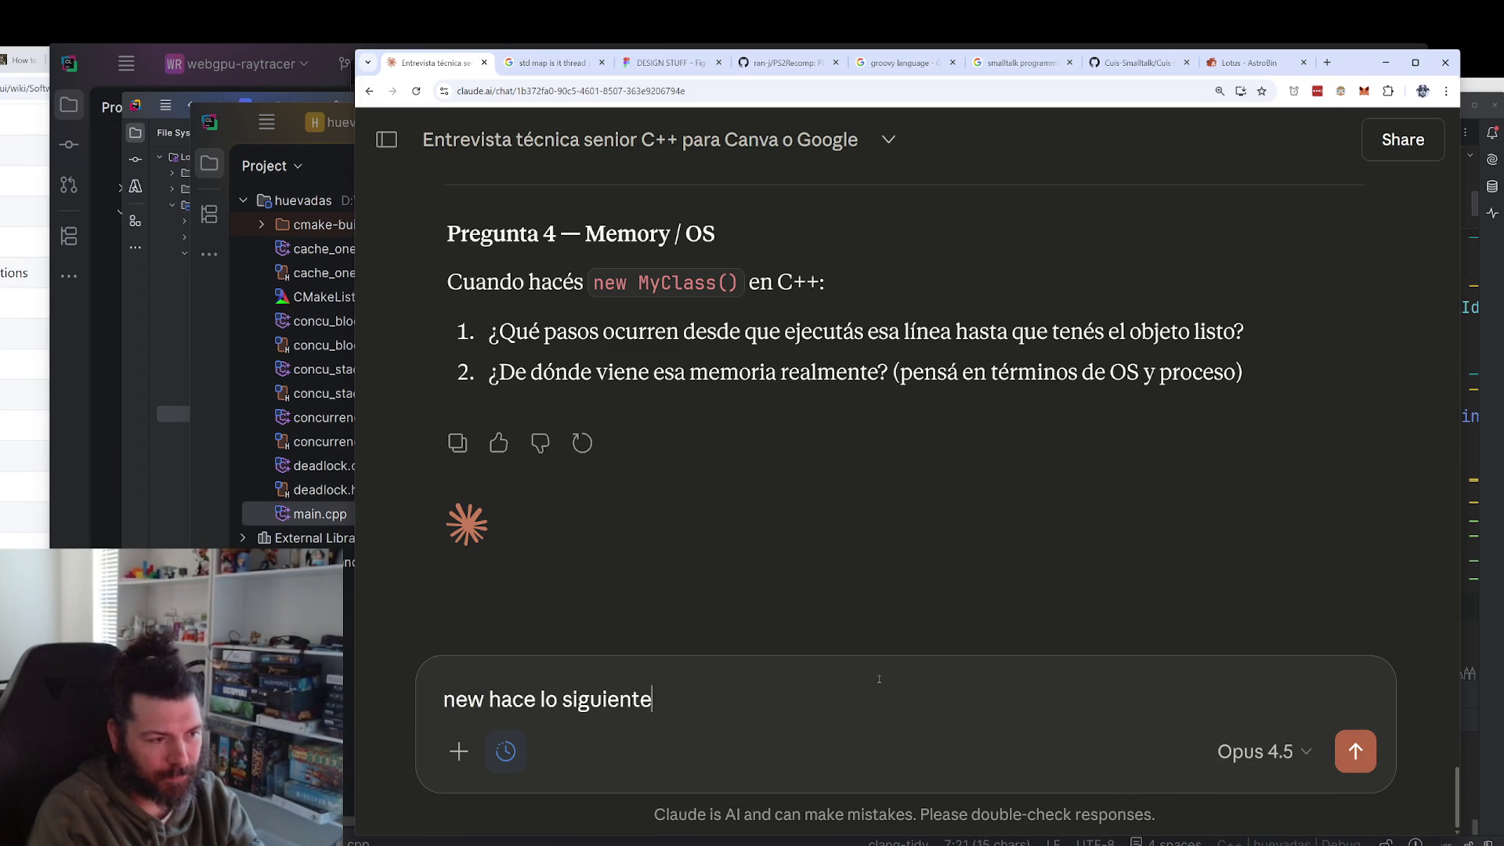
key("shift+Return")
type("1. ")
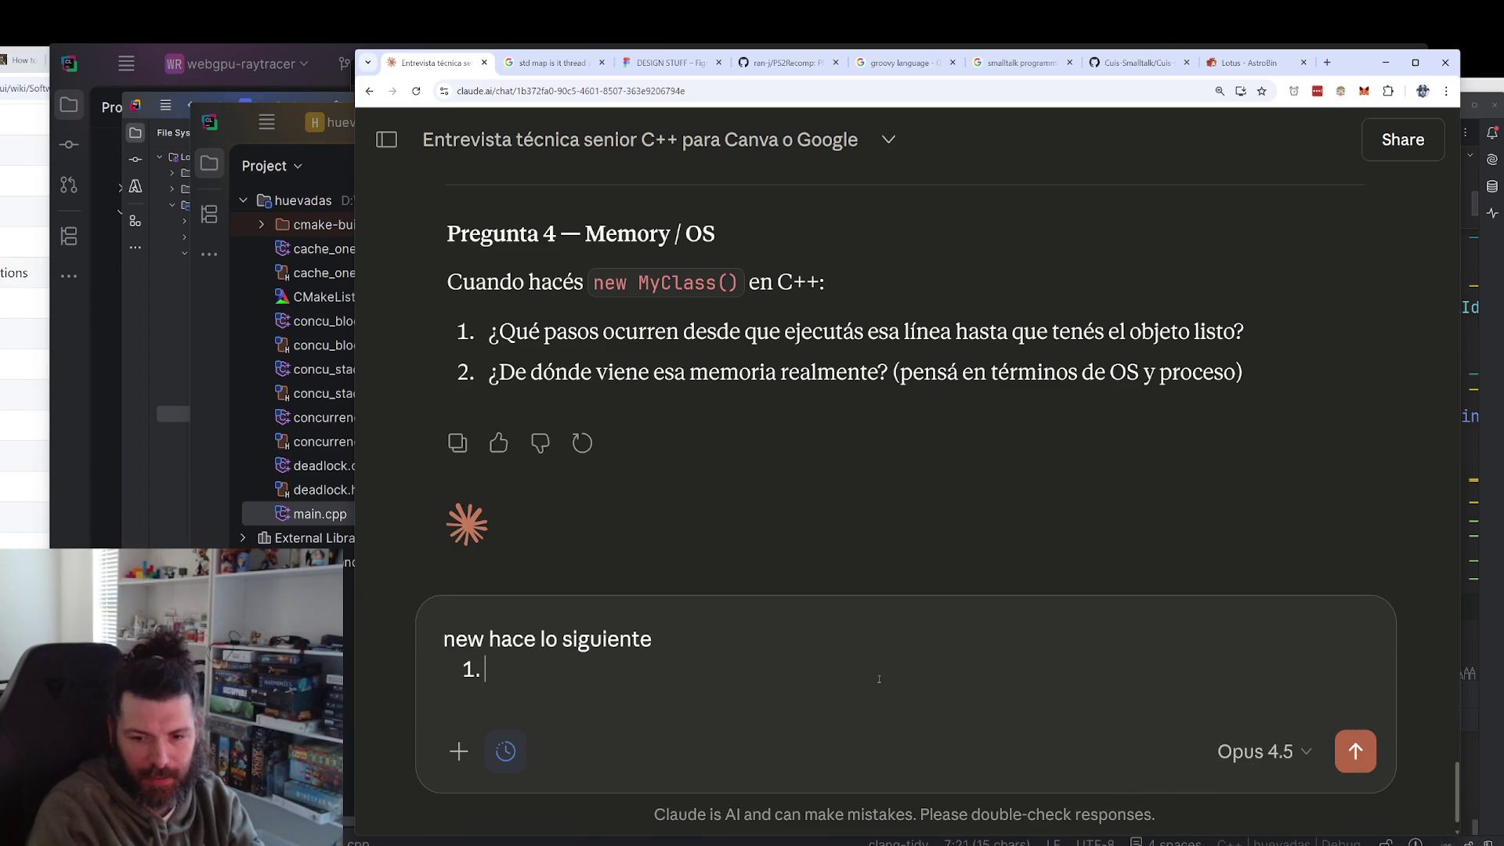
type("intentar")
key("BackSpace")
type("intenta conseguir memoria para el objeto de ")
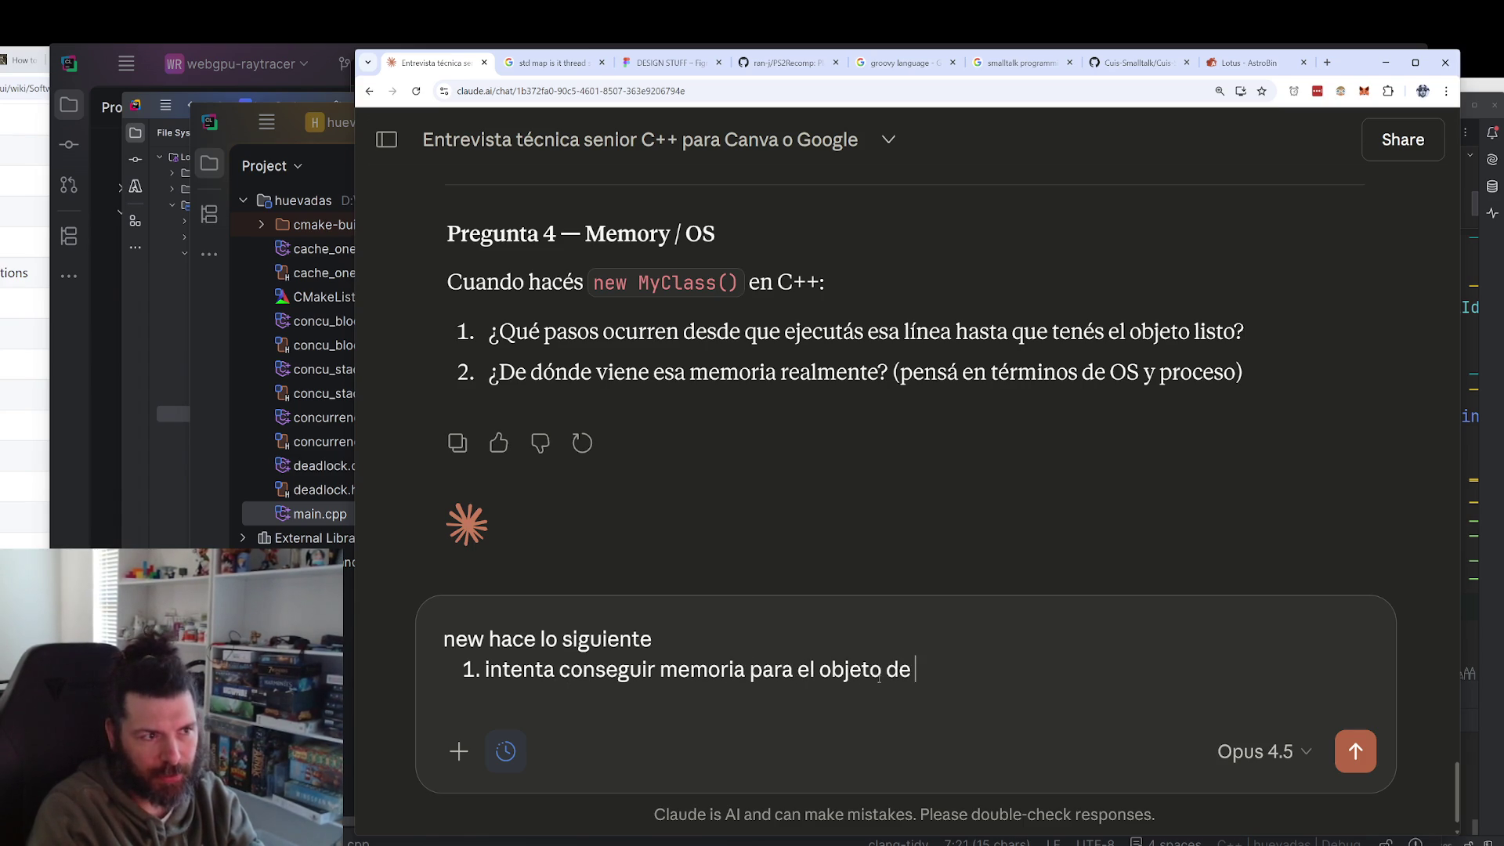
type("tipo MyClass.")
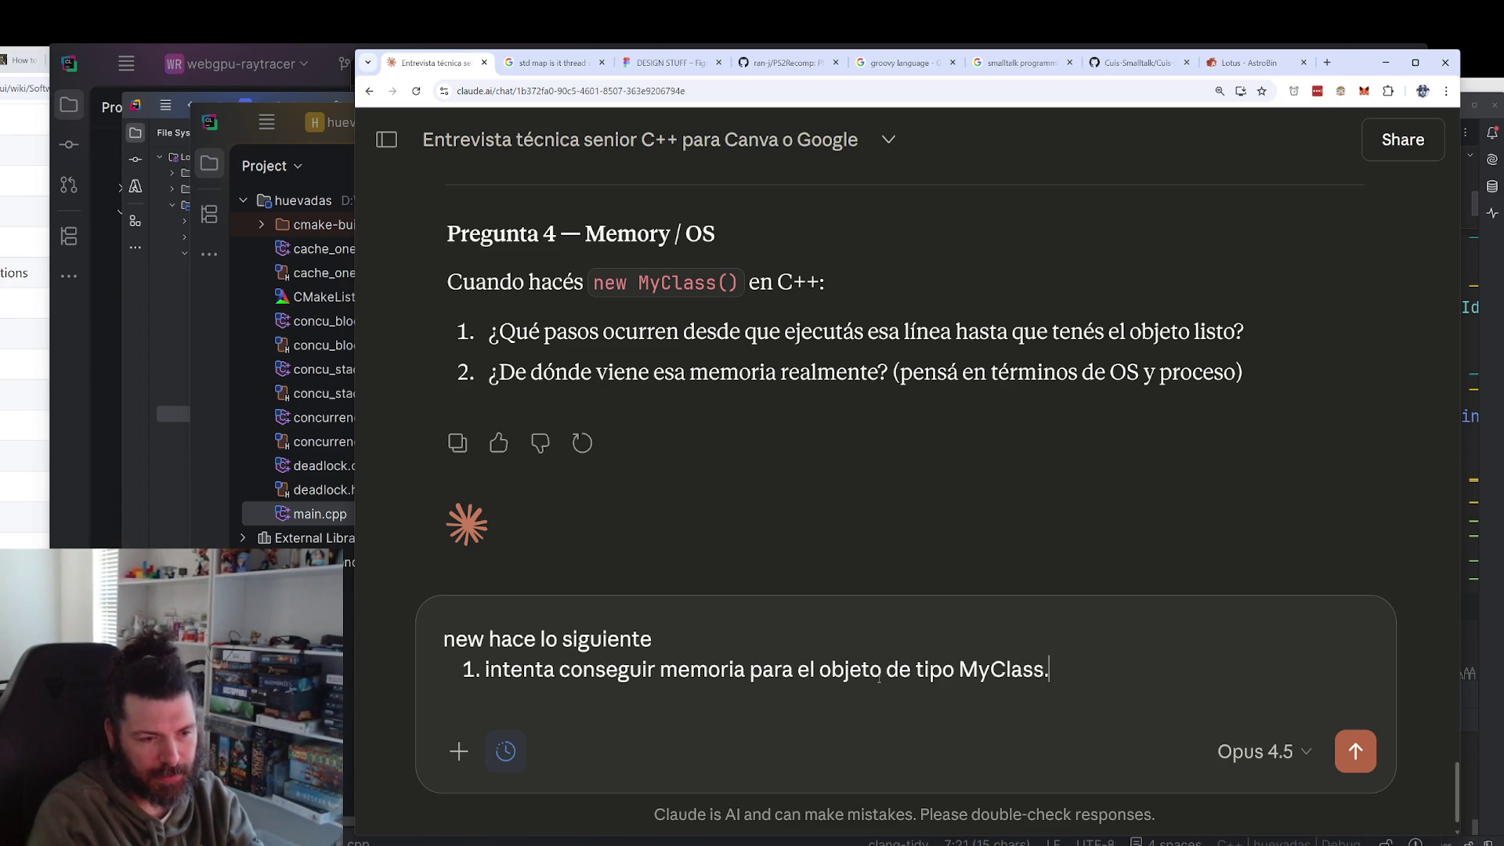
key("Return")
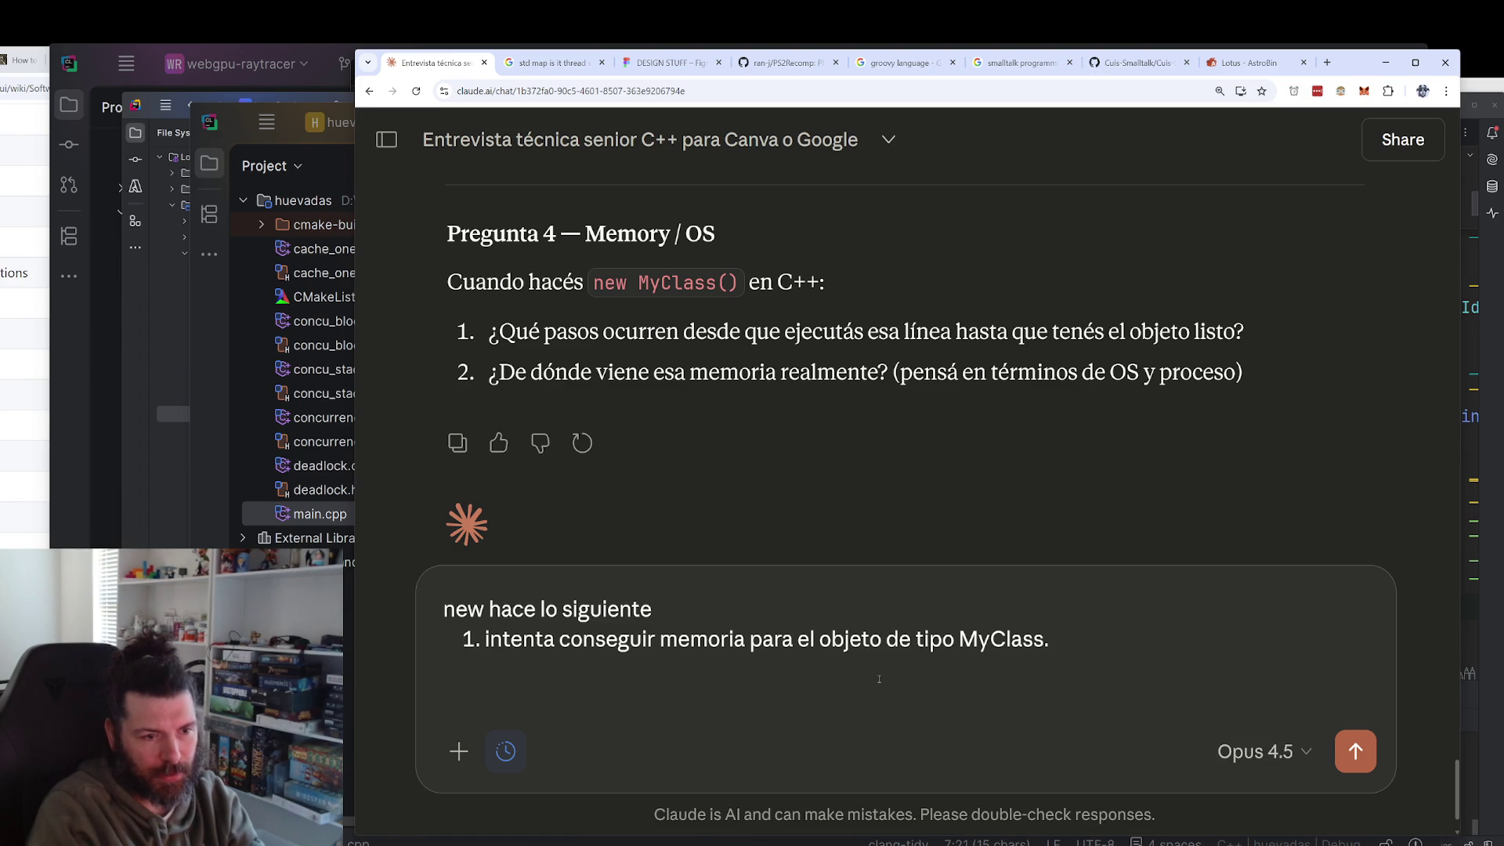
key("BackSpace")
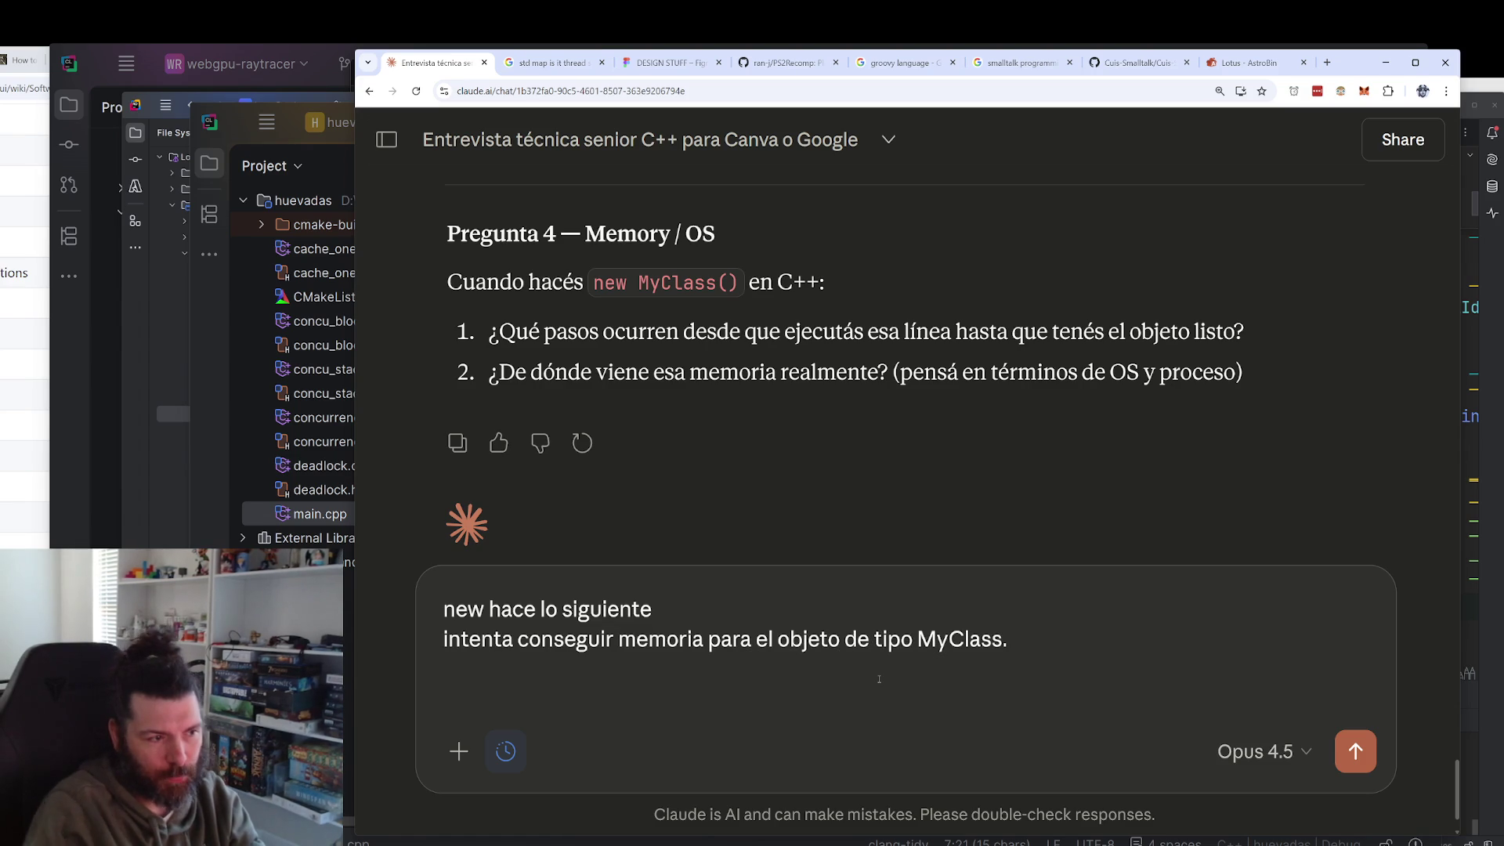
key("Up")
type("1.")
key("Down")
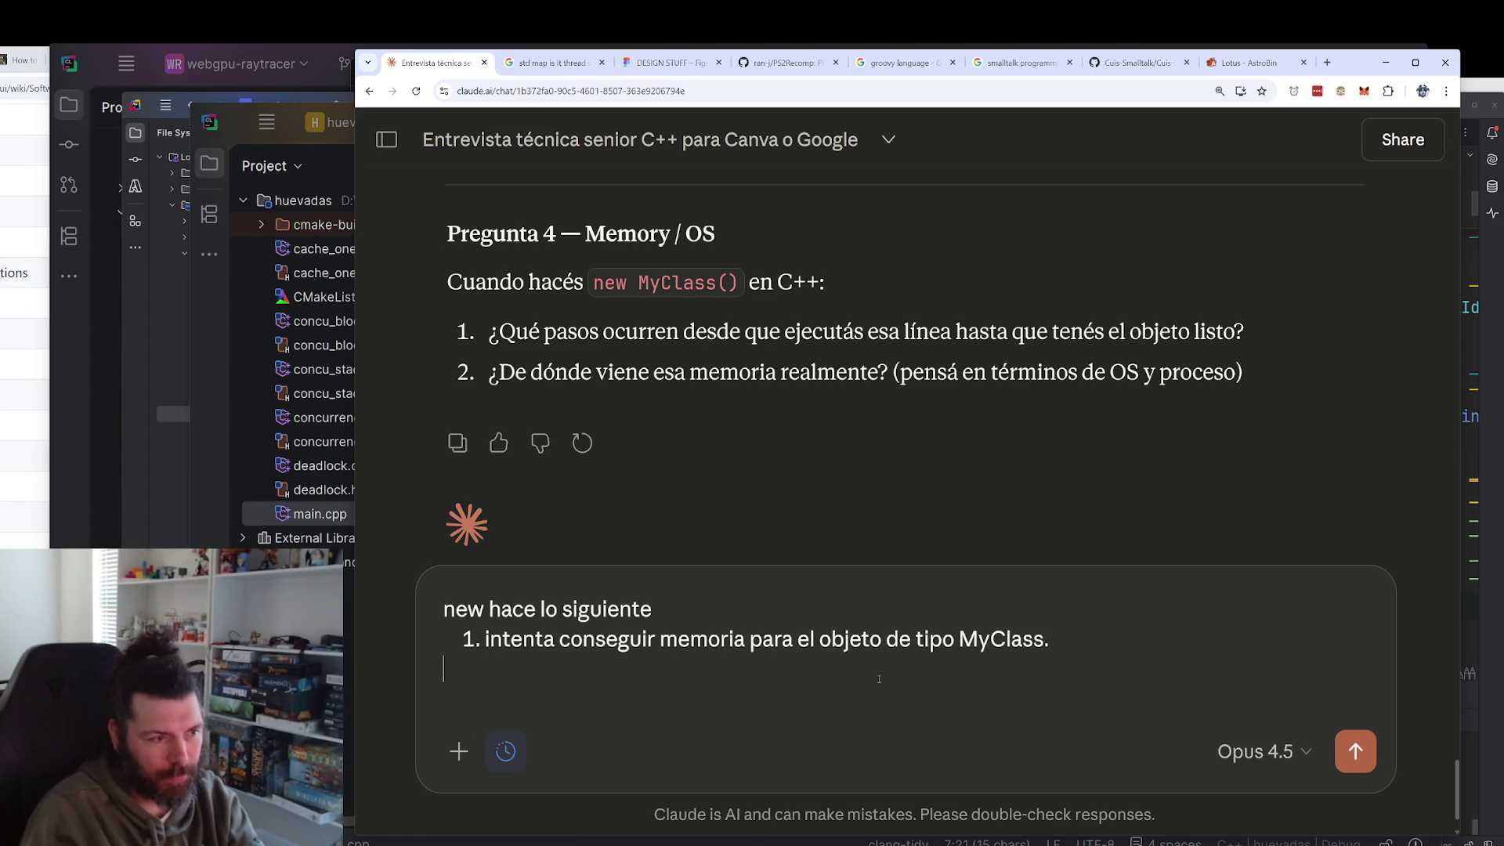
Add that it uses malloc, which lazily maps memory (even from disk), causing seg faults.
type(" para esto, ")
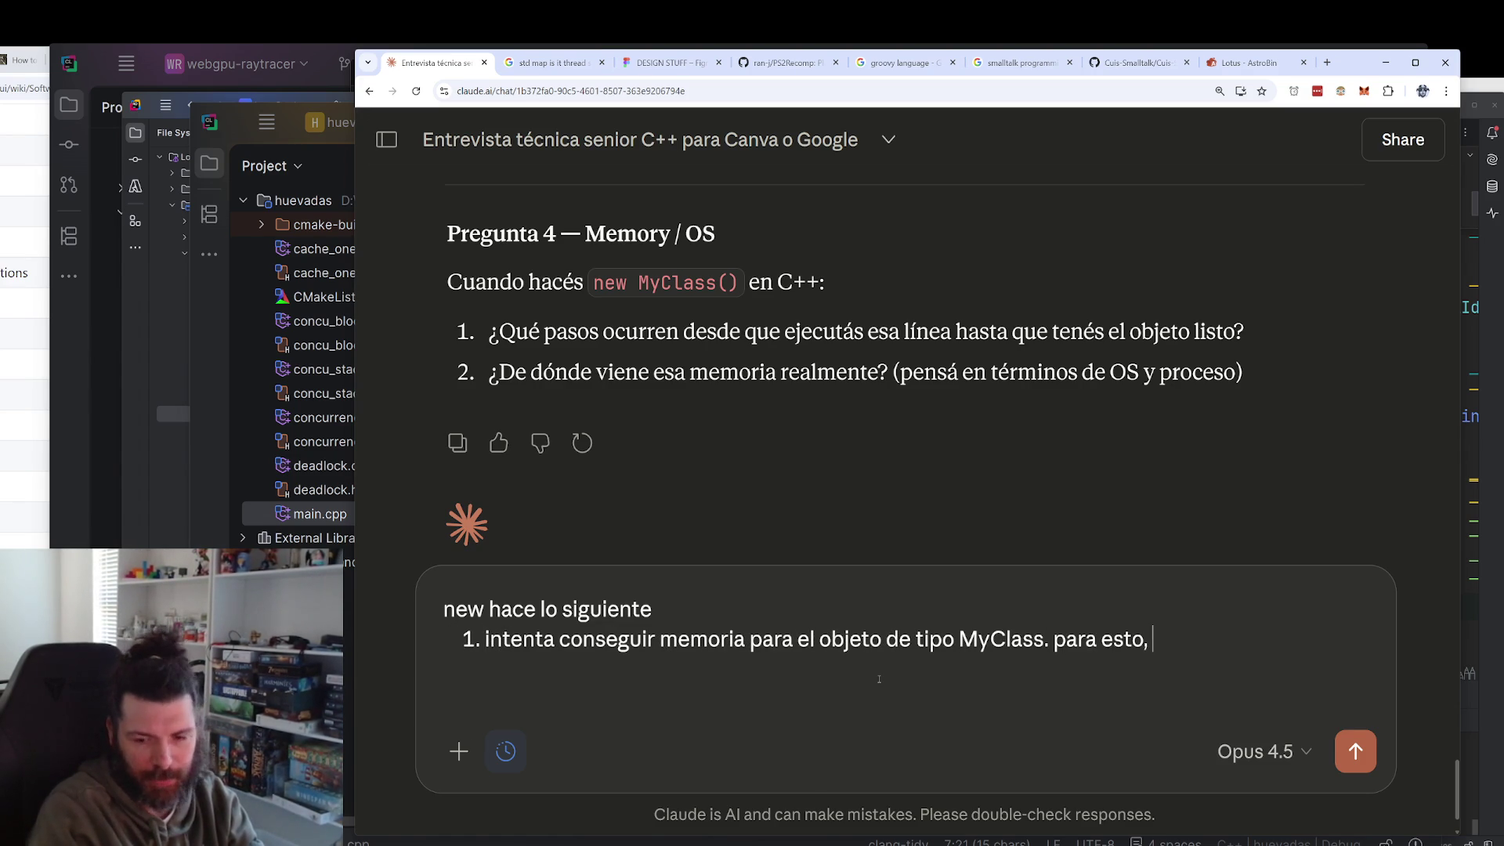
type("usa malloc, q")
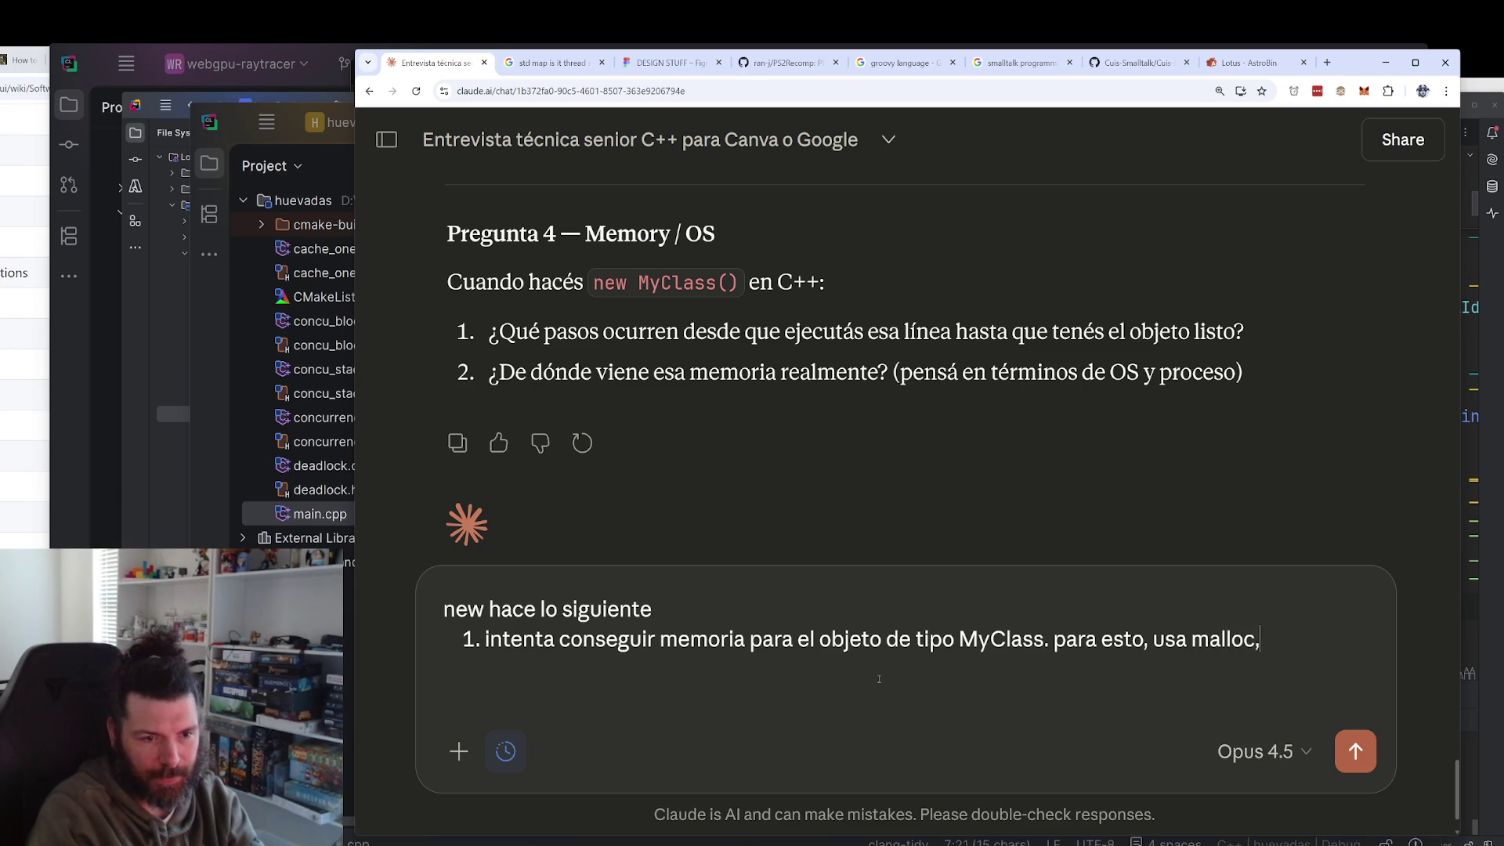
key("Return")
type("malloc ")
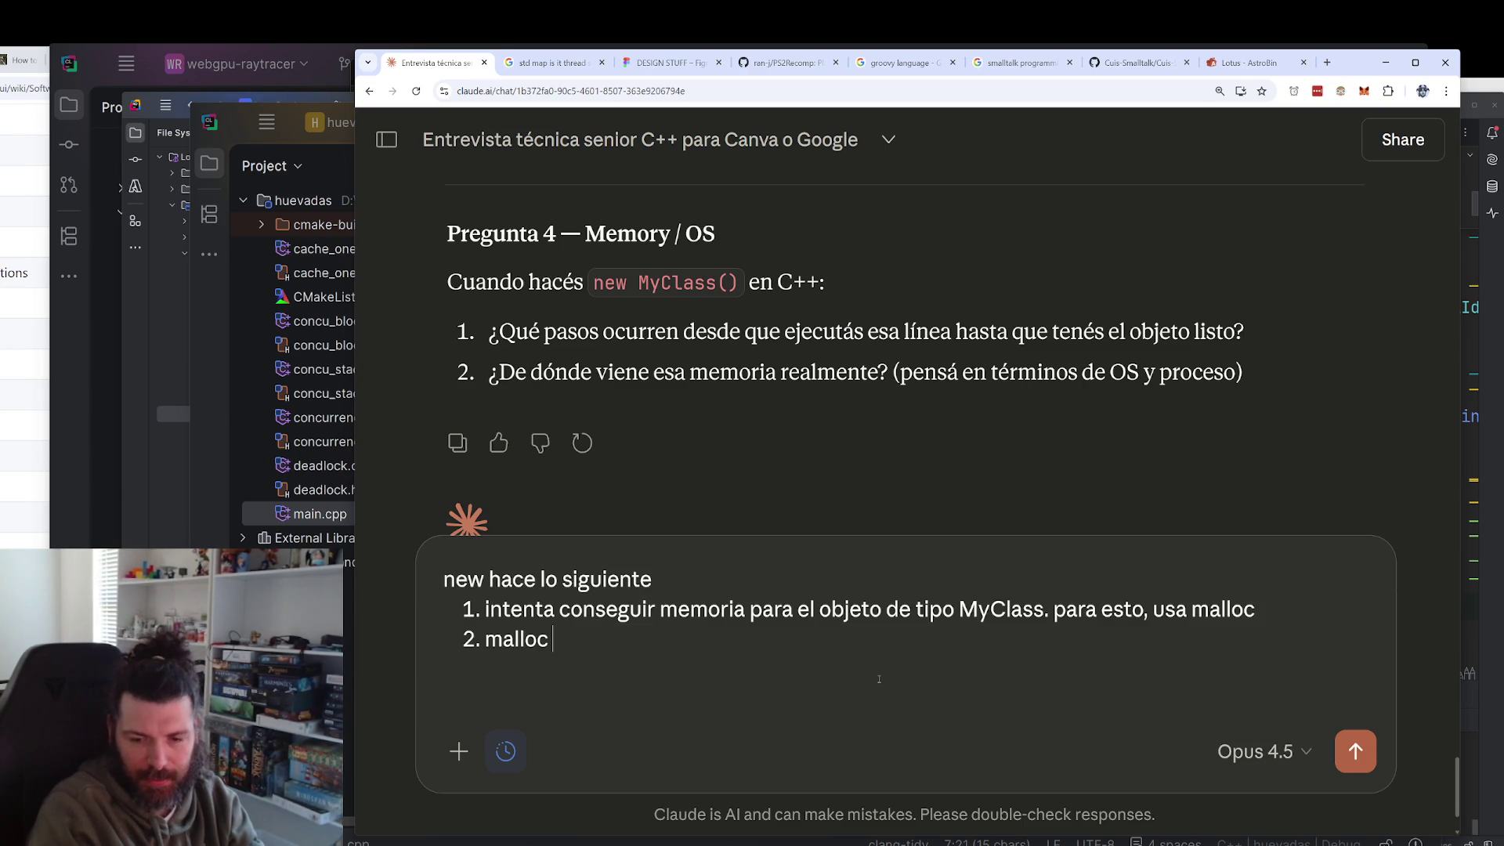
type("se fija sie la memoria que se necesita ya esta mapeada y esta libre.sino, intenta mapearla. Al mapearla, ")
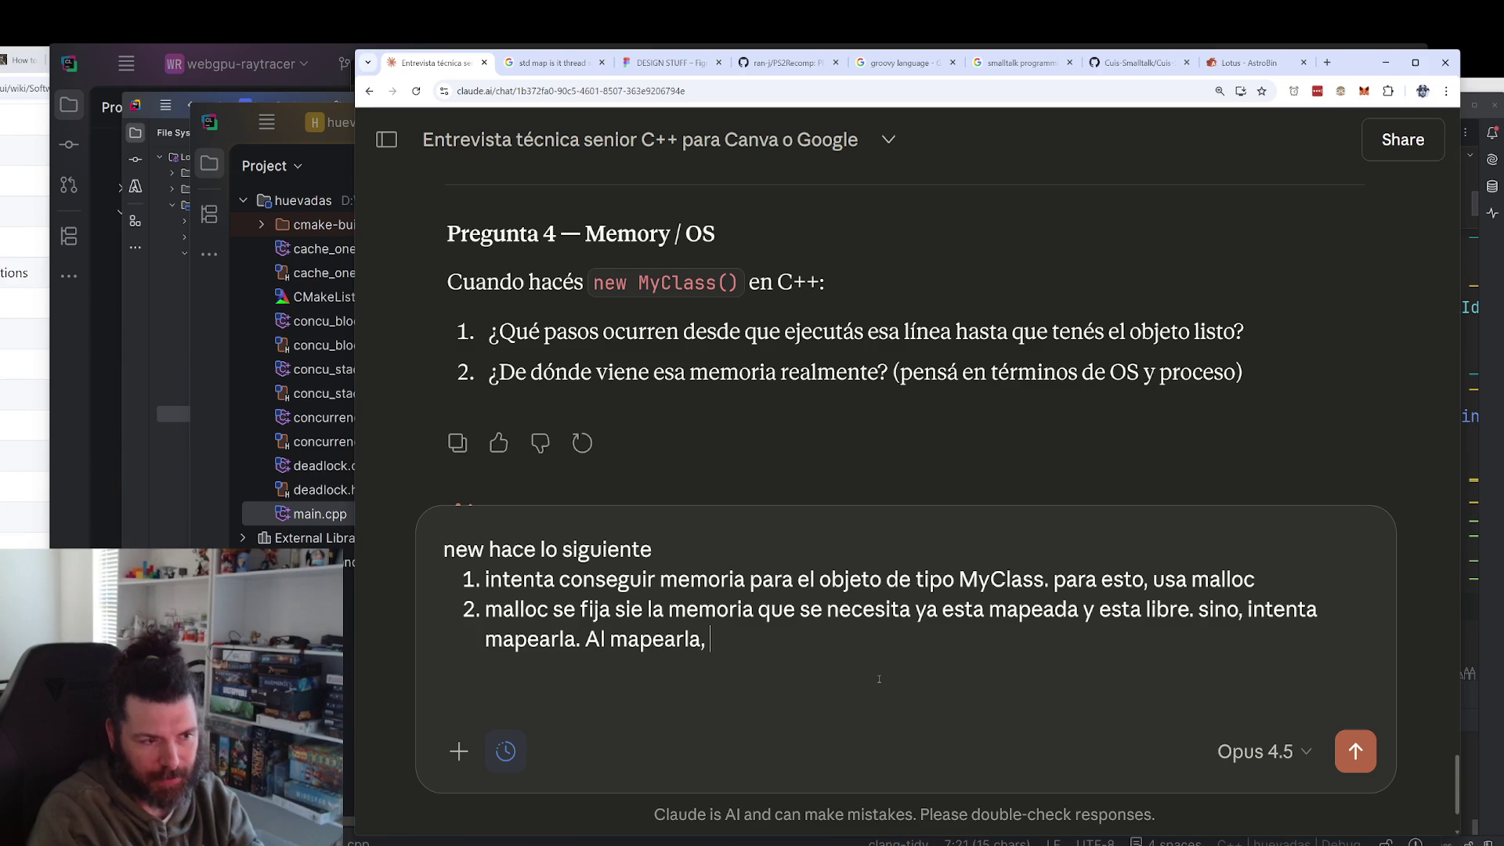
type("la memoria viru")
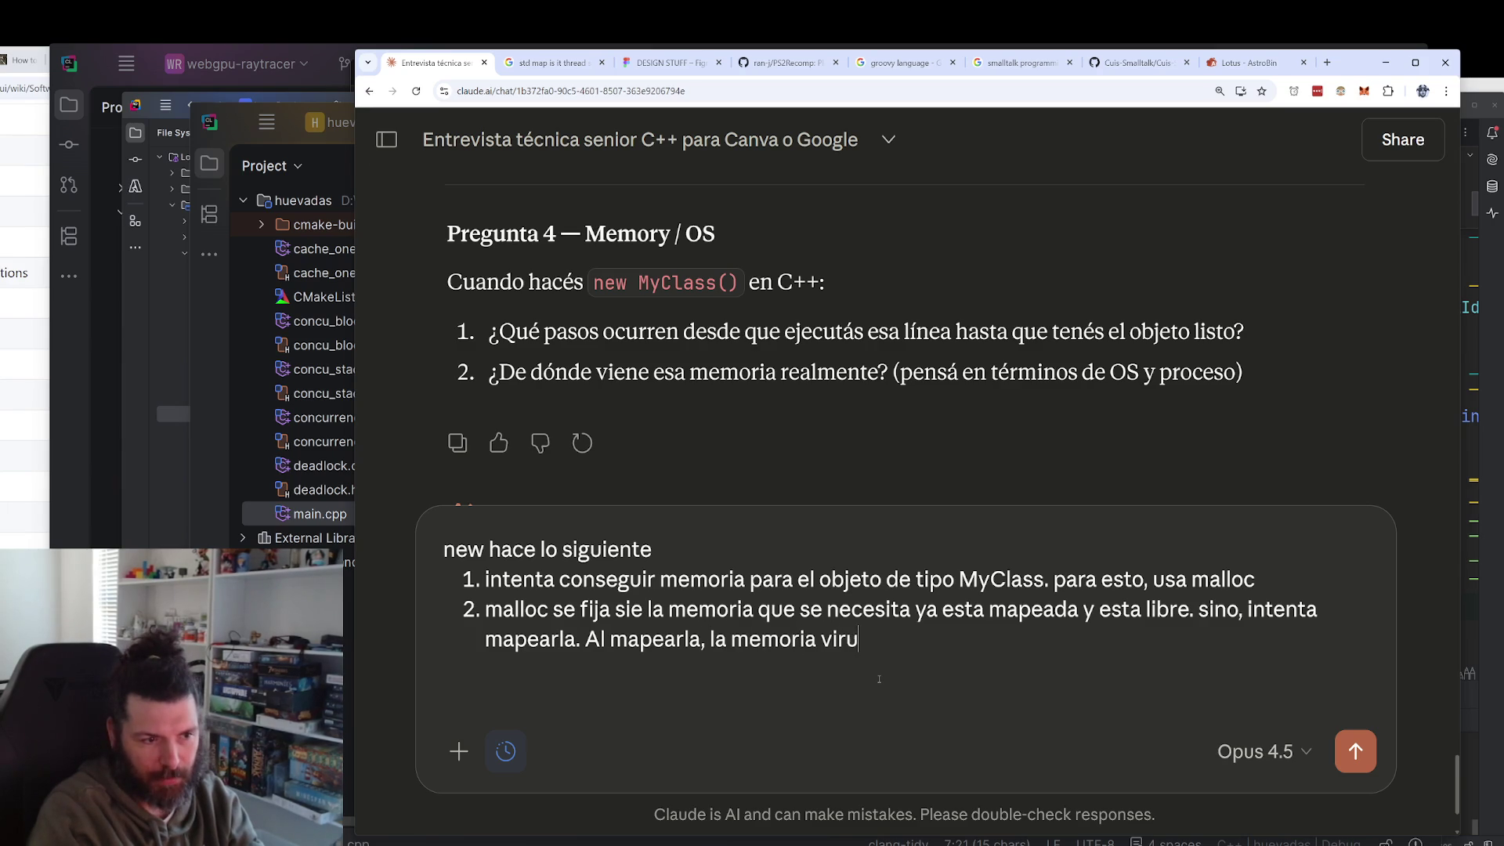
type("tal dle procesose fija e")
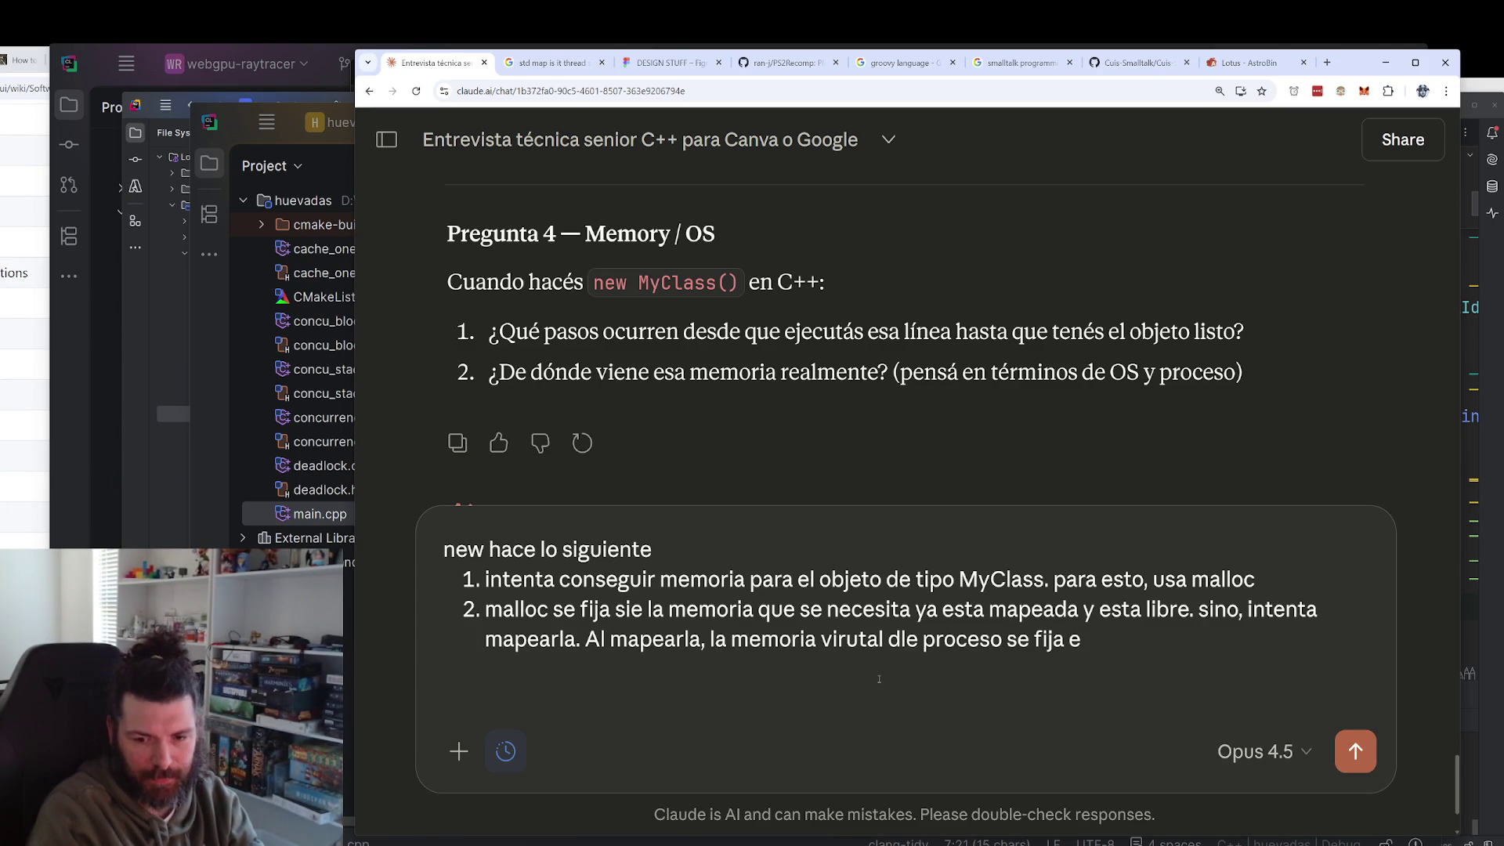
key("BackSpace")
type("de conseguirl")
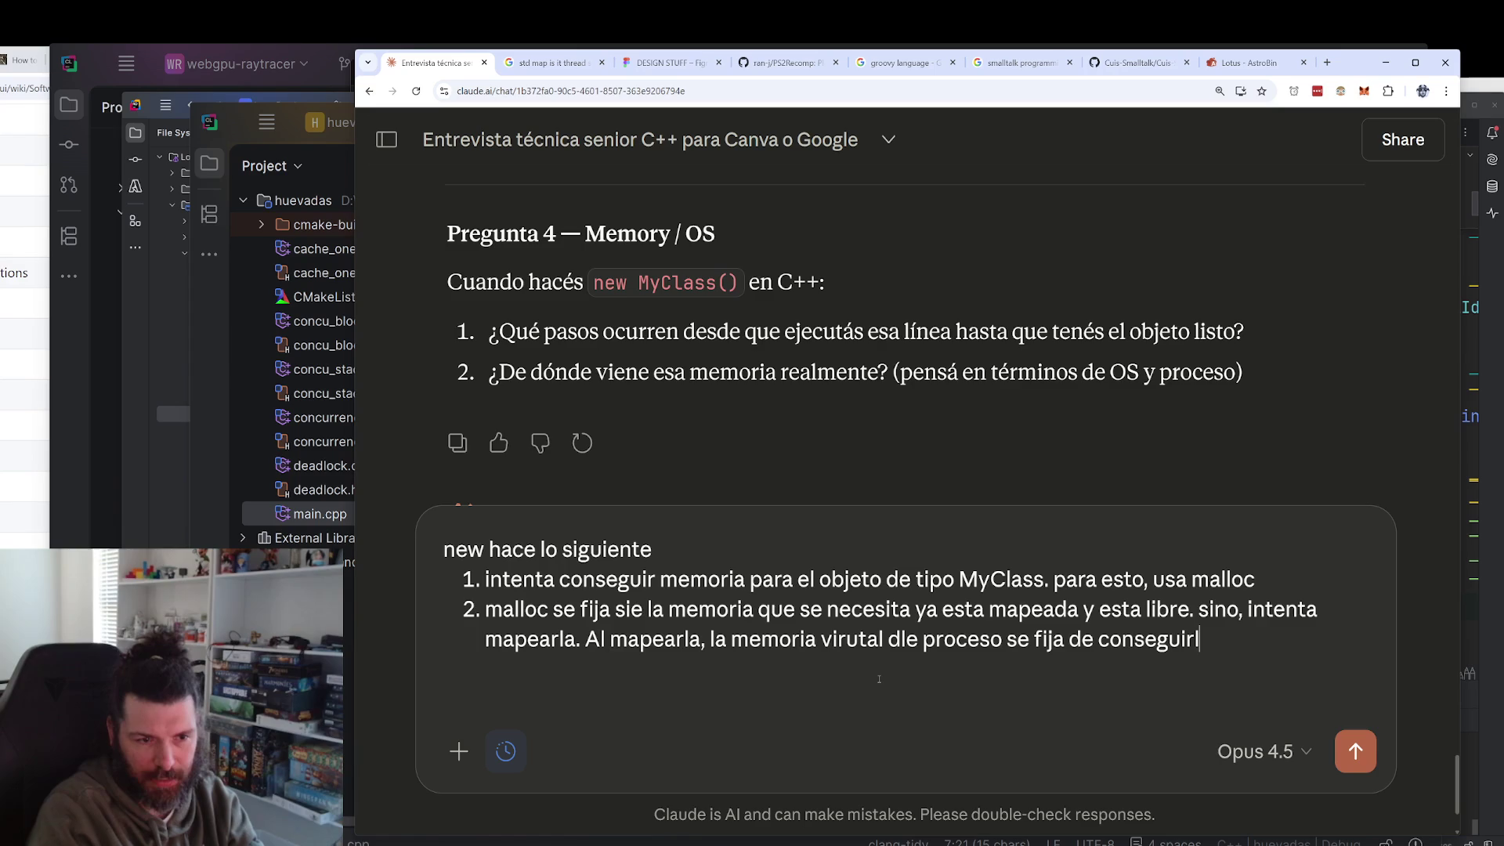
type("a de la memoria principal")
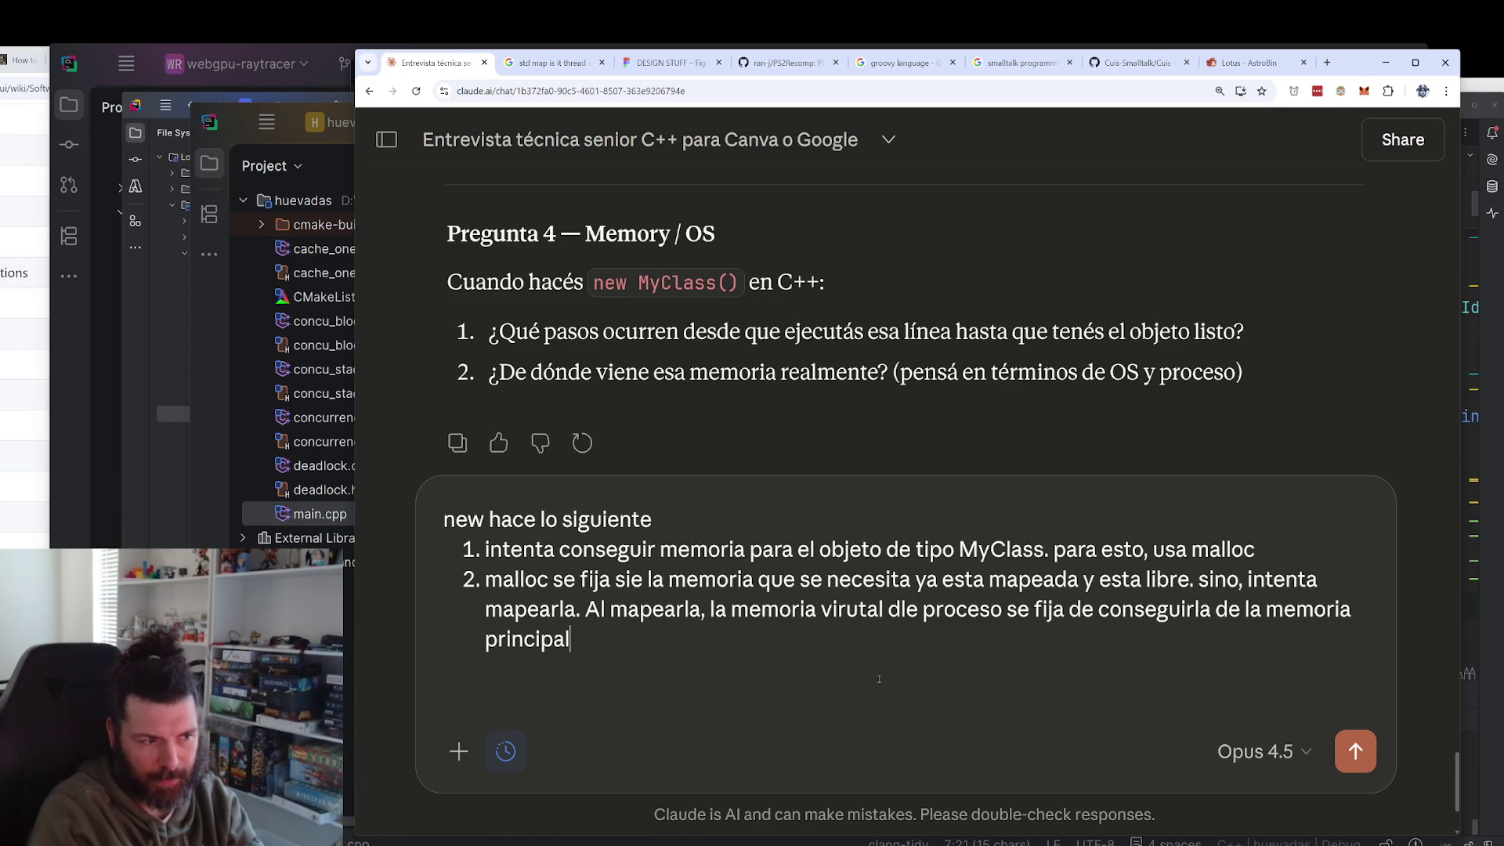
type("si es")
key("BackSpace")
type("nec")
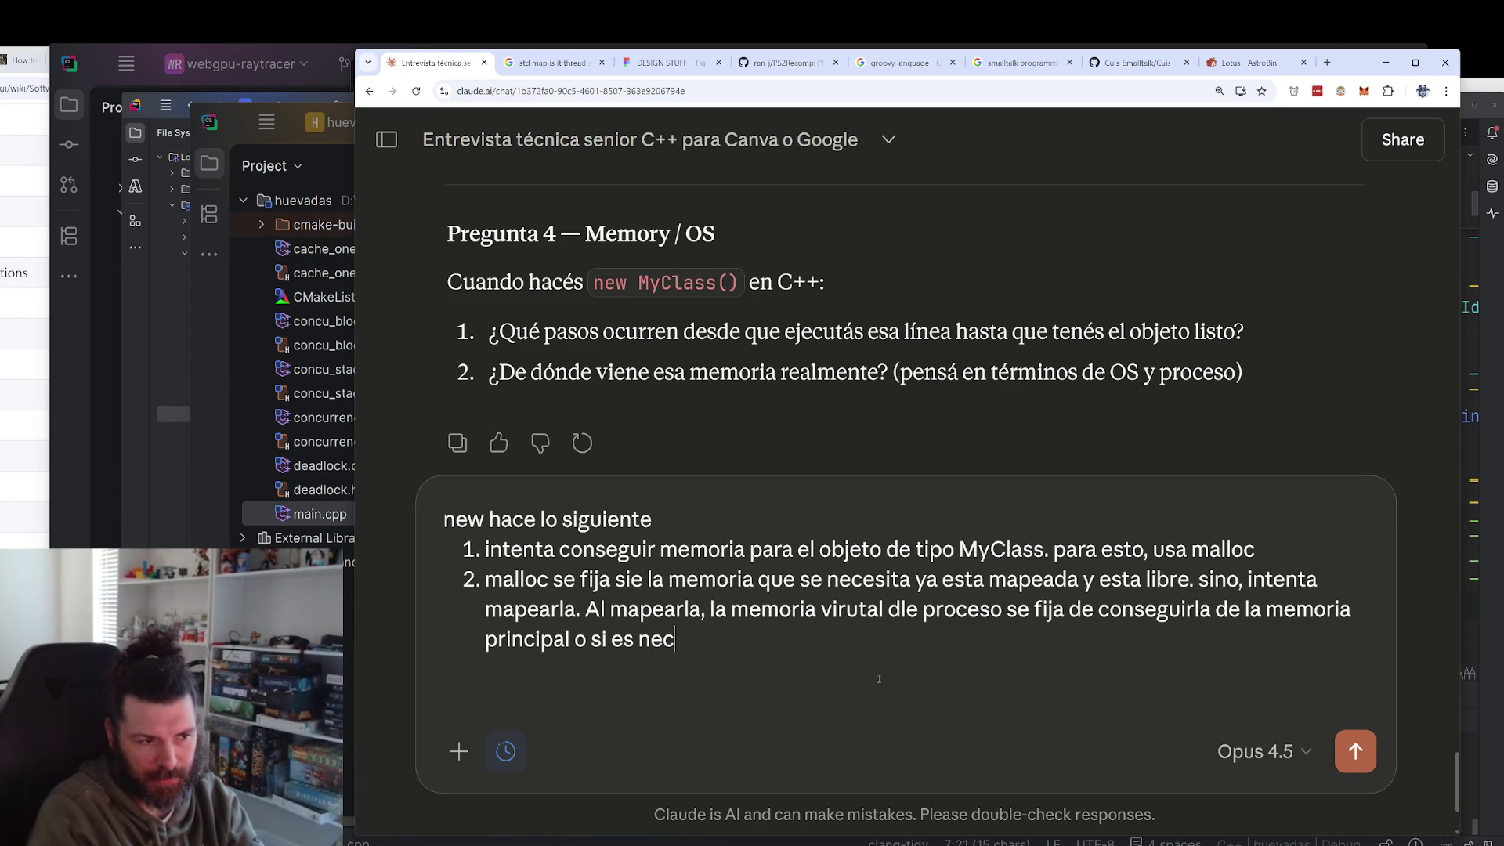
type("esario tambien de")
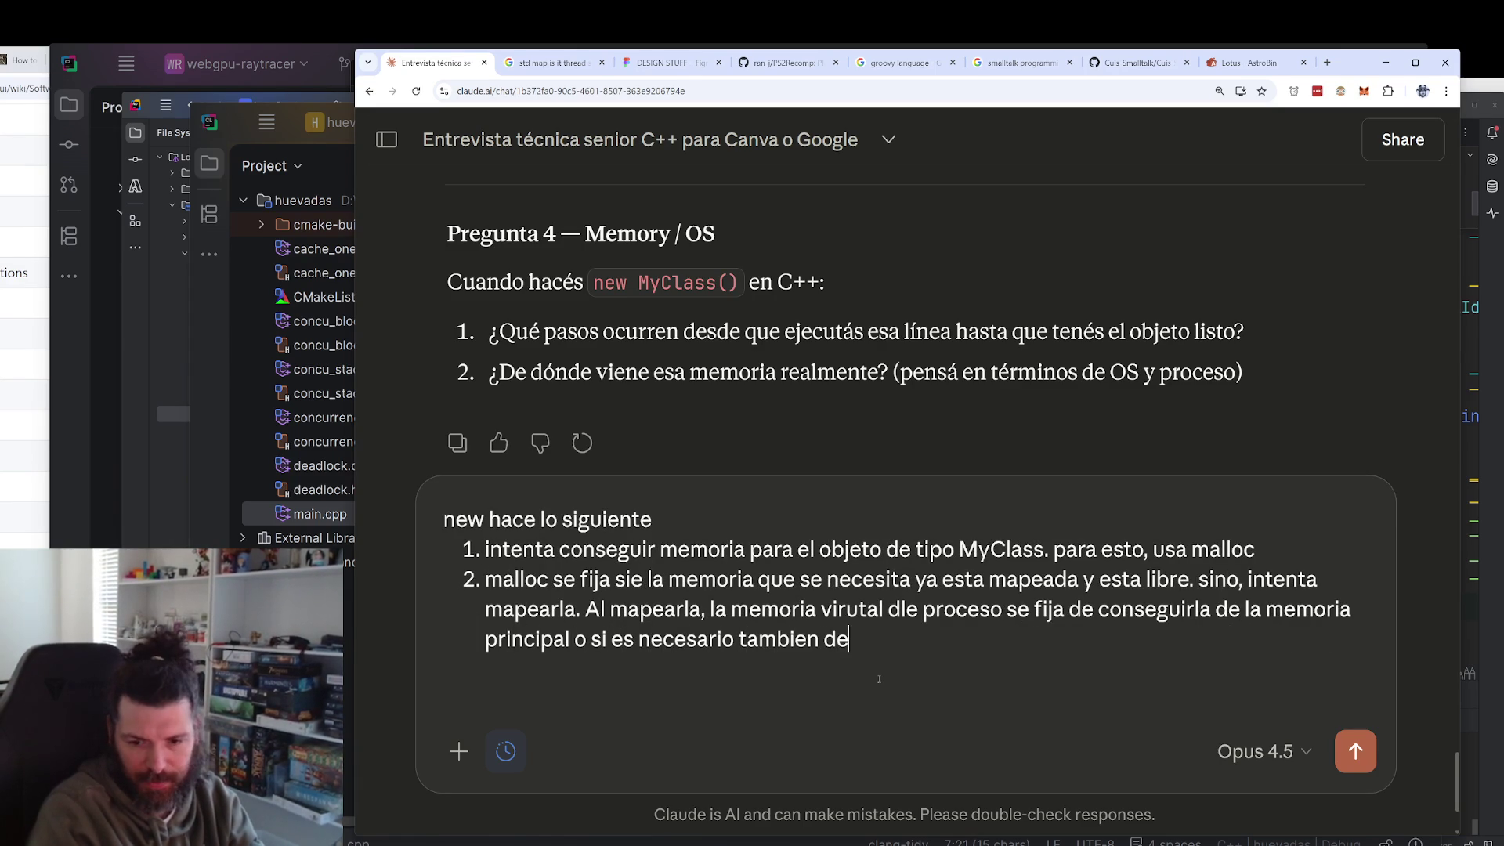
type("l disco, aunque por ah")
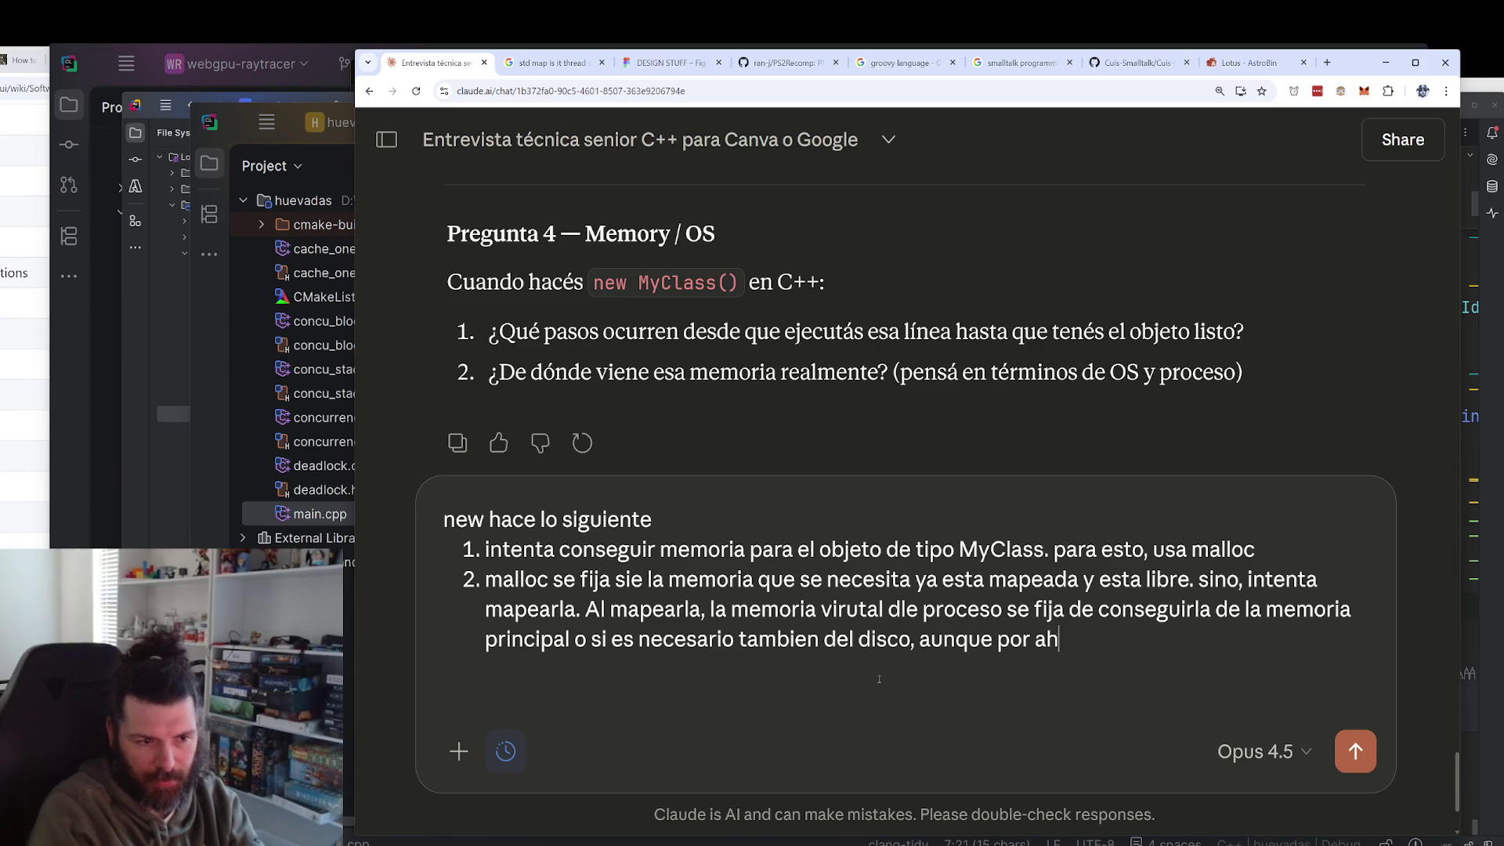
type("ora no hace ")
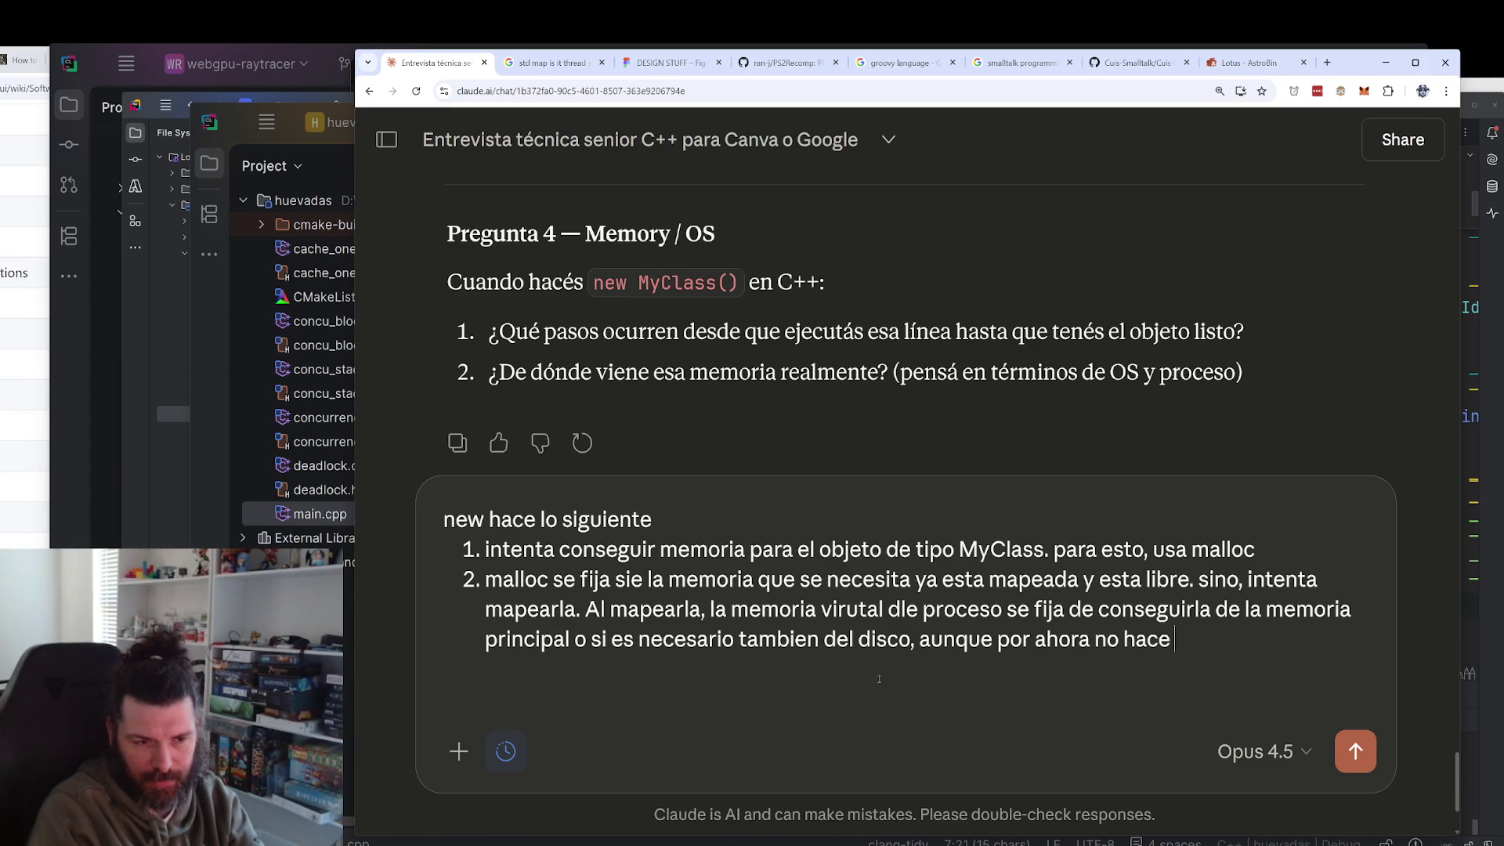
type("acceso, eso se llama lazy ")
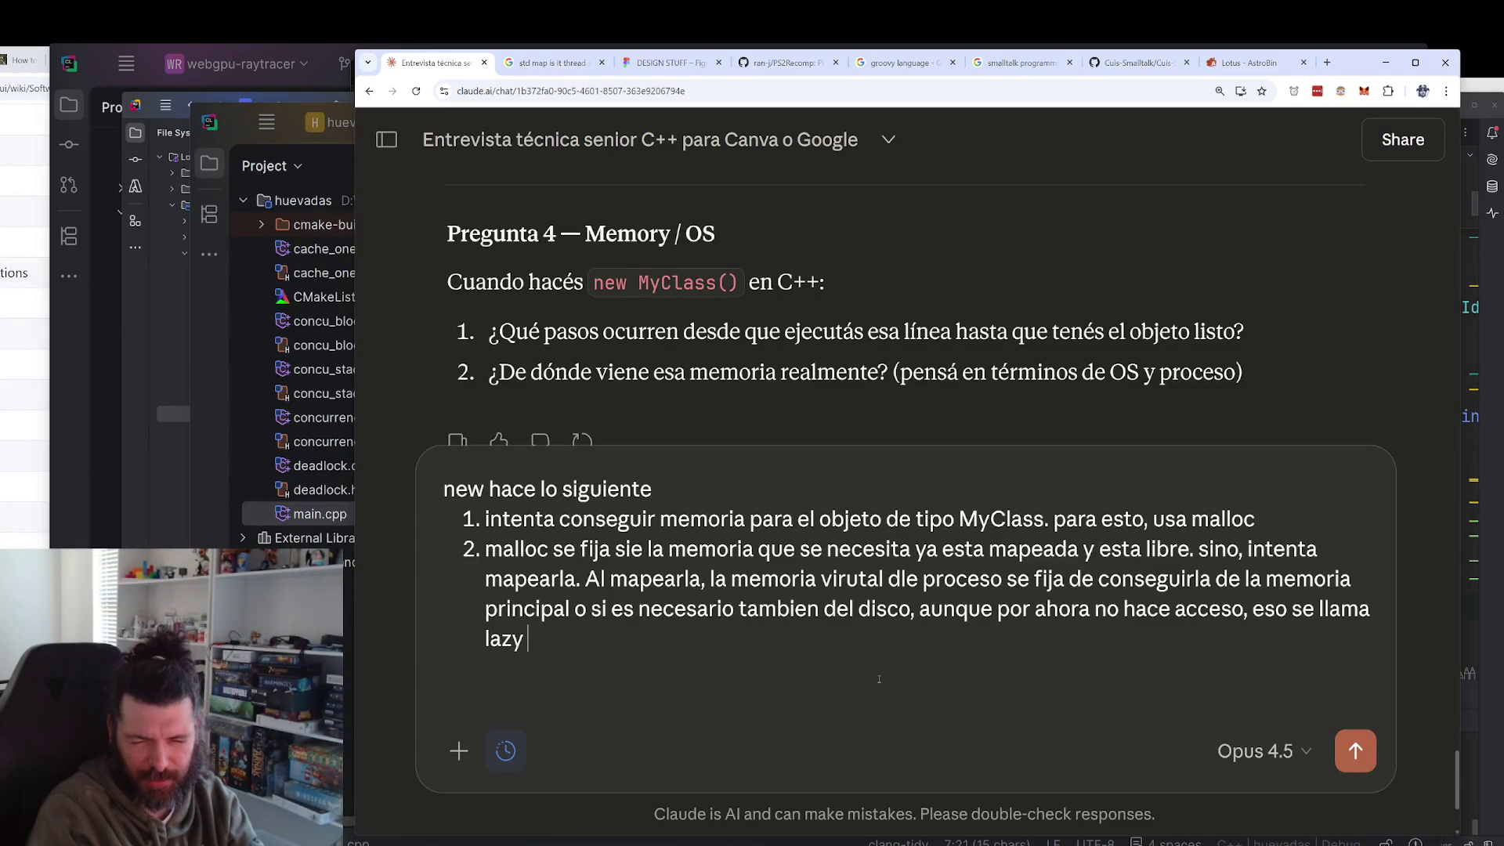
type("algo")
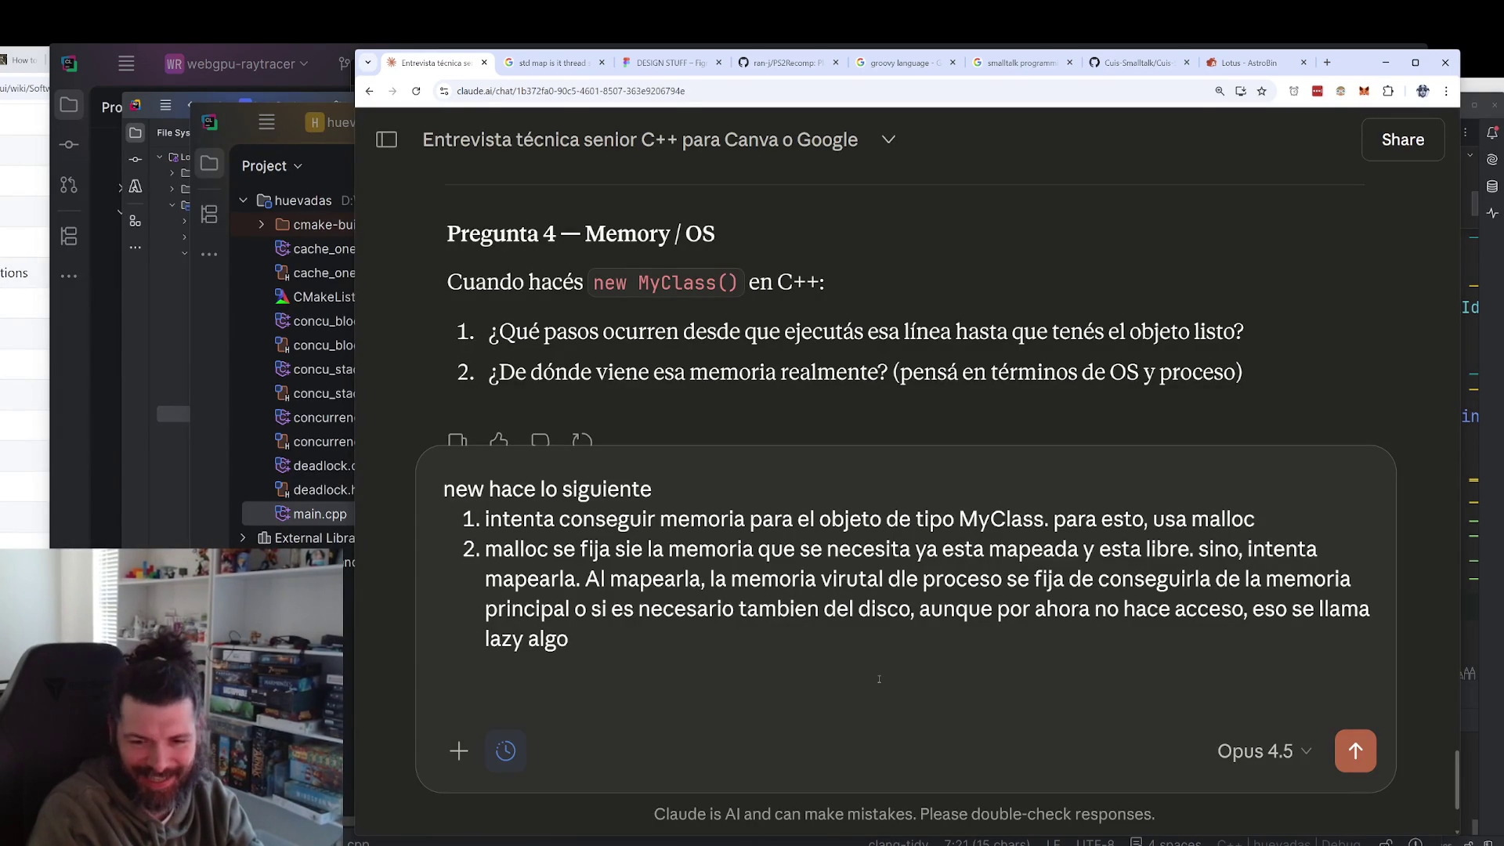
type(", que ")
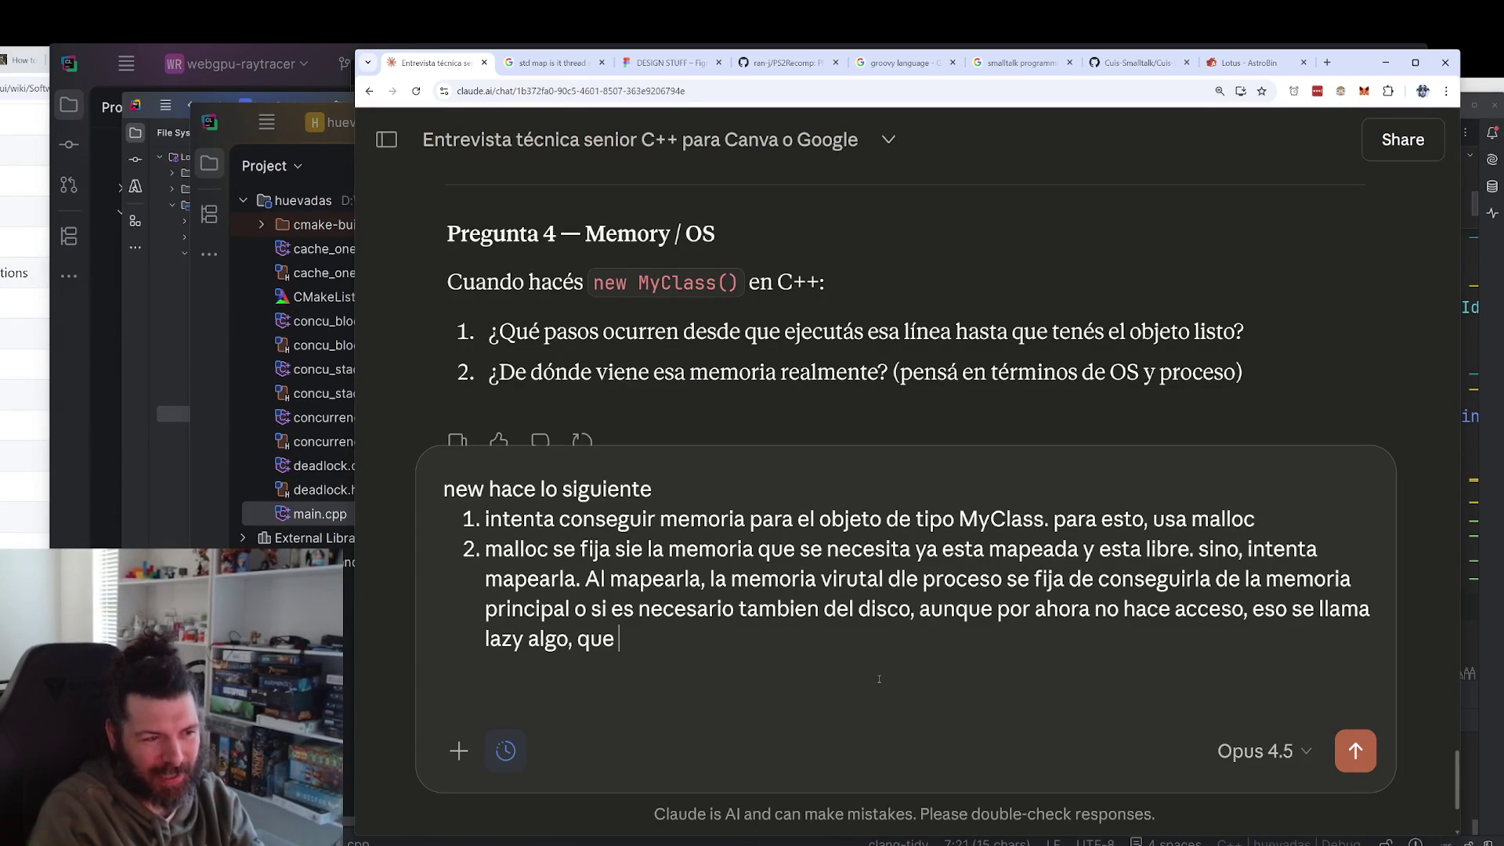
type("es ")
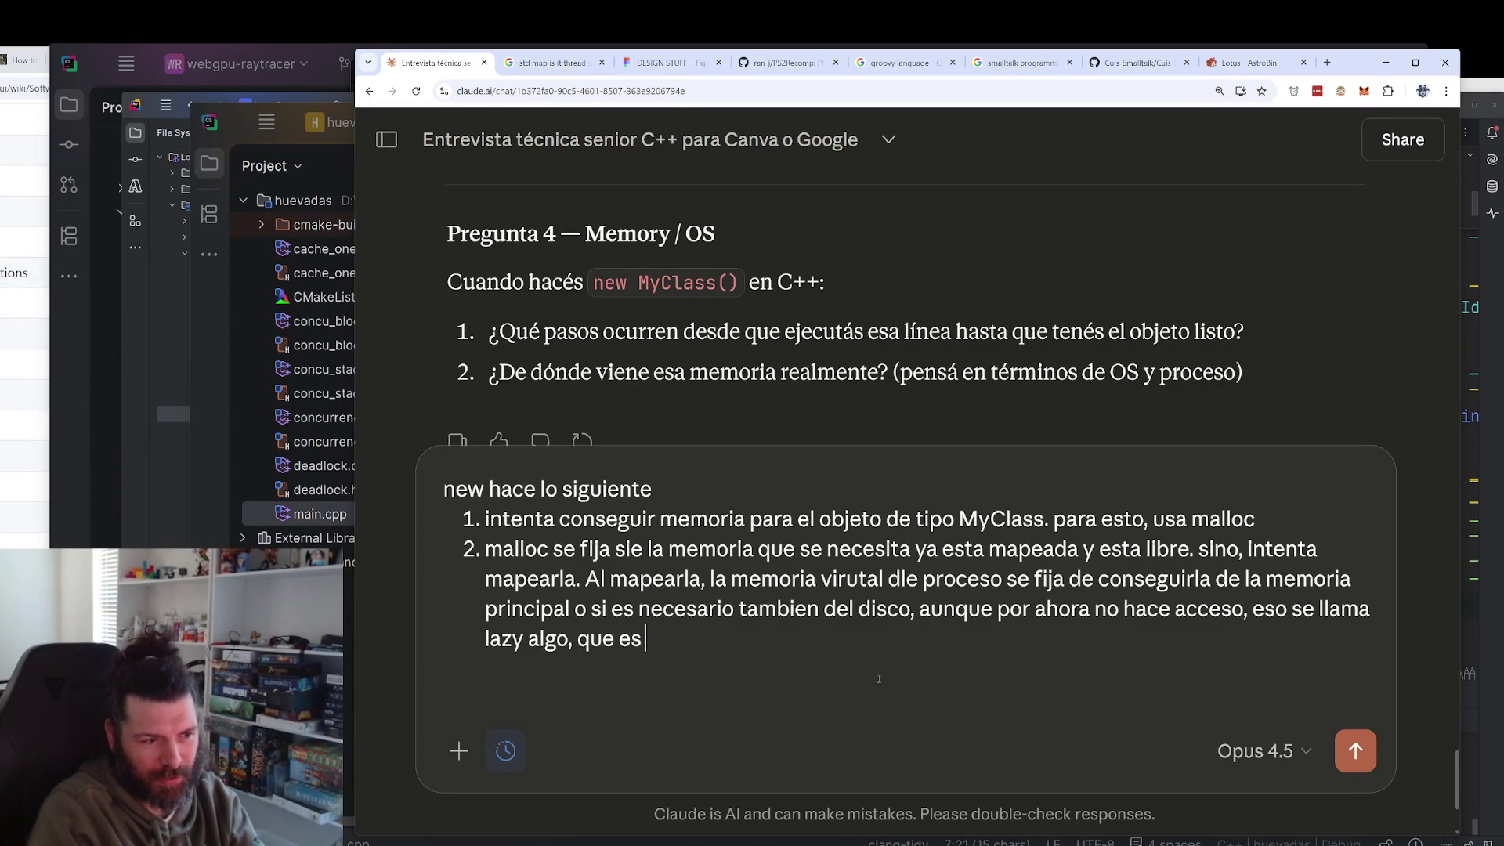
type("lo que termina generando el seg fault")
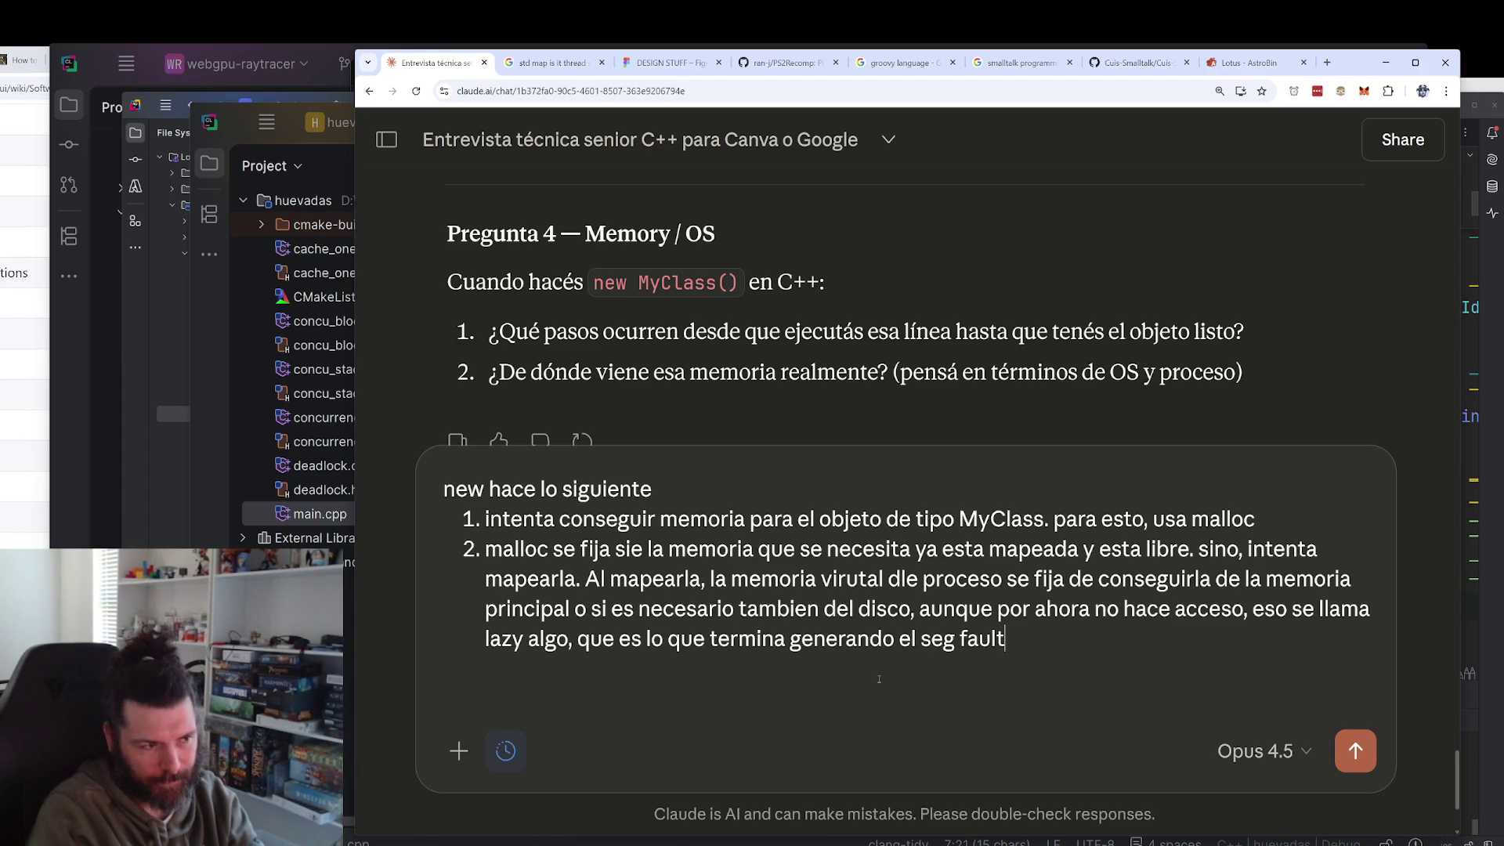
key("shift+Return")
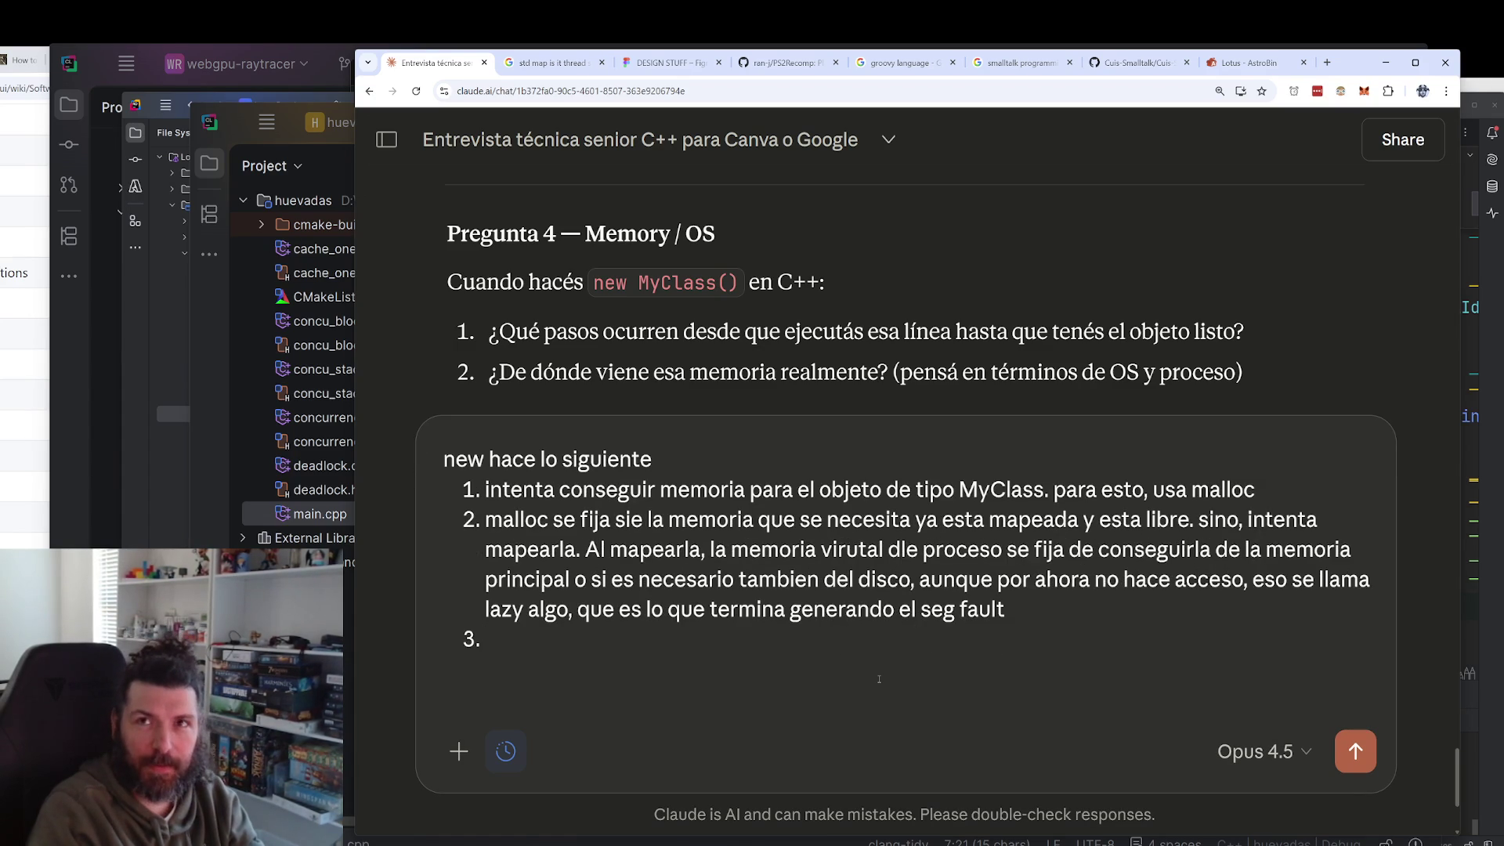
Add item 3: it calls placement new, which accepts pre-allocated memory.
type("despues llama al new")
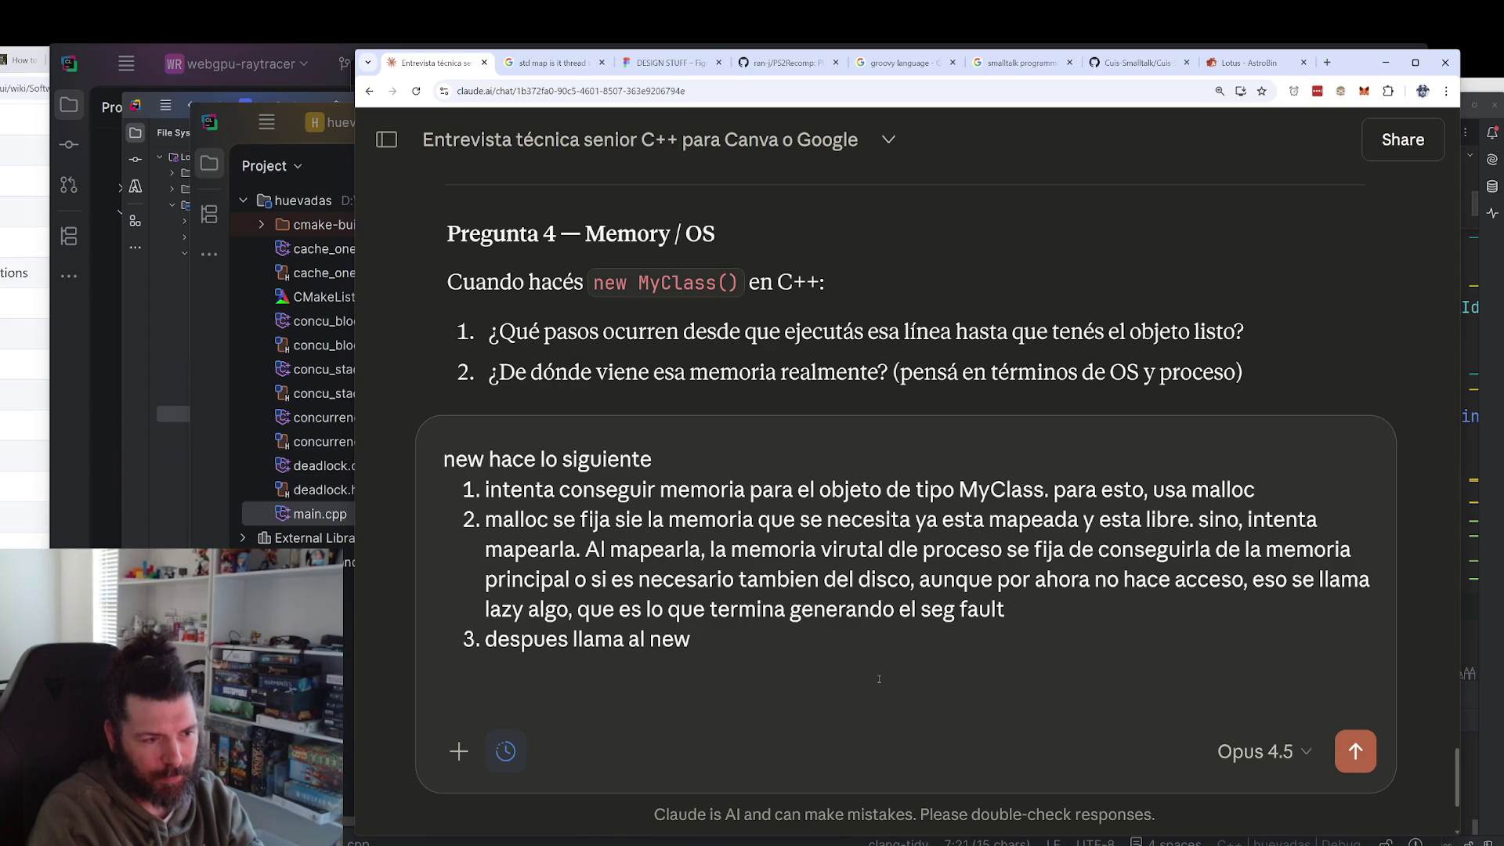
key("BackSpace")
key("BackSpace")
key("BackSpace")
type("p")
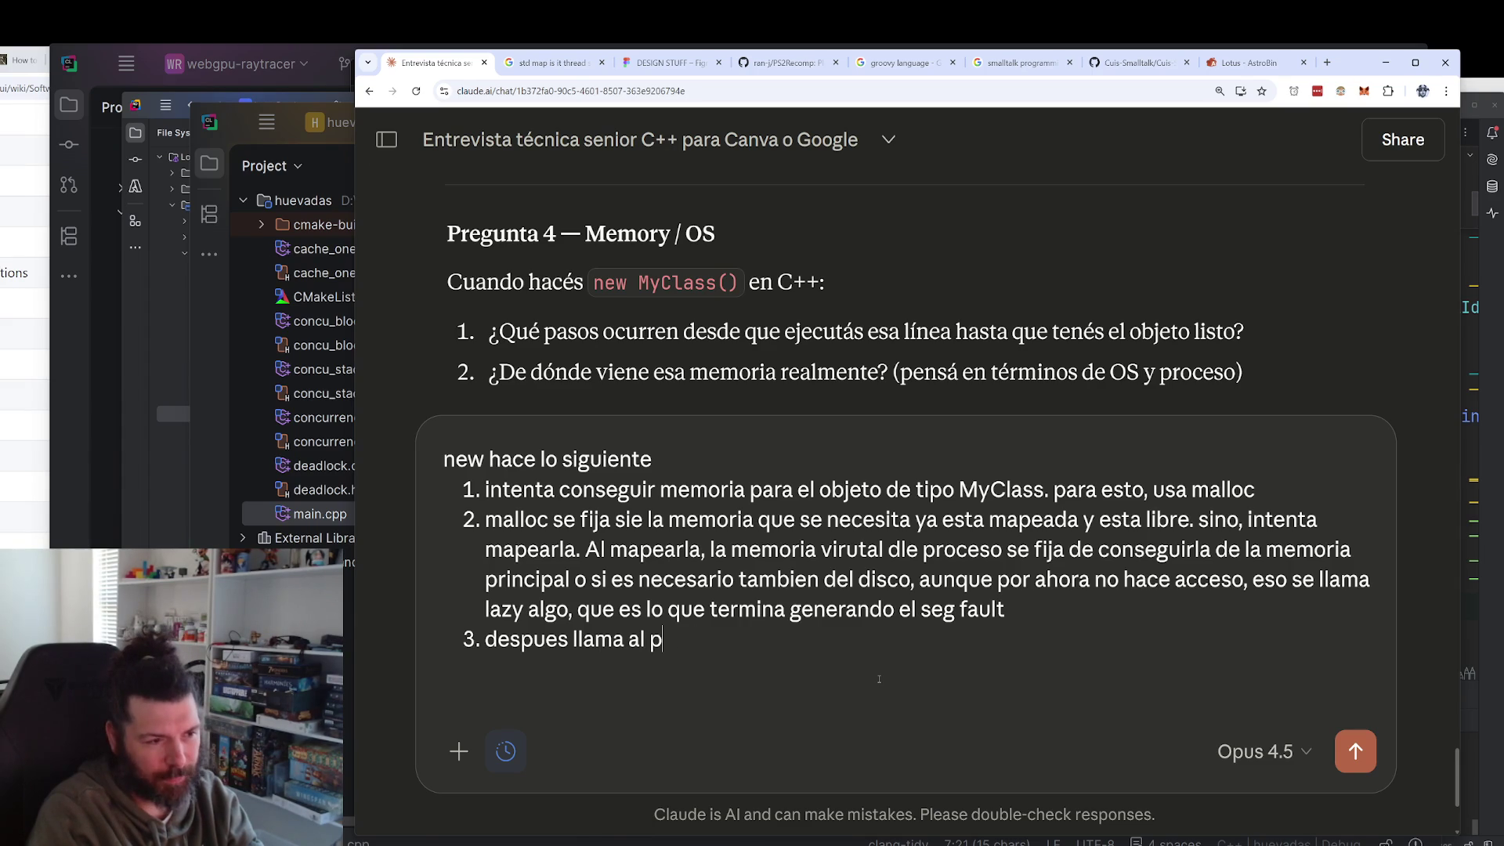
type("lacement new,")
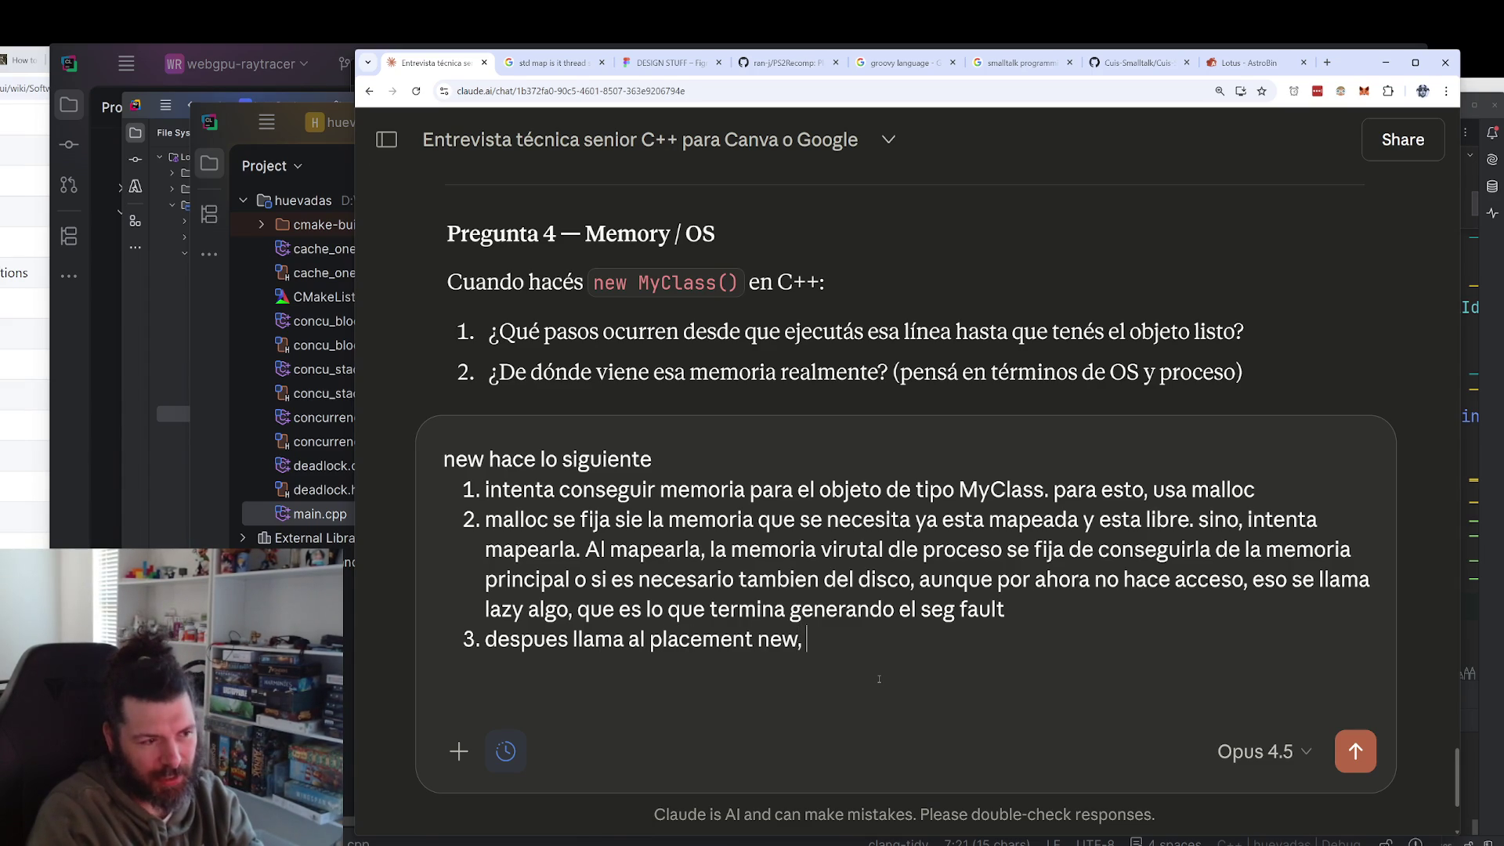
type(" que ")
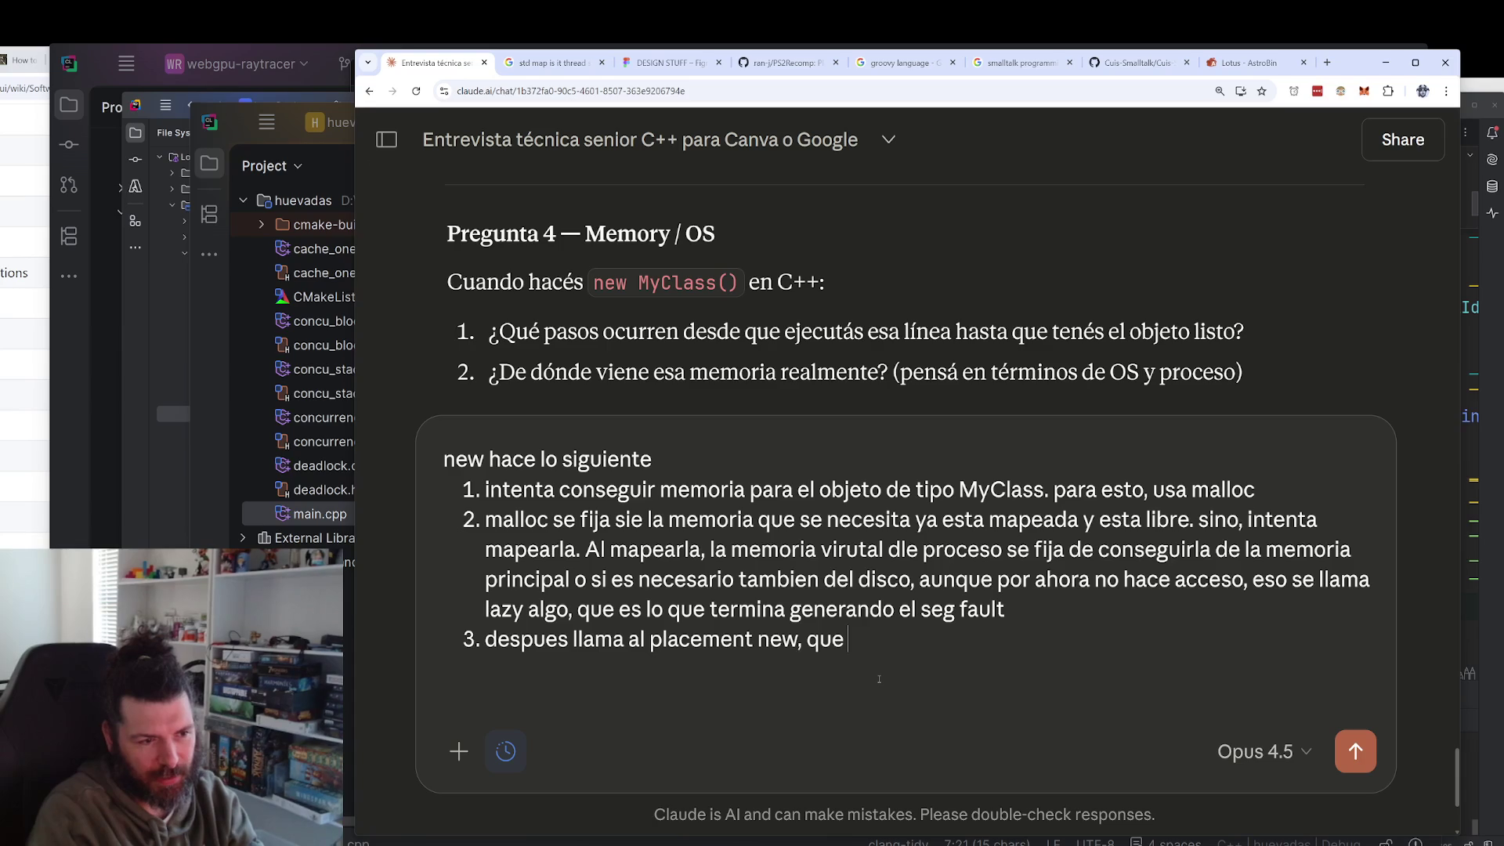
type("es un n")
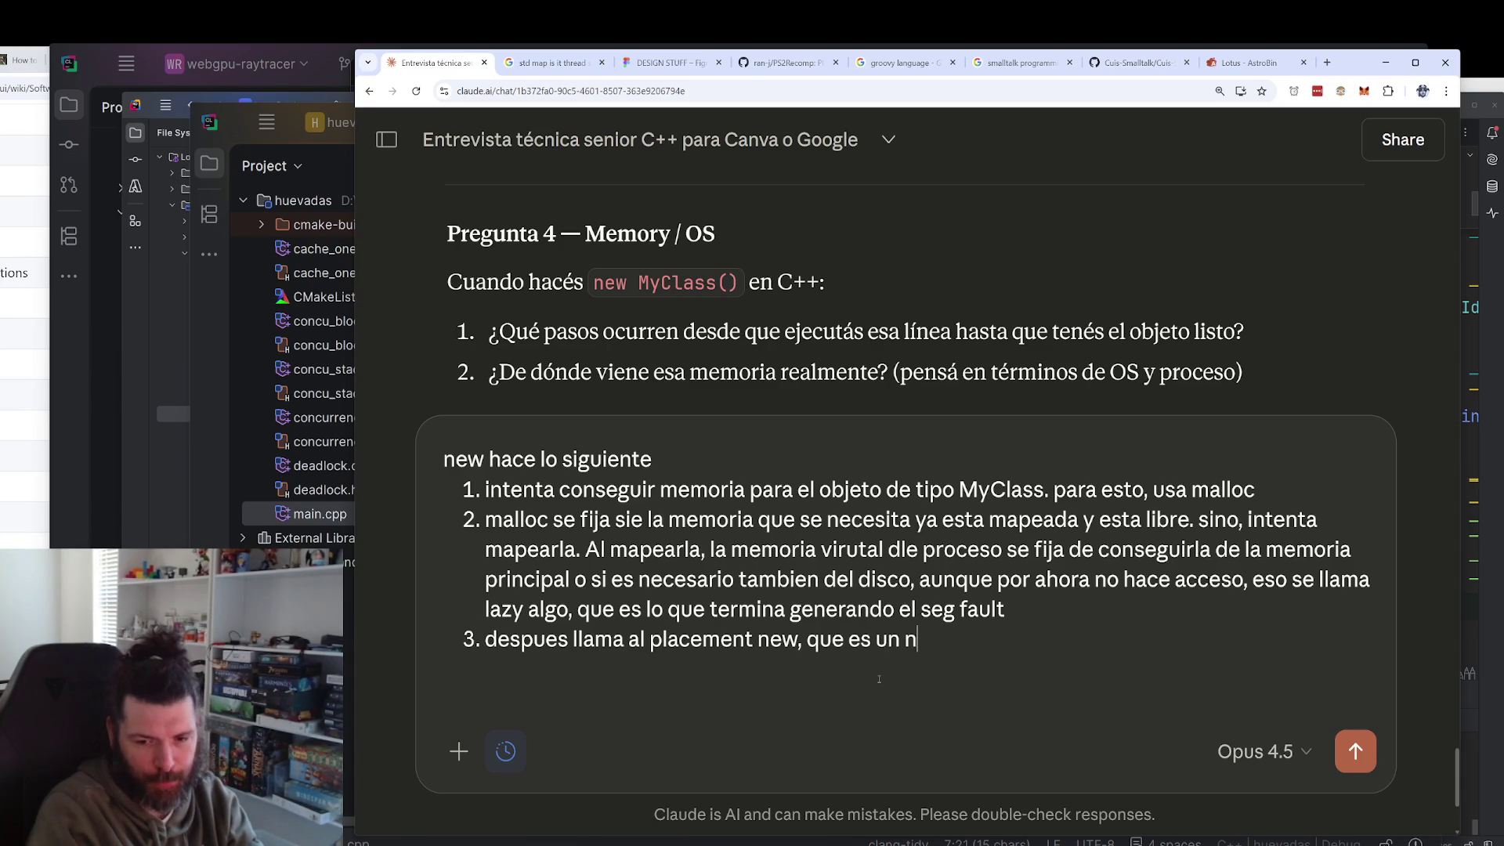
type("ew pero donde la mem")
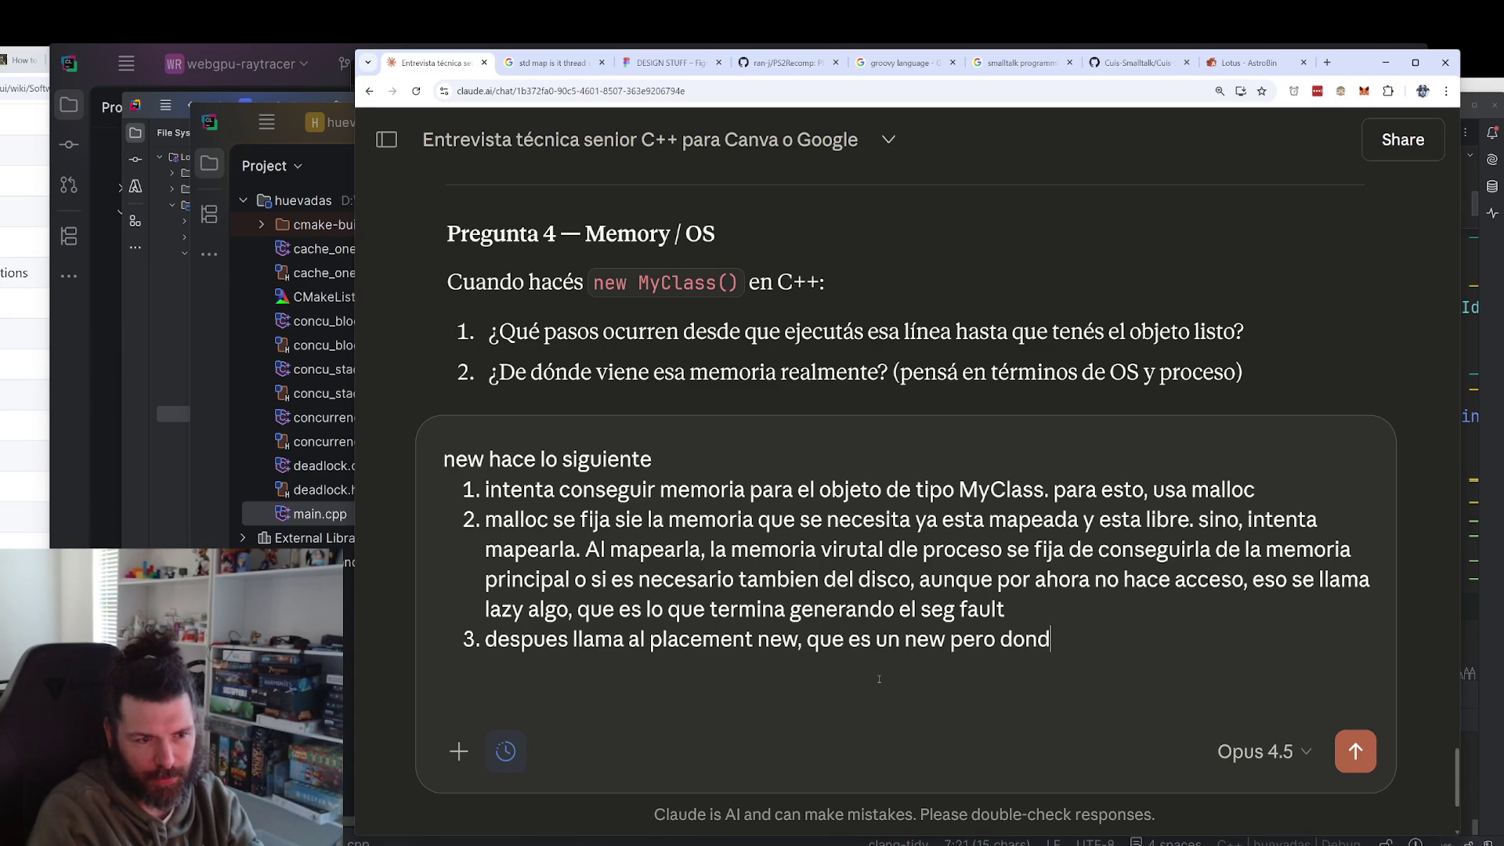
key("BackSpace")
key("BackSpace")
key("BackSpace")
type("e po")
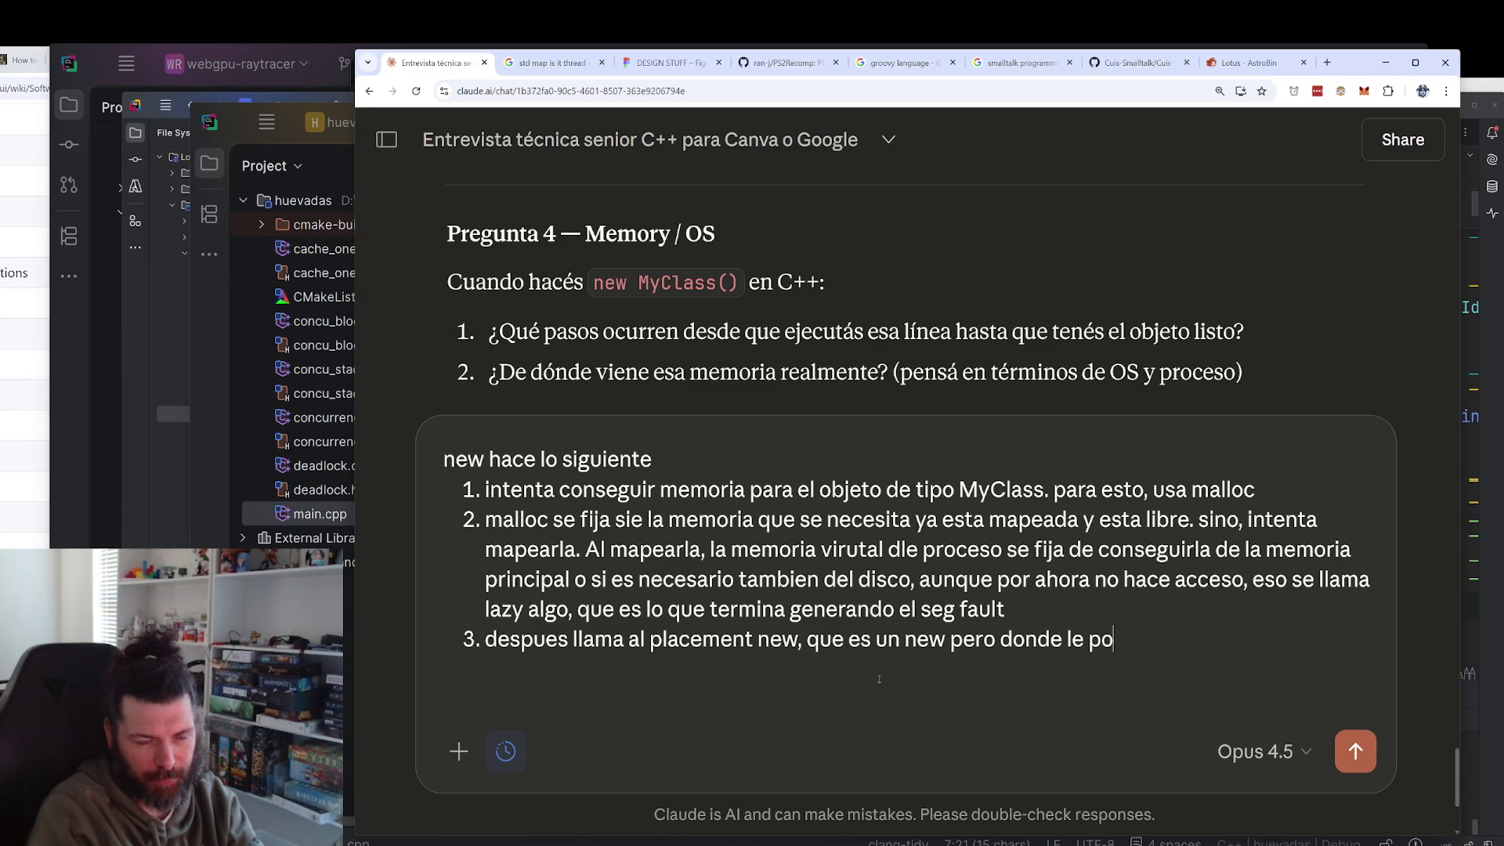
type("des pasar una memoria ")
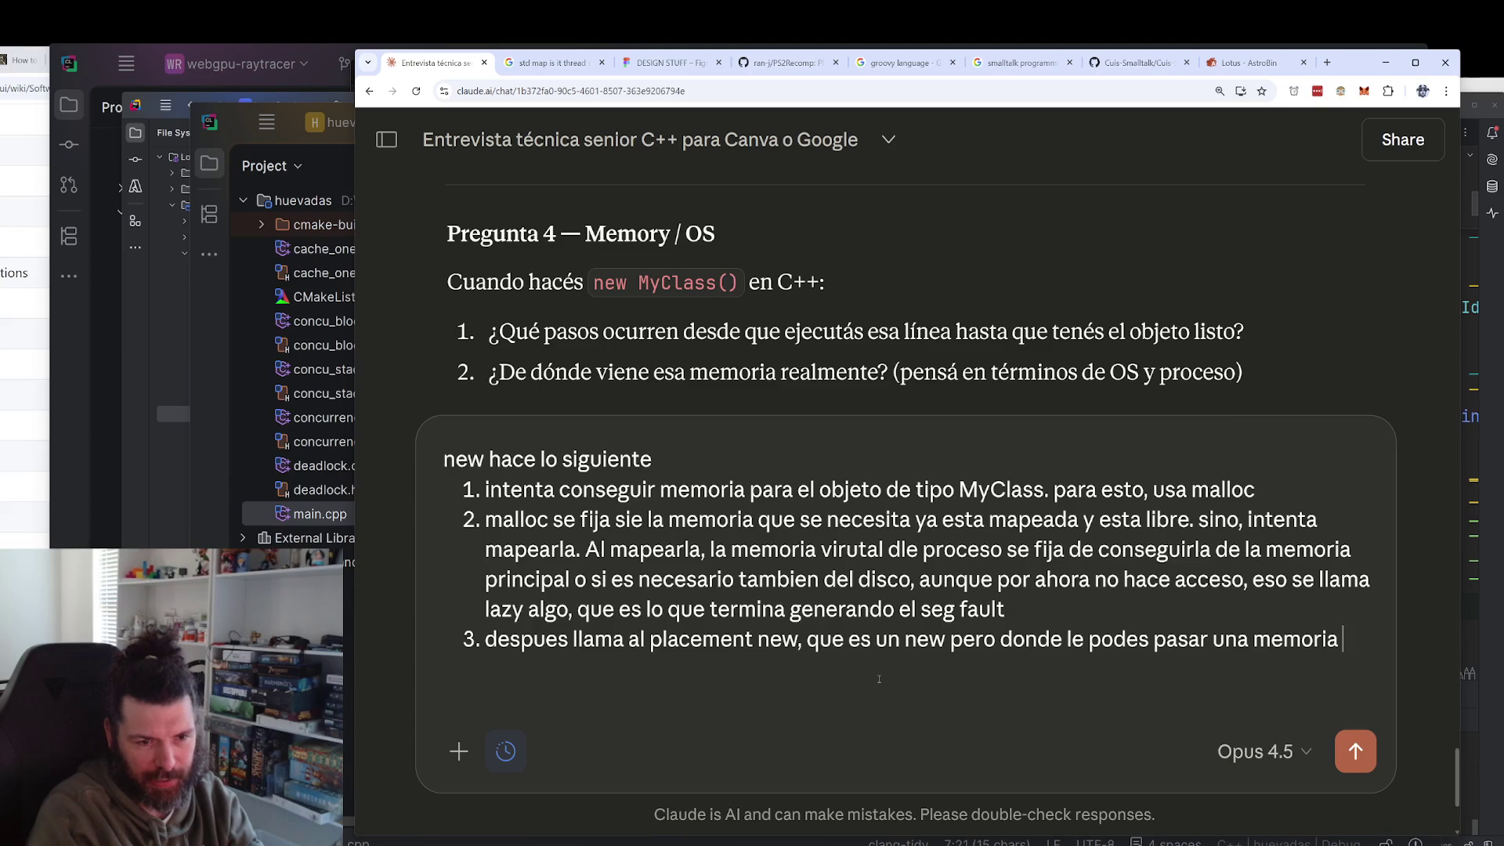
type("pre allocada")
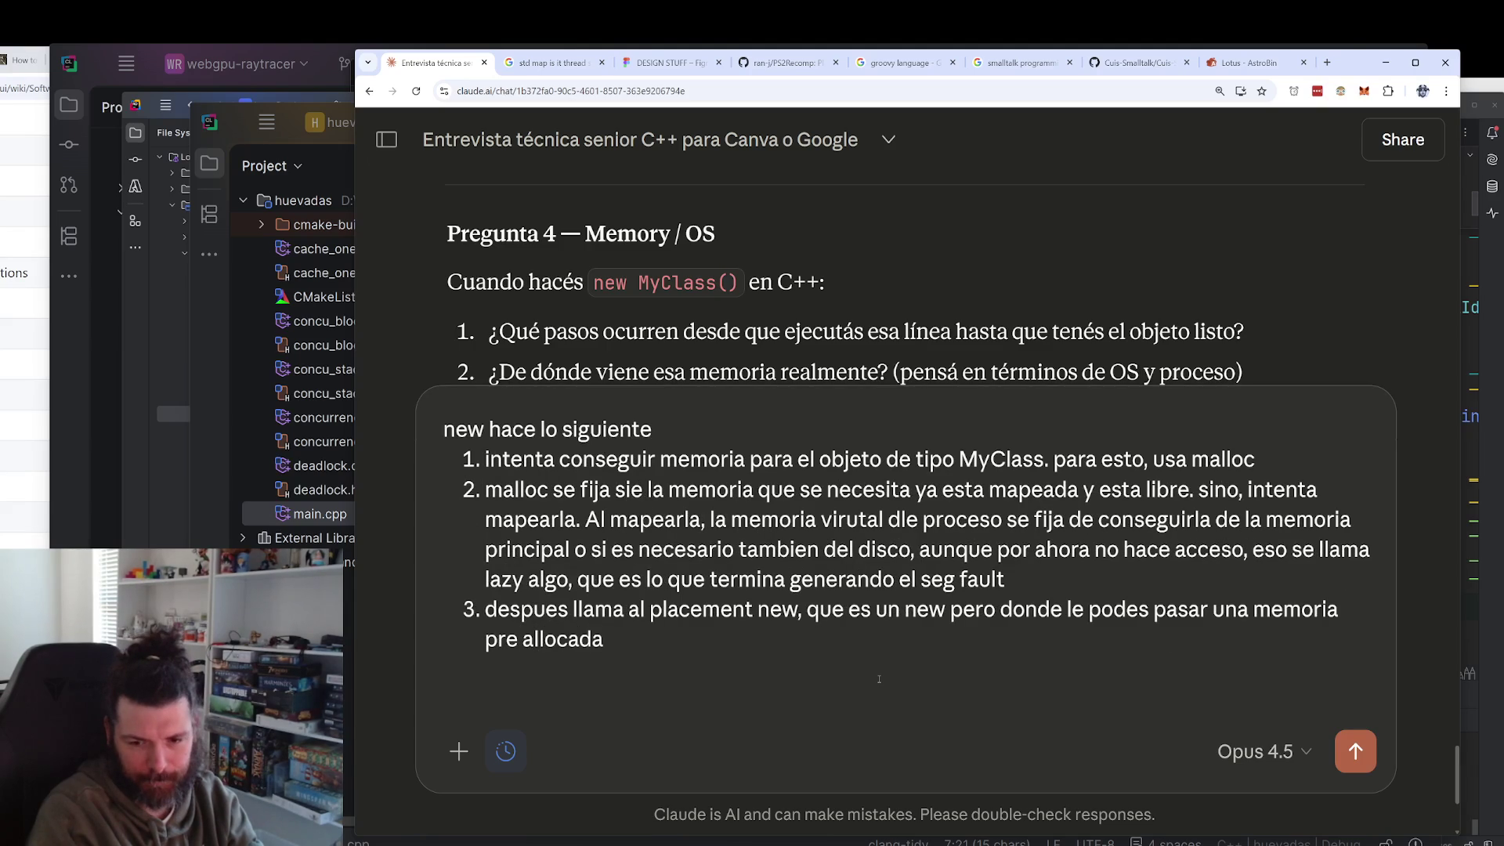
Add item 4: the constructor makes the allocated memory coherent and members initialised.
key("shift+Return")
type("depsues el constructor, que lo que hace es darle coherencia ")
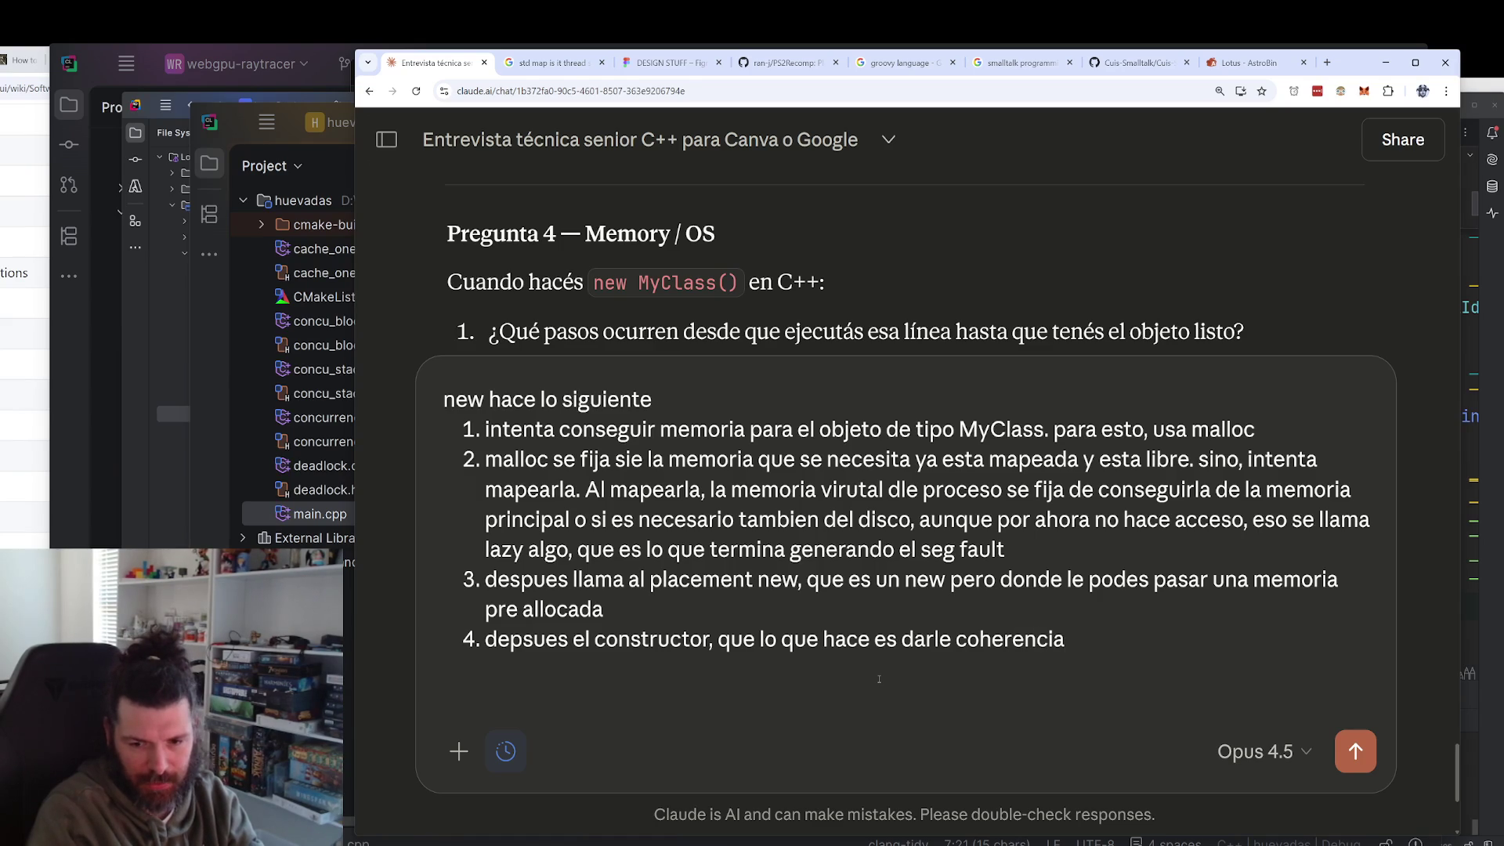
type("a la memoria que fu")
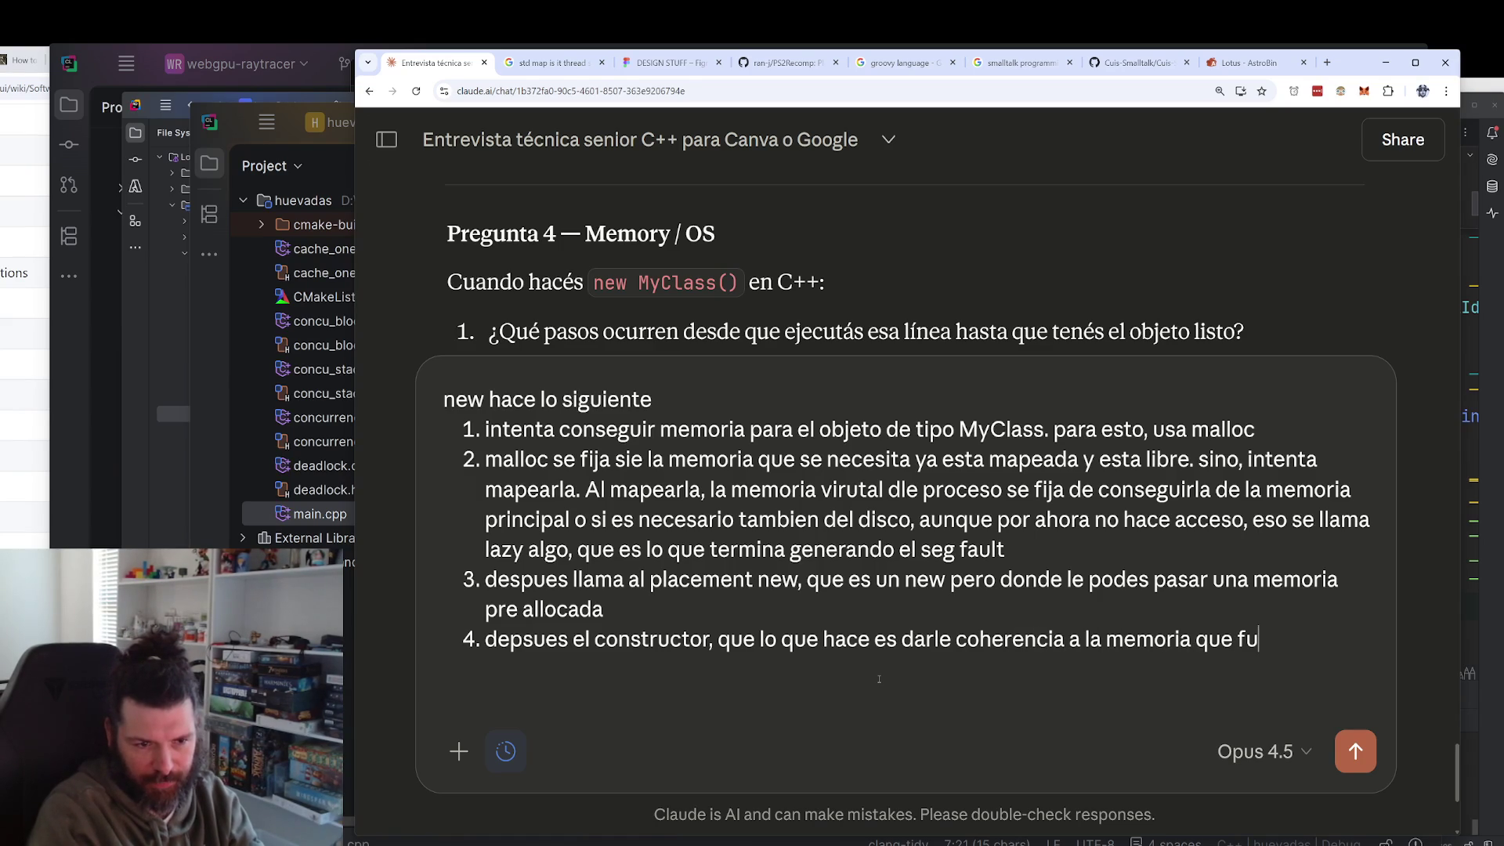
type("e alocada para que tenga la ")
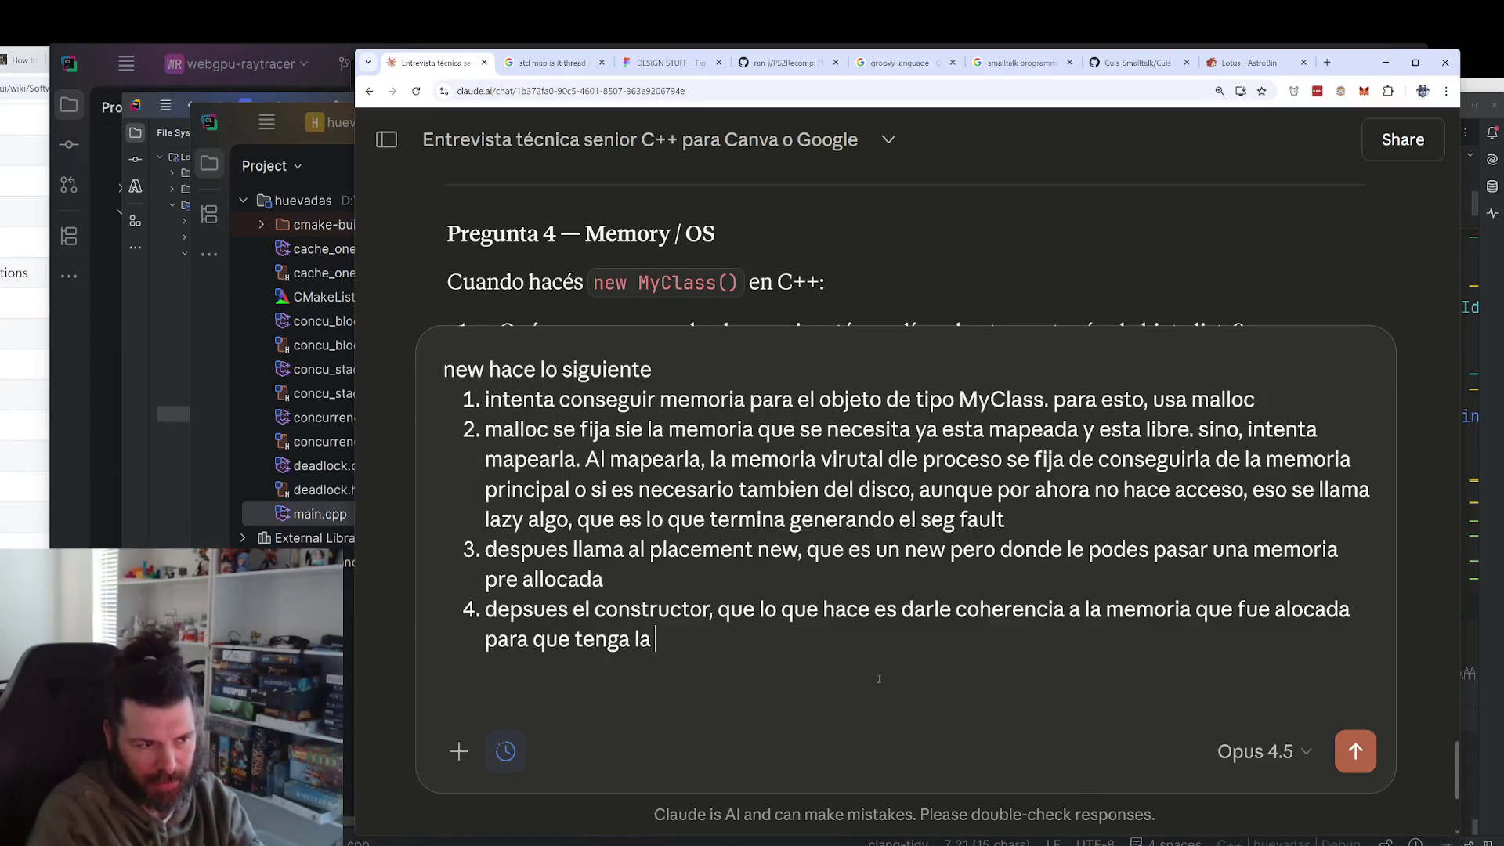
type("interpretacion ")
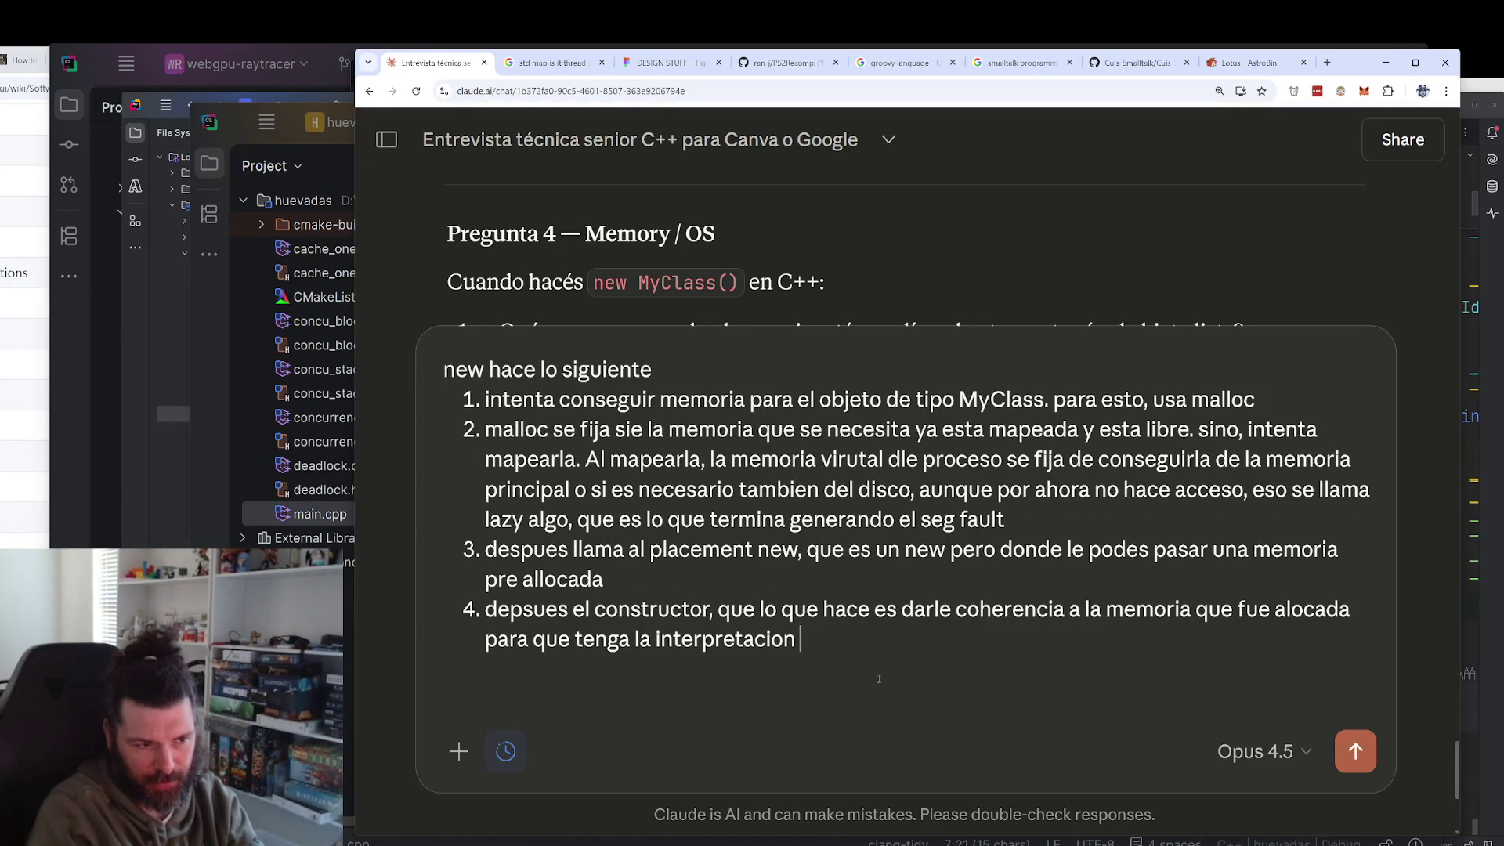
type("de los typos de")
type(" de ")
type("MyClass")
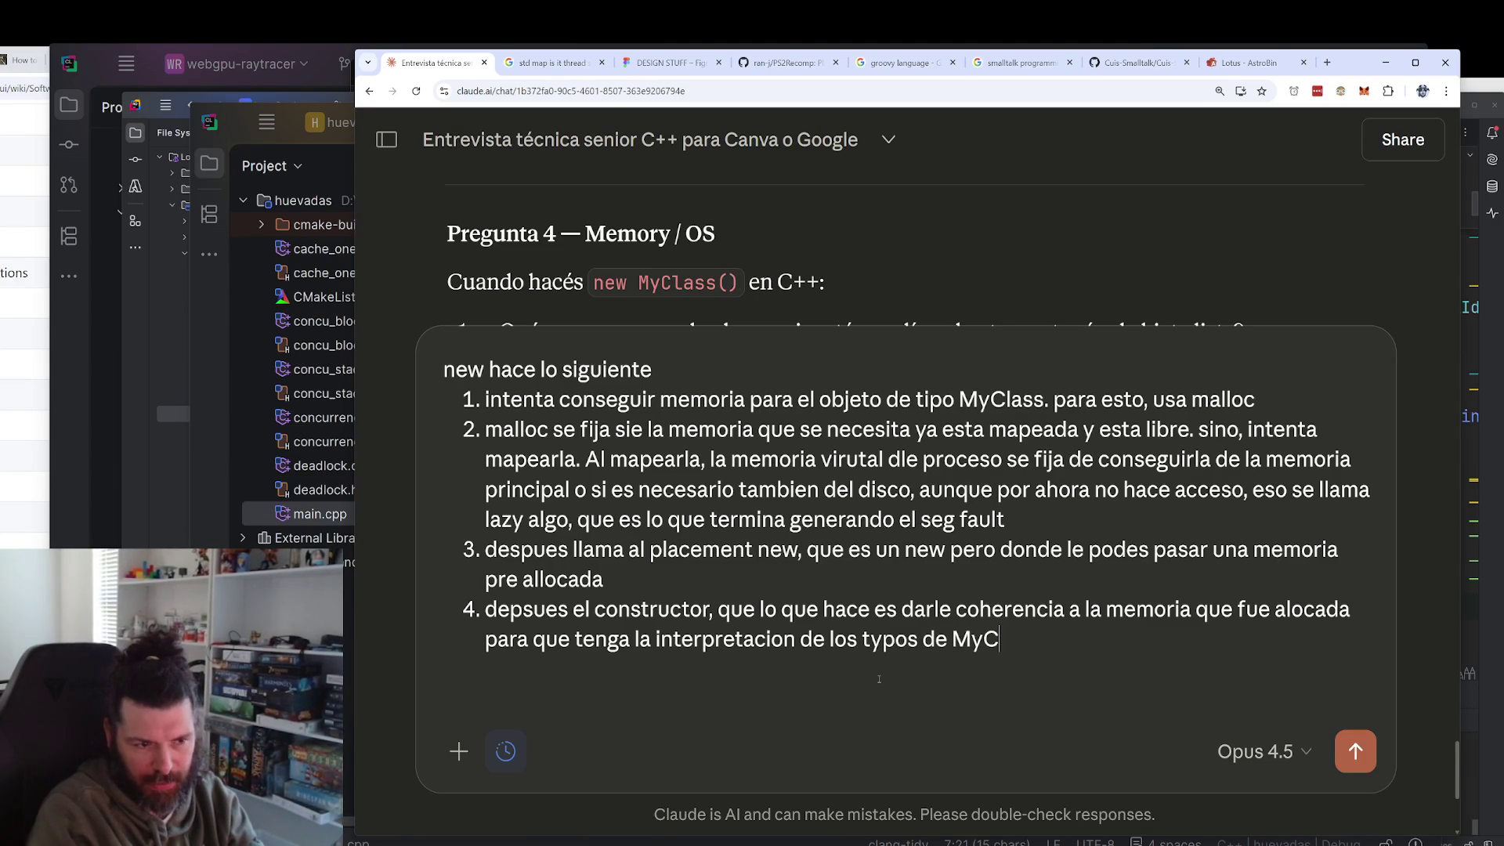
key("Return")
key("BackSpace")
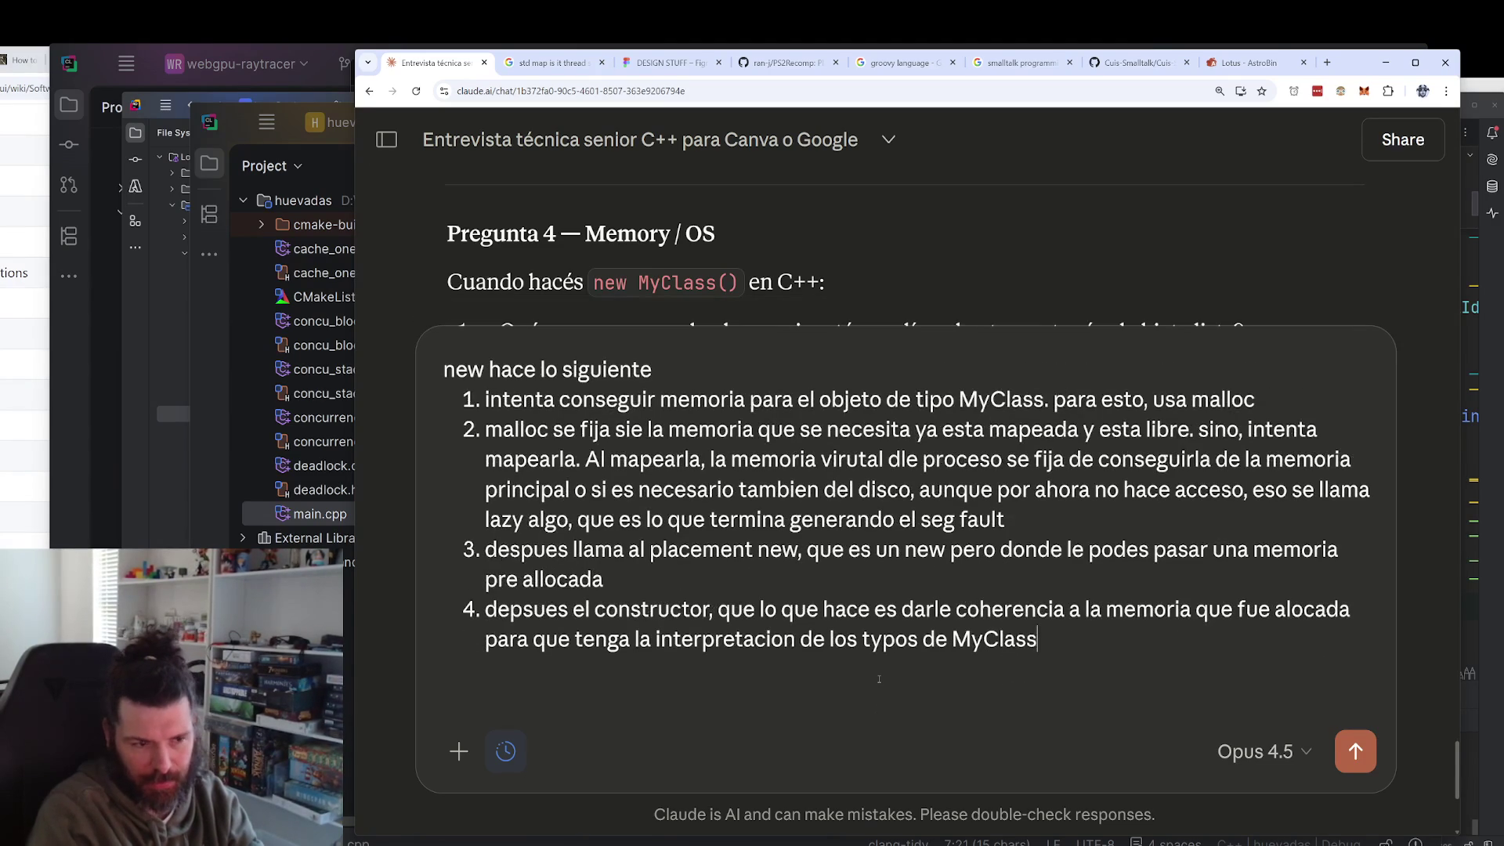
type("y esten inicializados")
Add item 5: return the pointer to that memory typed as MyClass, and send the answer.
key("Return")
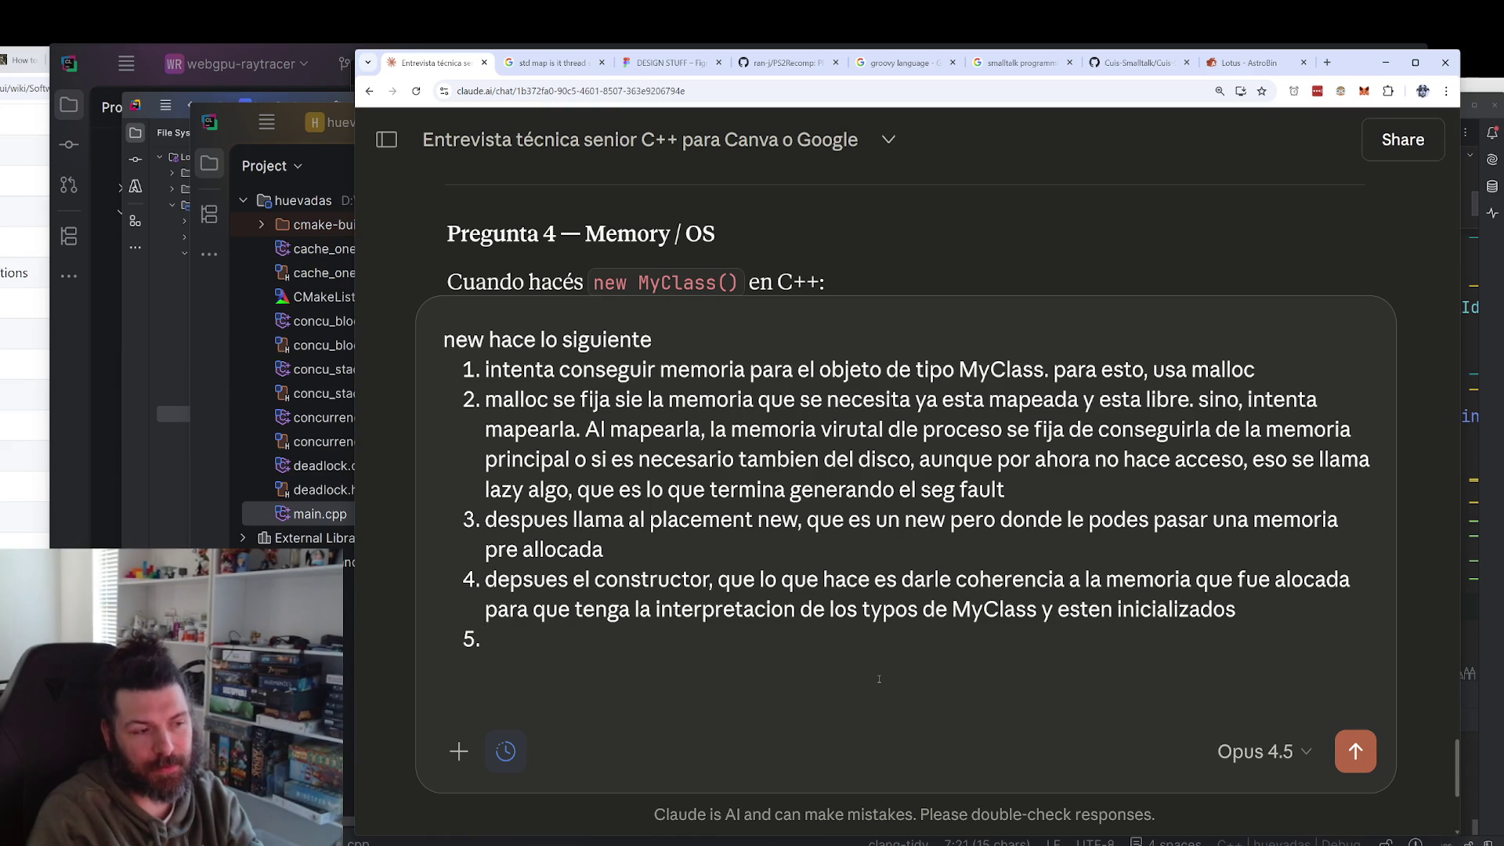
type("deuelve el puntro")
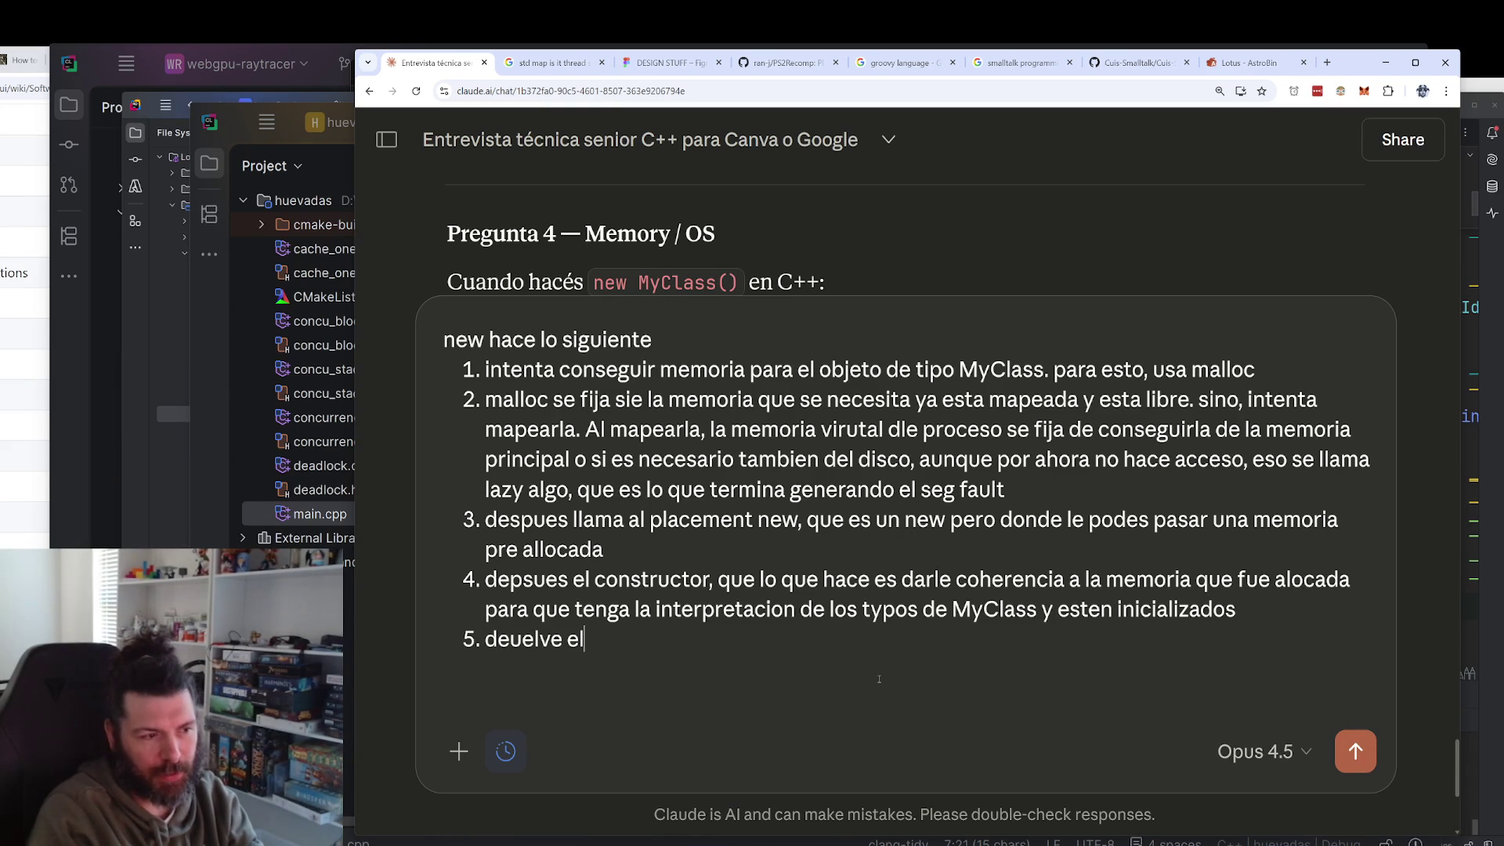
key("BackSpace")
key("BackSpace")
type("ero a e")
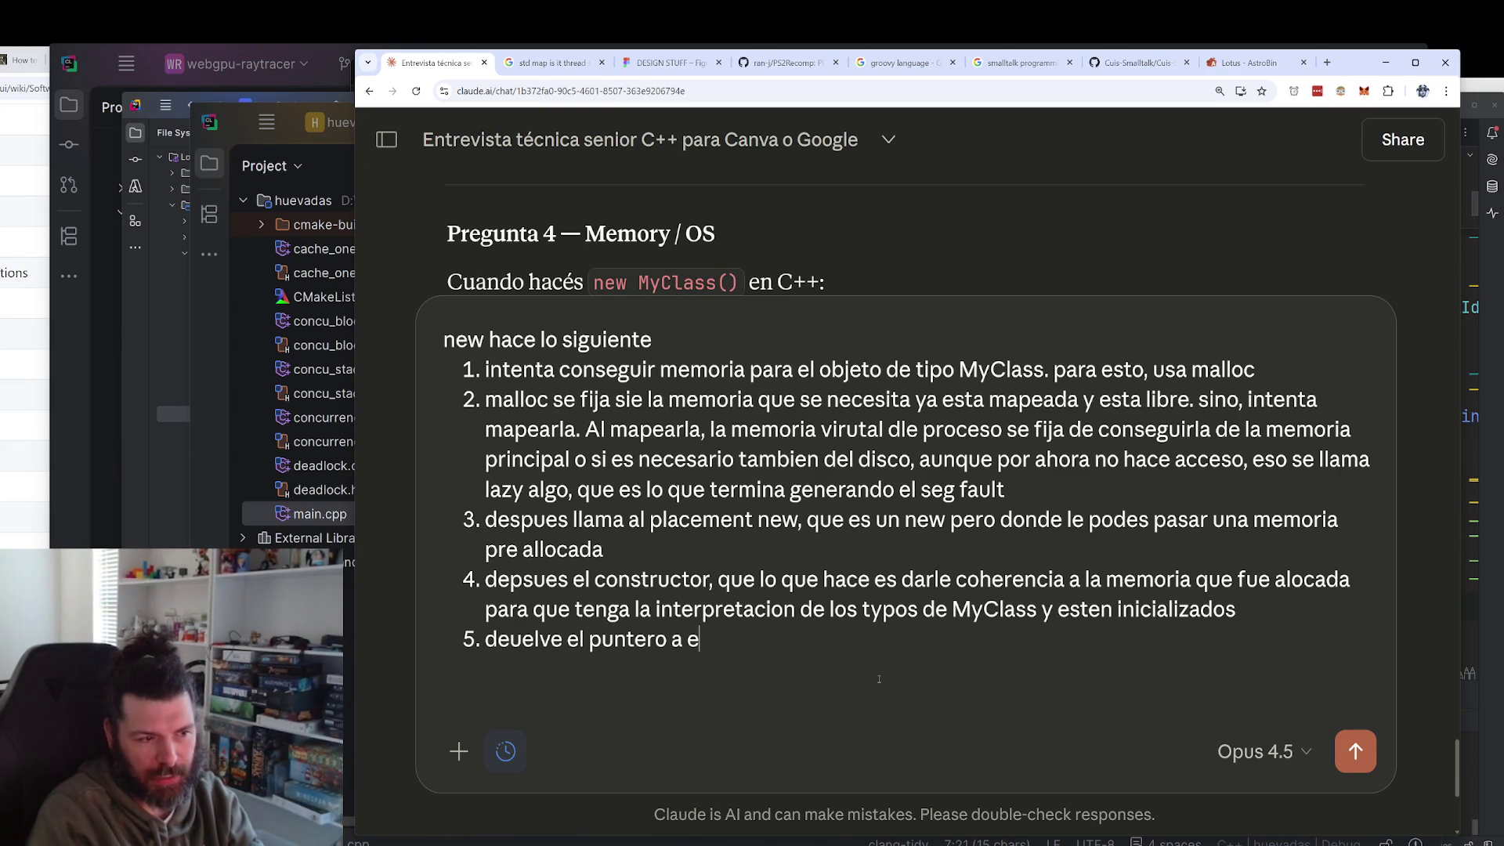
type("se espacio ")
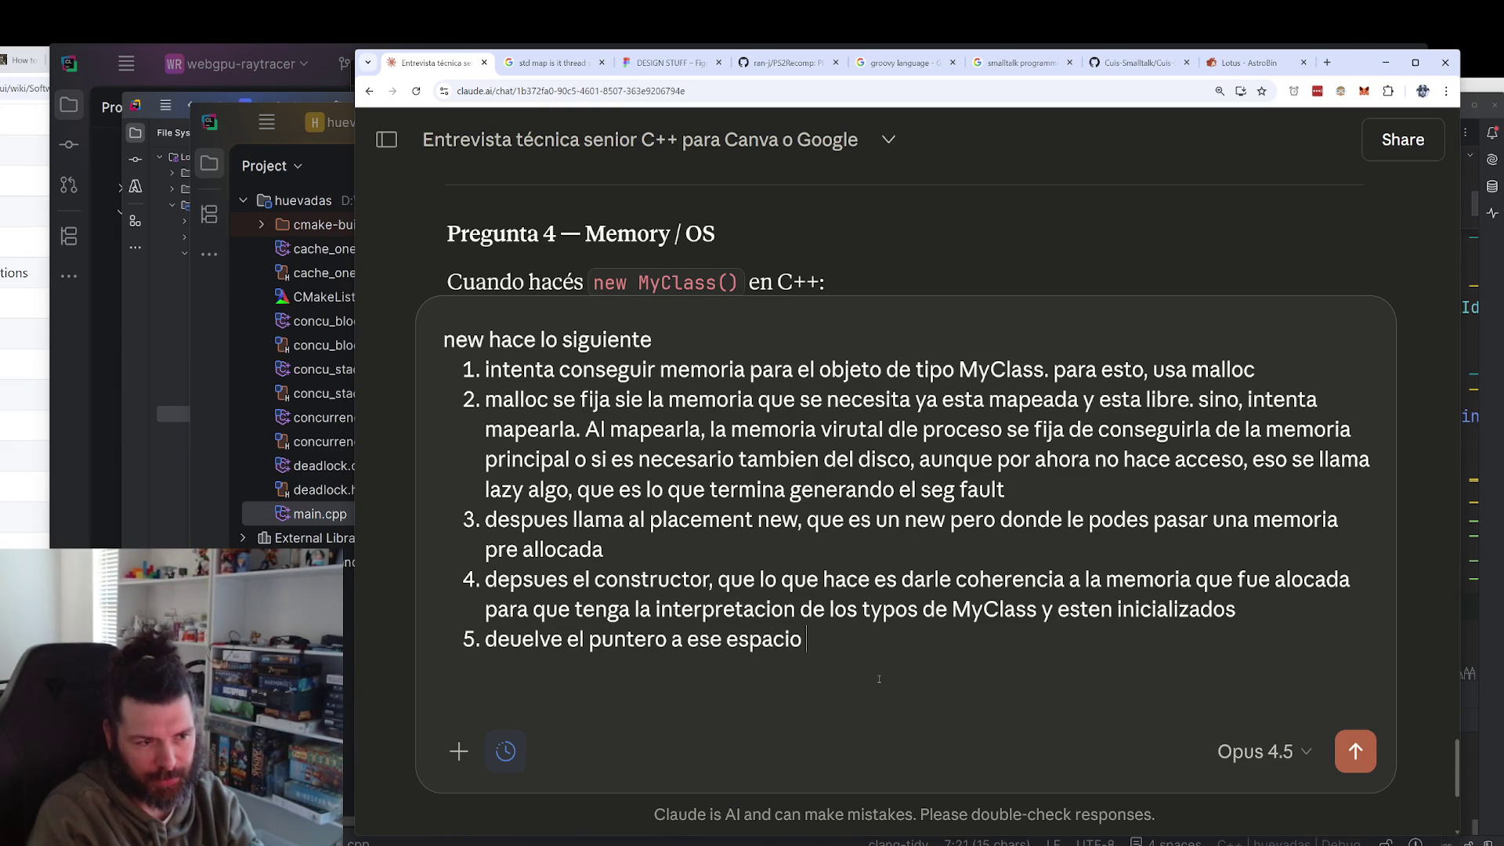
type("de memoria d")
key("BackSpace")
key("BackSpace")
type("con el ")
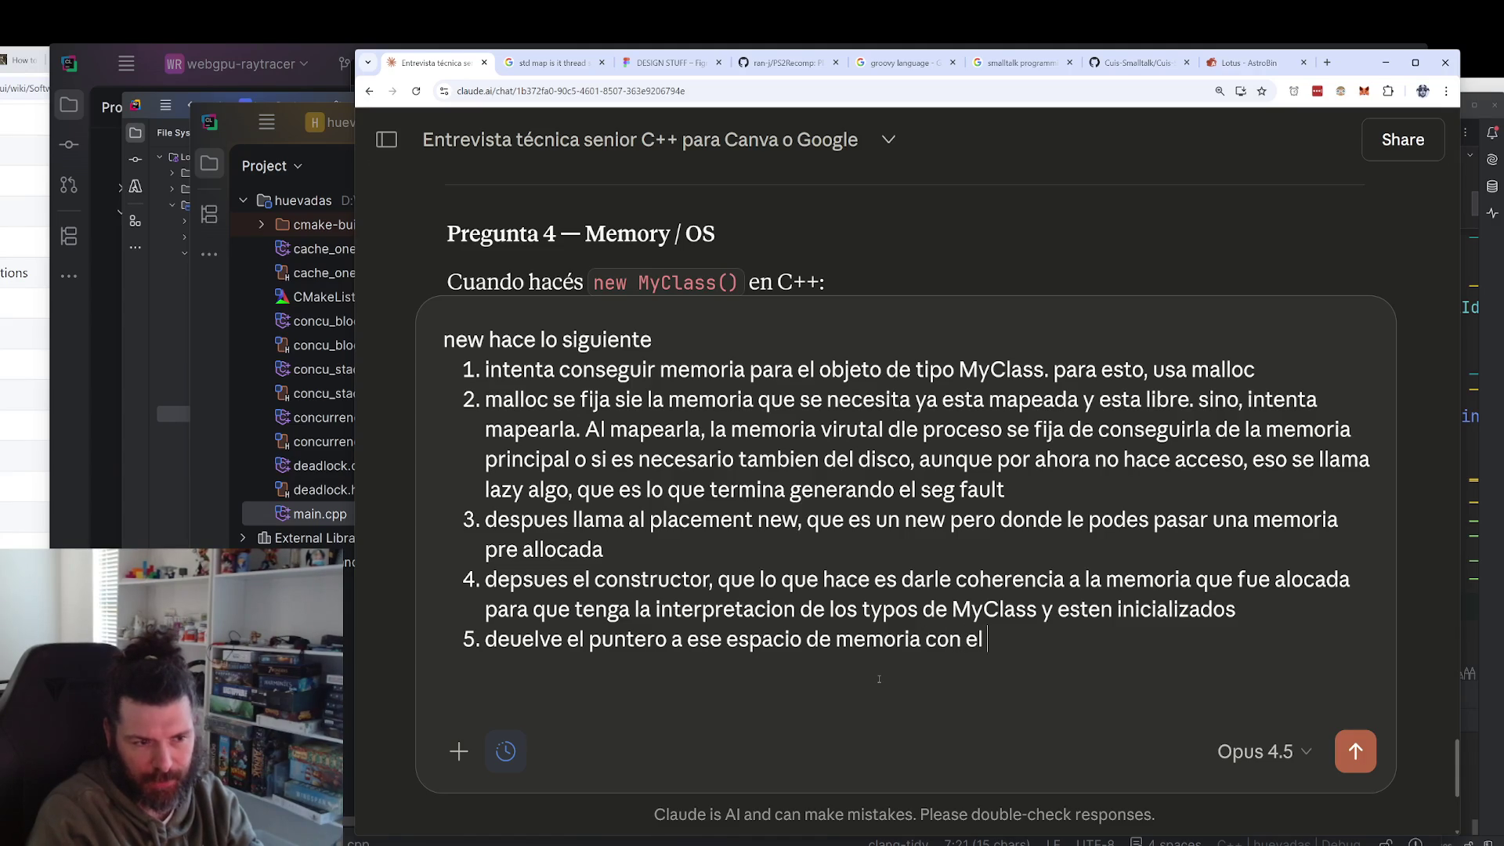
type("tipo Myc")
key("BackSpace")
type("Class")
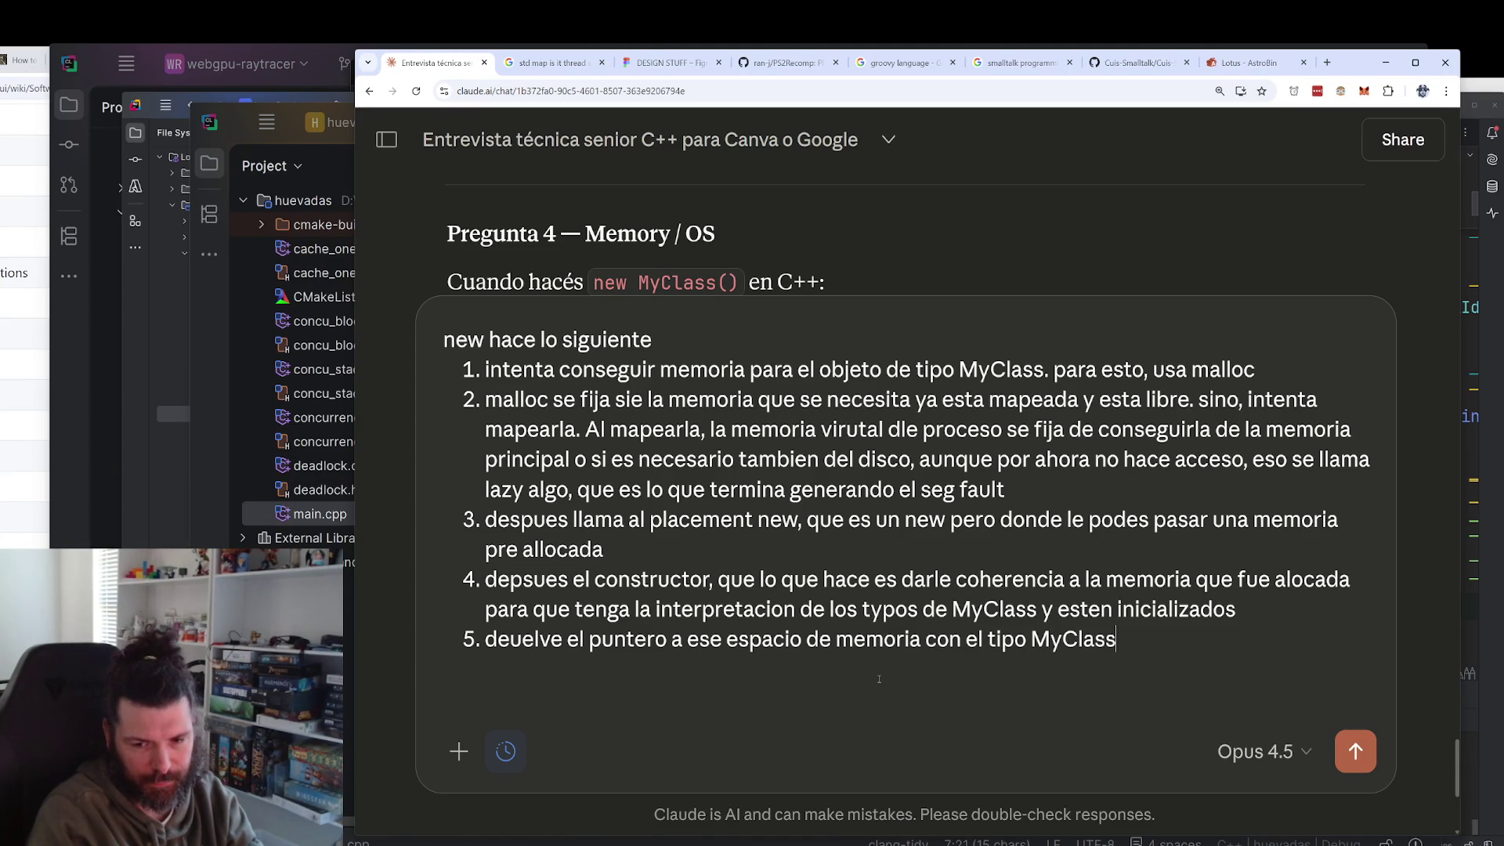
key("Return")
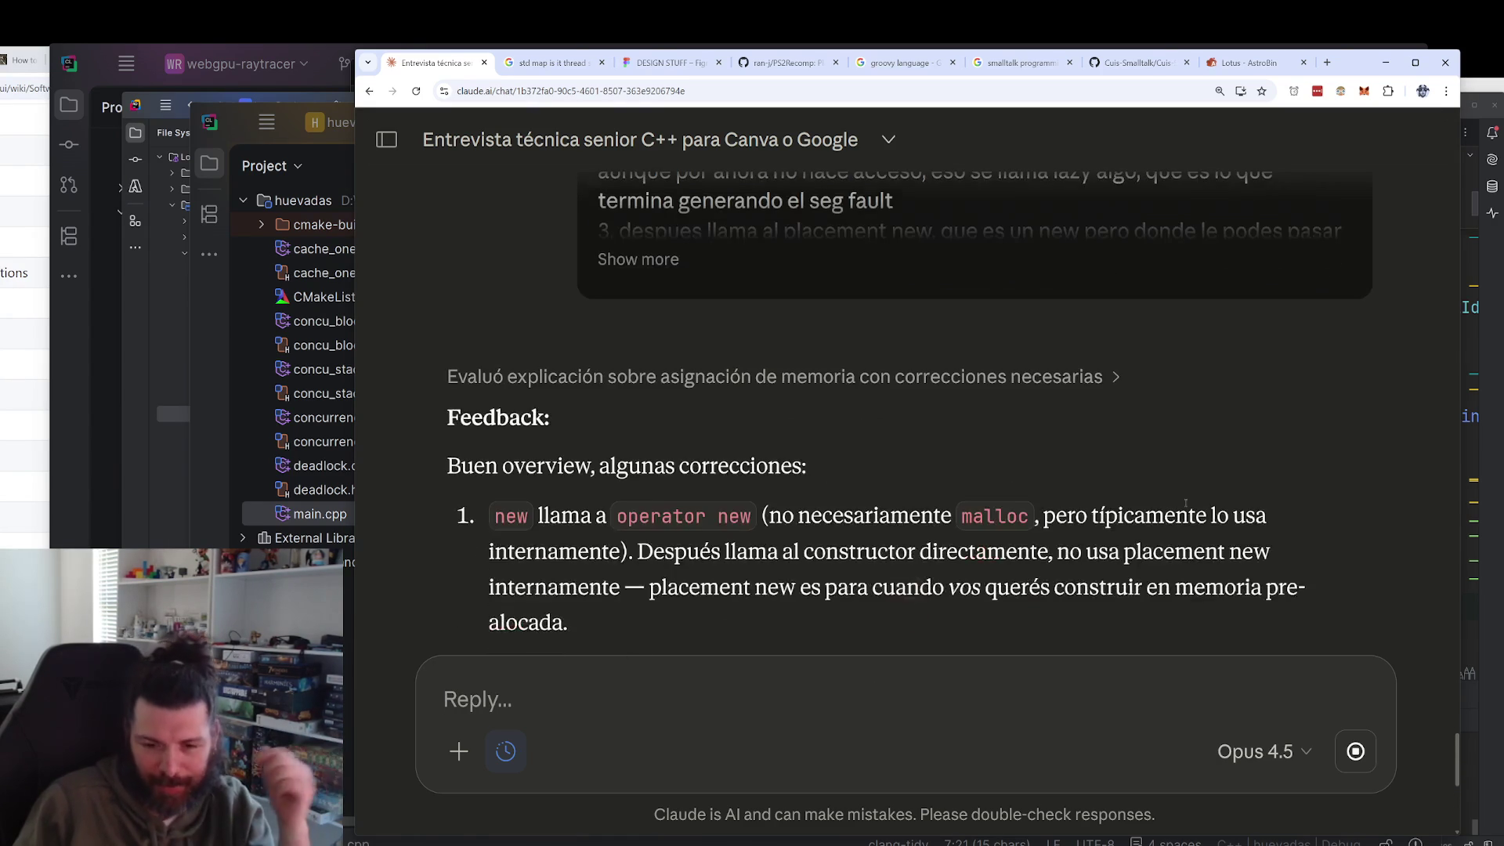
Scroll the chat to read Claude's feedback on operator new and the constructor.
scroll(1182, 477, "up", 3)
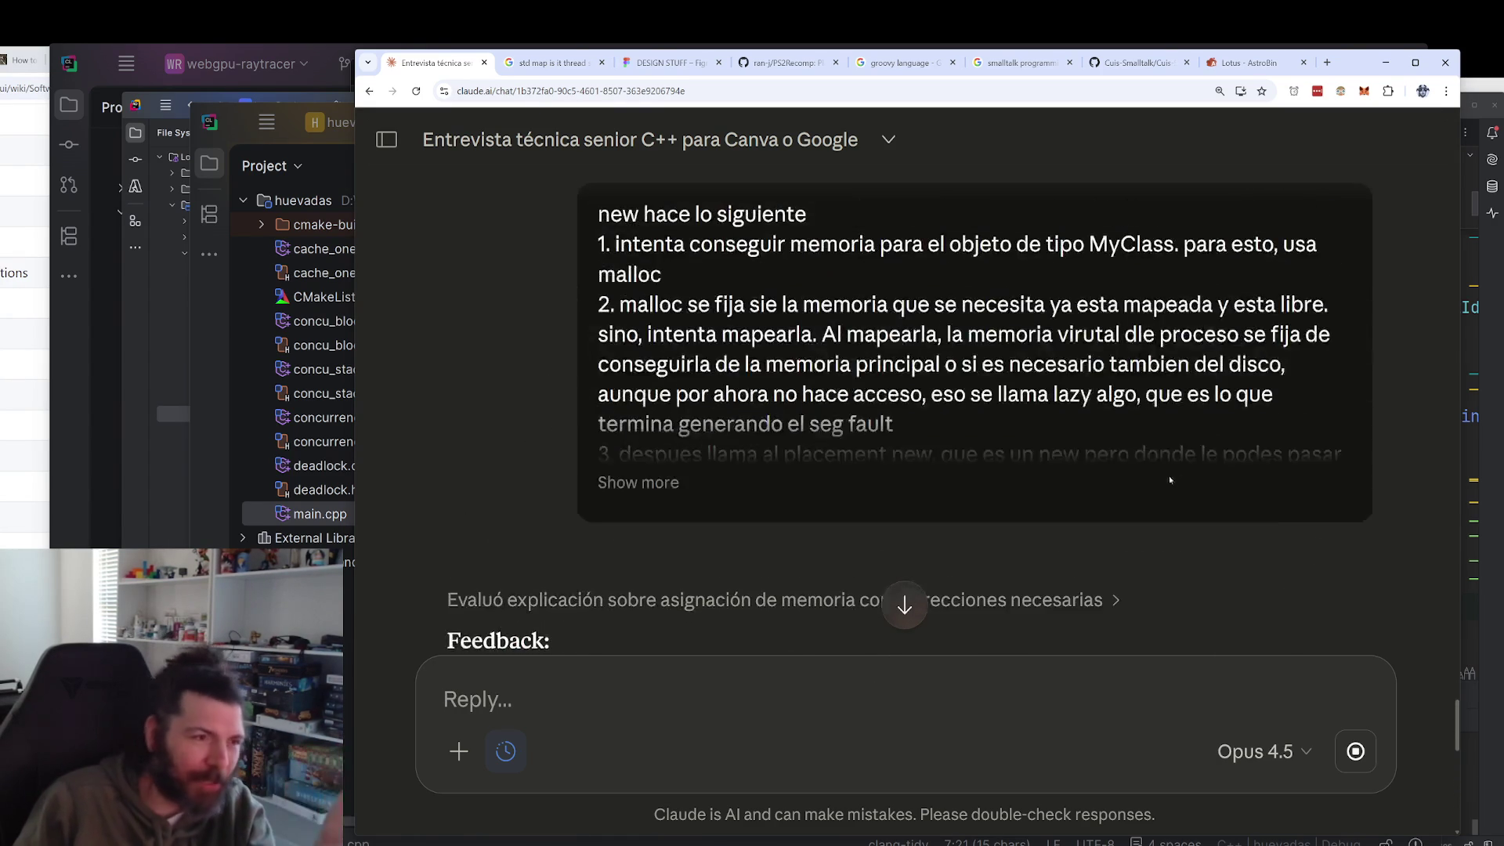
scroll(971, 490, "down", 4)
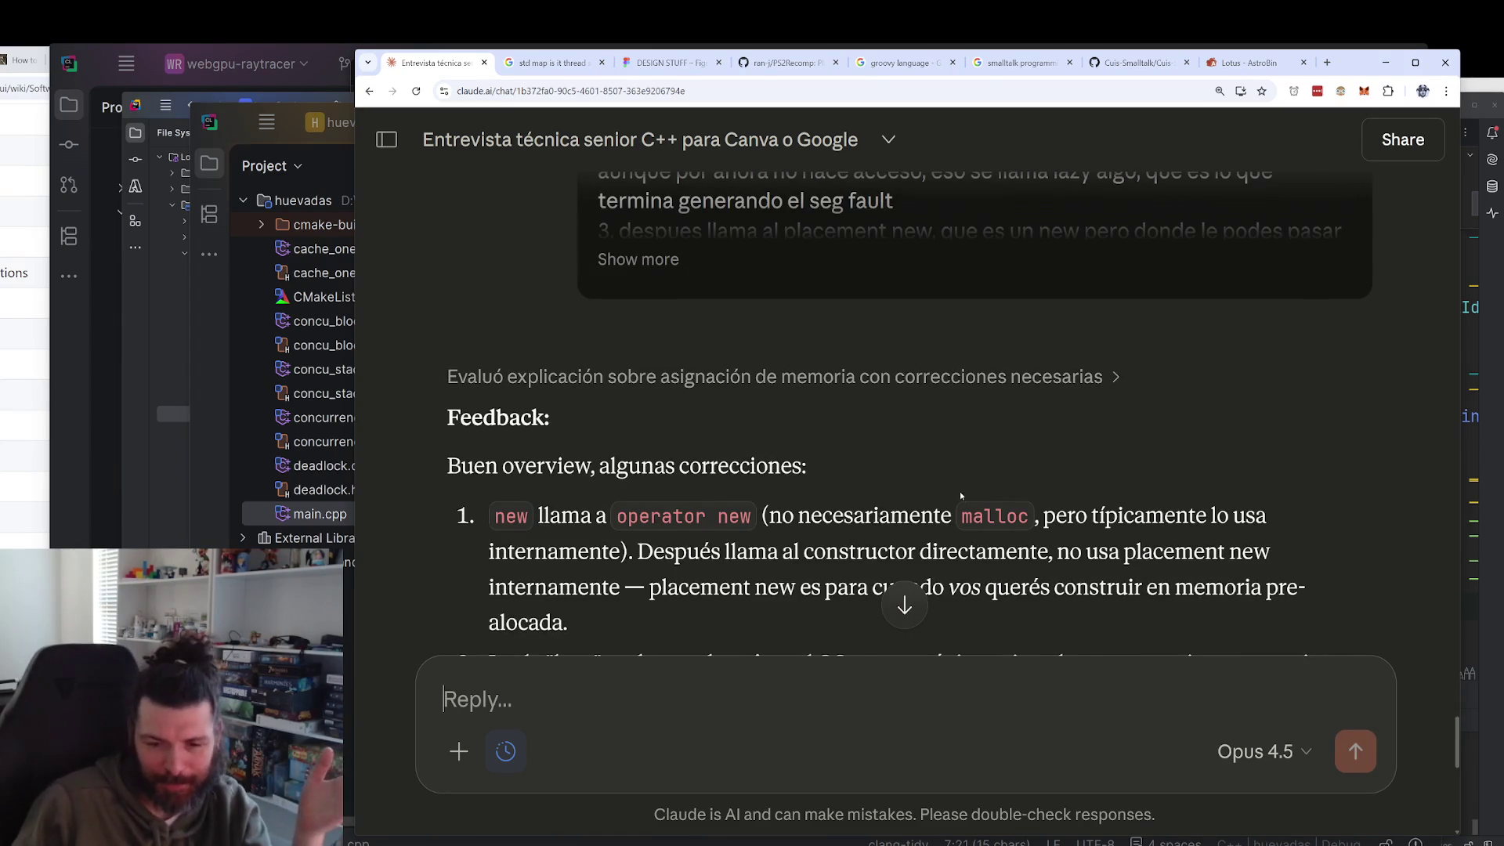
In Figma, pan to the top of the diagram and try circling 'new A', then undo it.
left_click(672, 62)
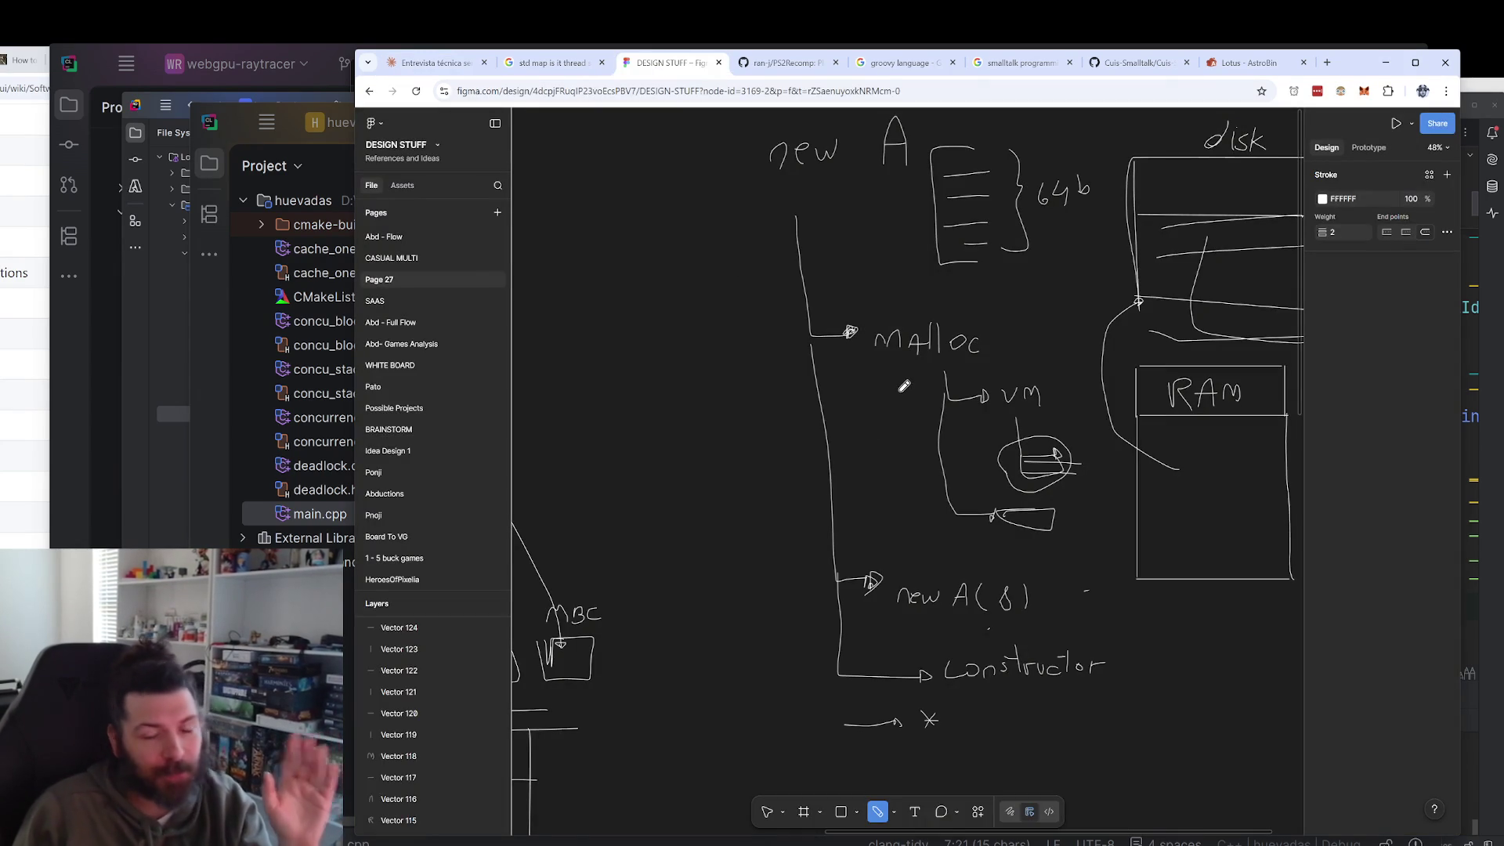
left_click_drag(867, 333, 898, 492)
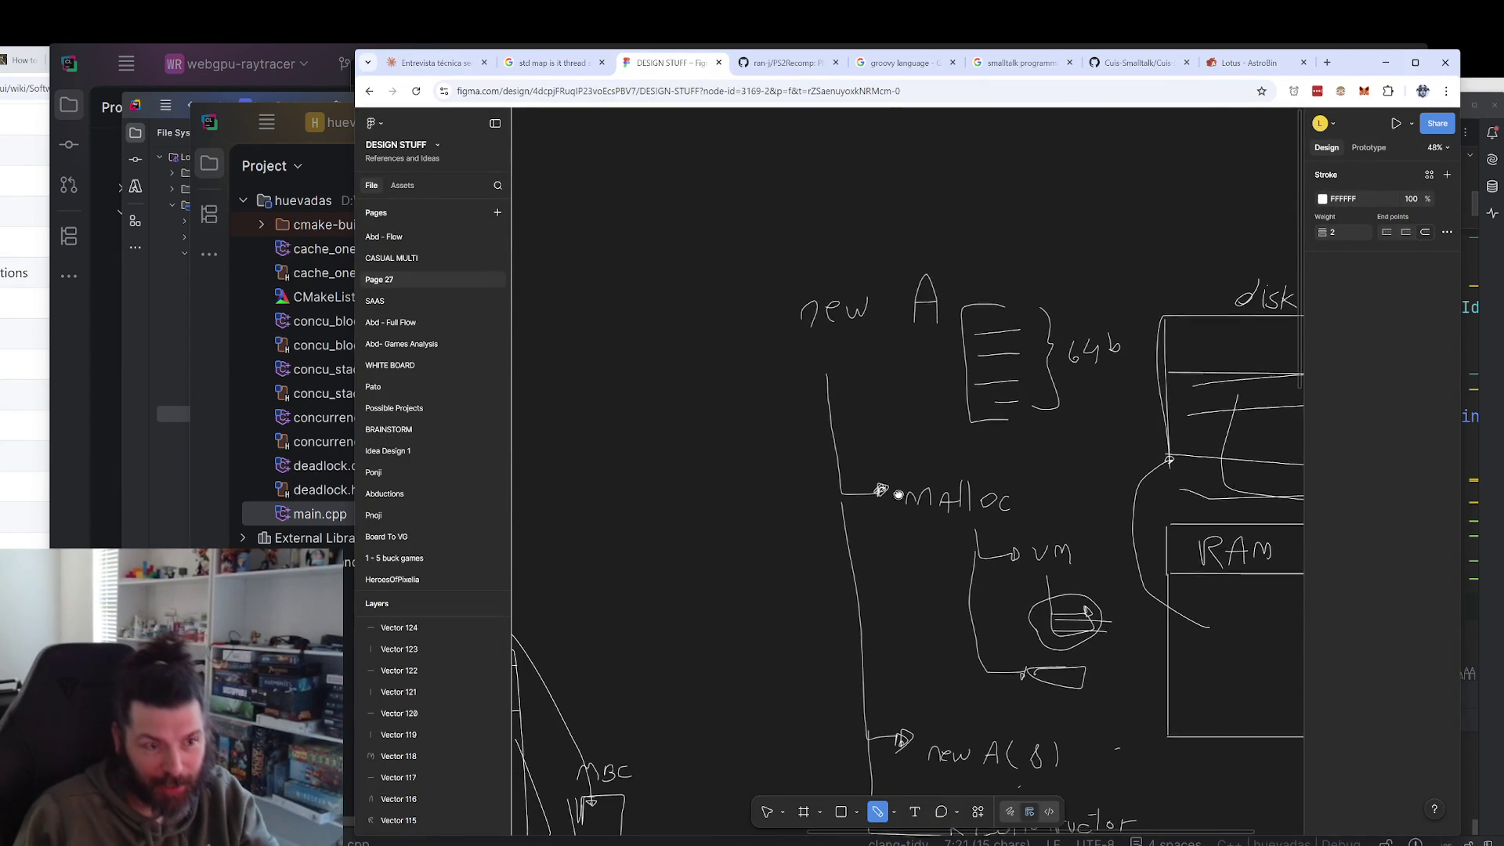
scroll(974, 407, "right", 3)
scroll(973, 407, "up", 2)
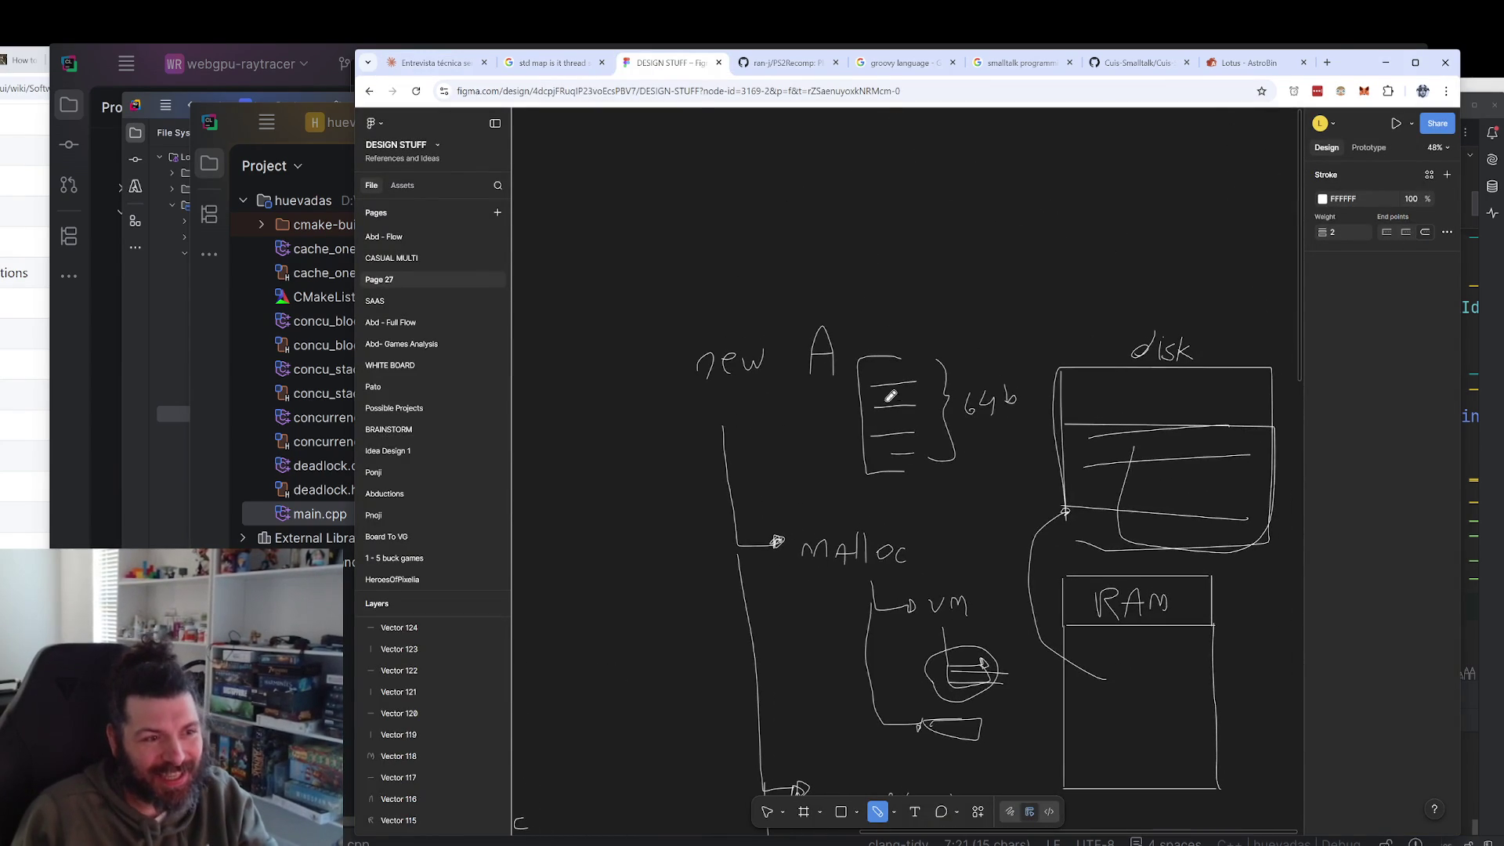
mouse_move(658, 393)
left_mouse_down()
mouse_move(707, 306)
mouse_move(683, 329)
left_mouse_up()
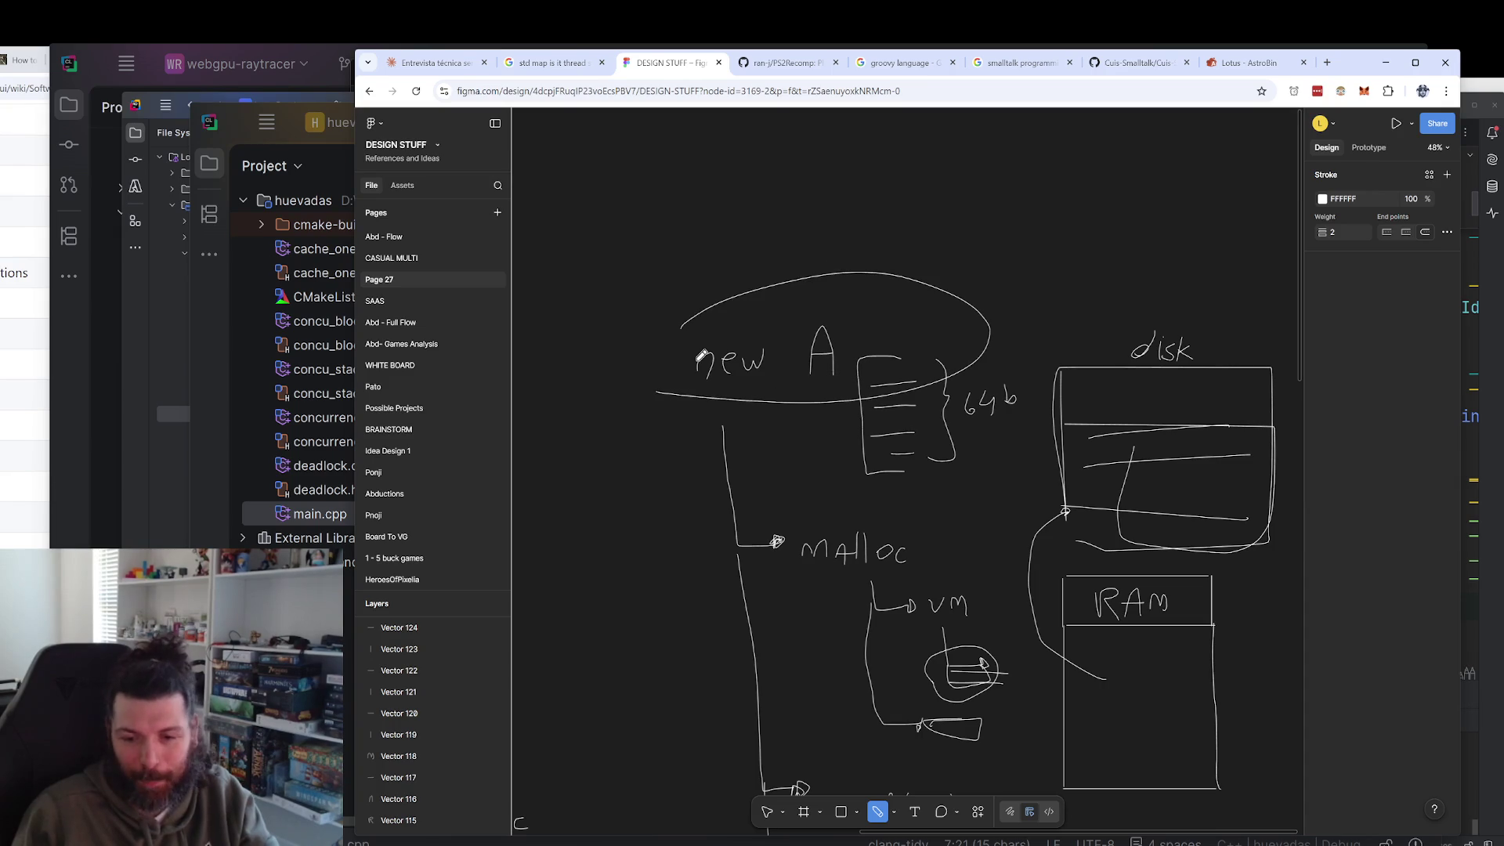
key("ctrl+z")
Pen a small arrow branching right above malloc, labelled 'op new'.
left_click_drag(733, 503, 761, 499)
scroll(815, 470, "up", 3)
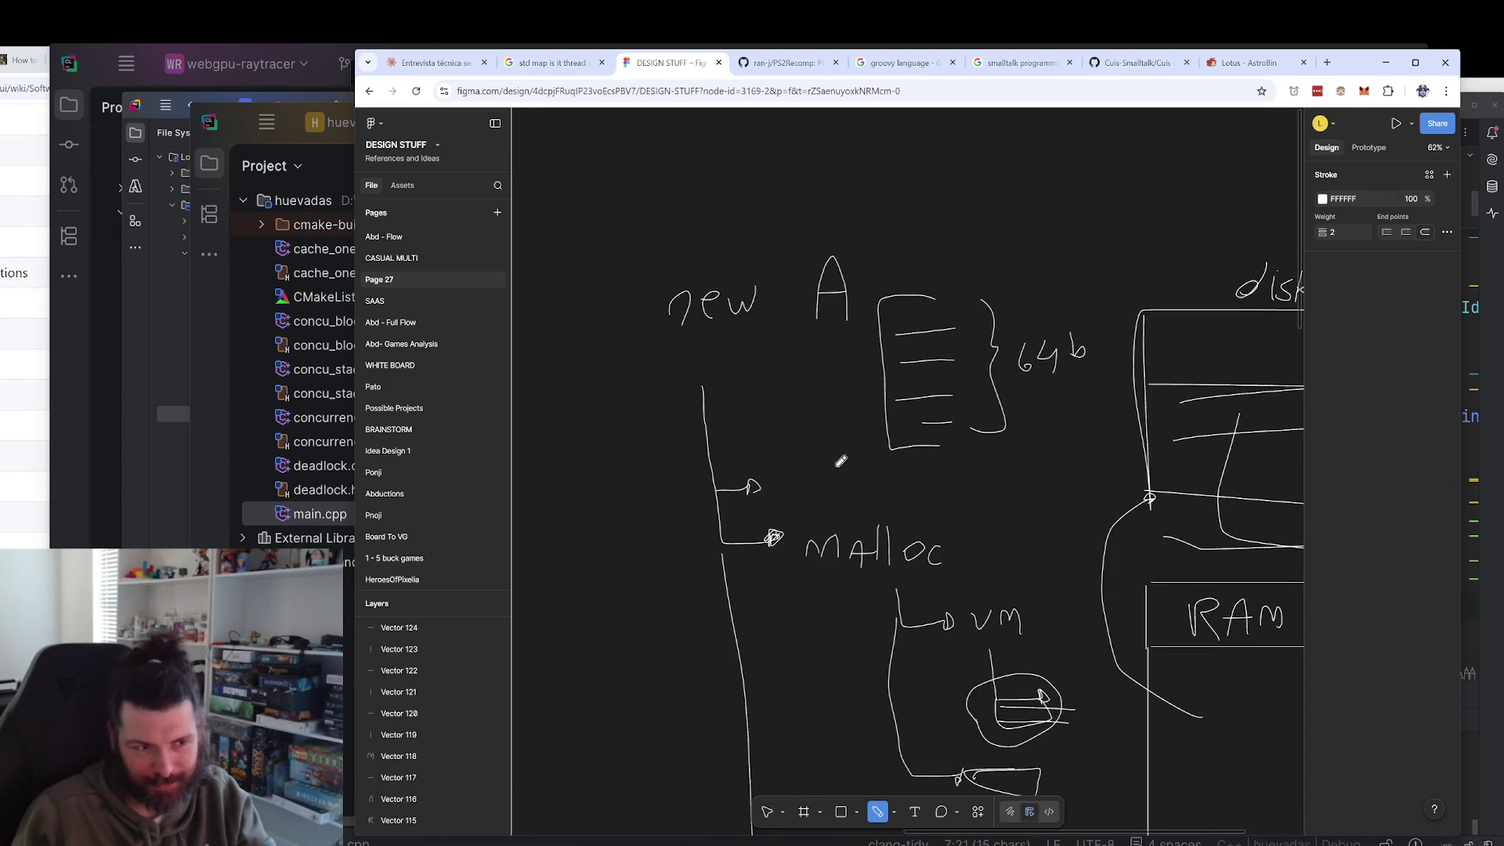
left_click_drag(776, 493, 783, 479)
left_click_drag(788, 498, 899, 473)
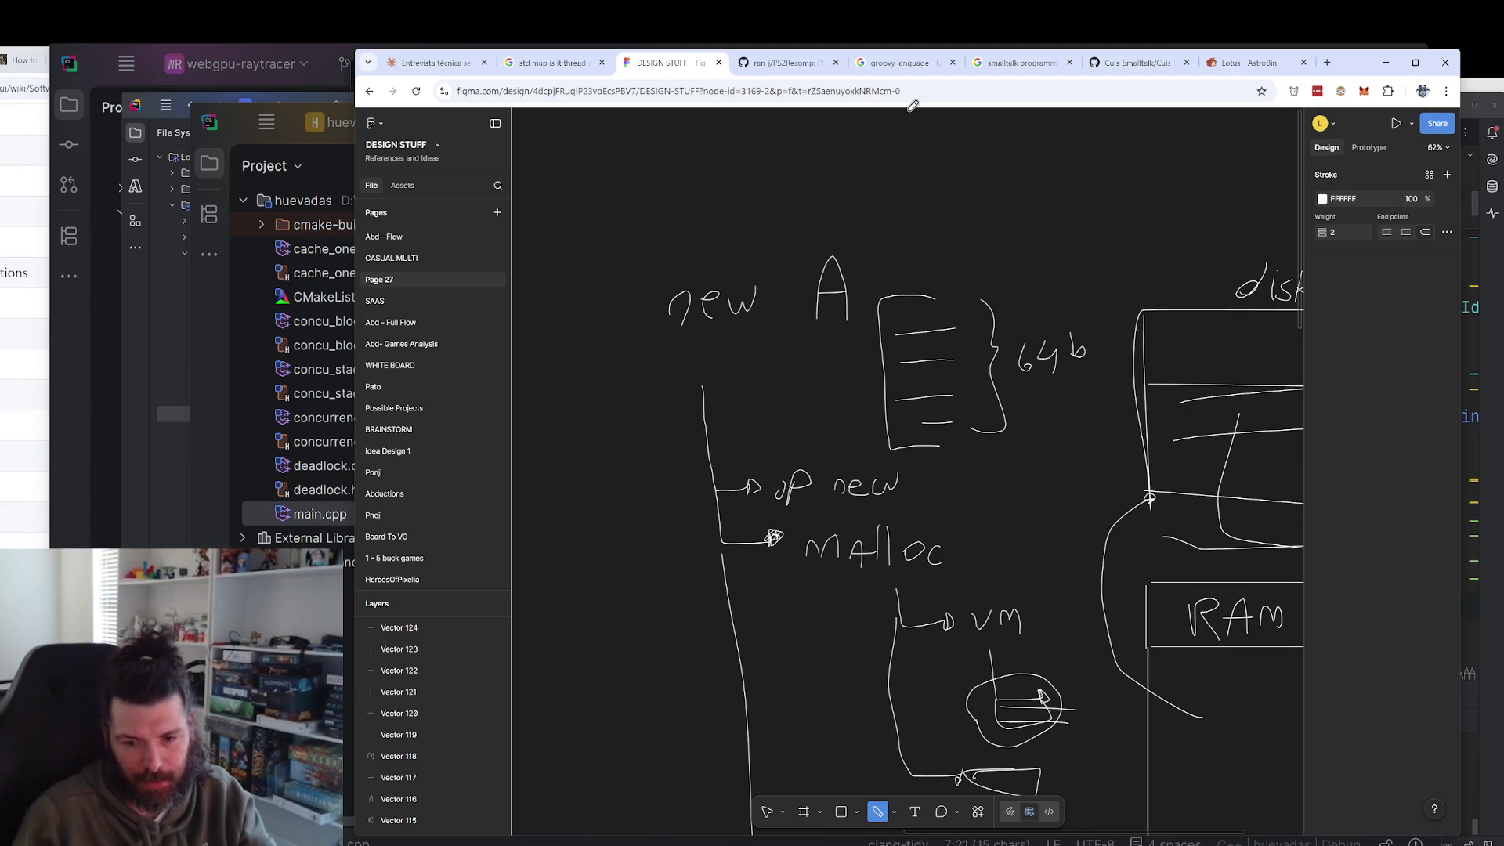
left_click_drag(816, 412, 845, 390)
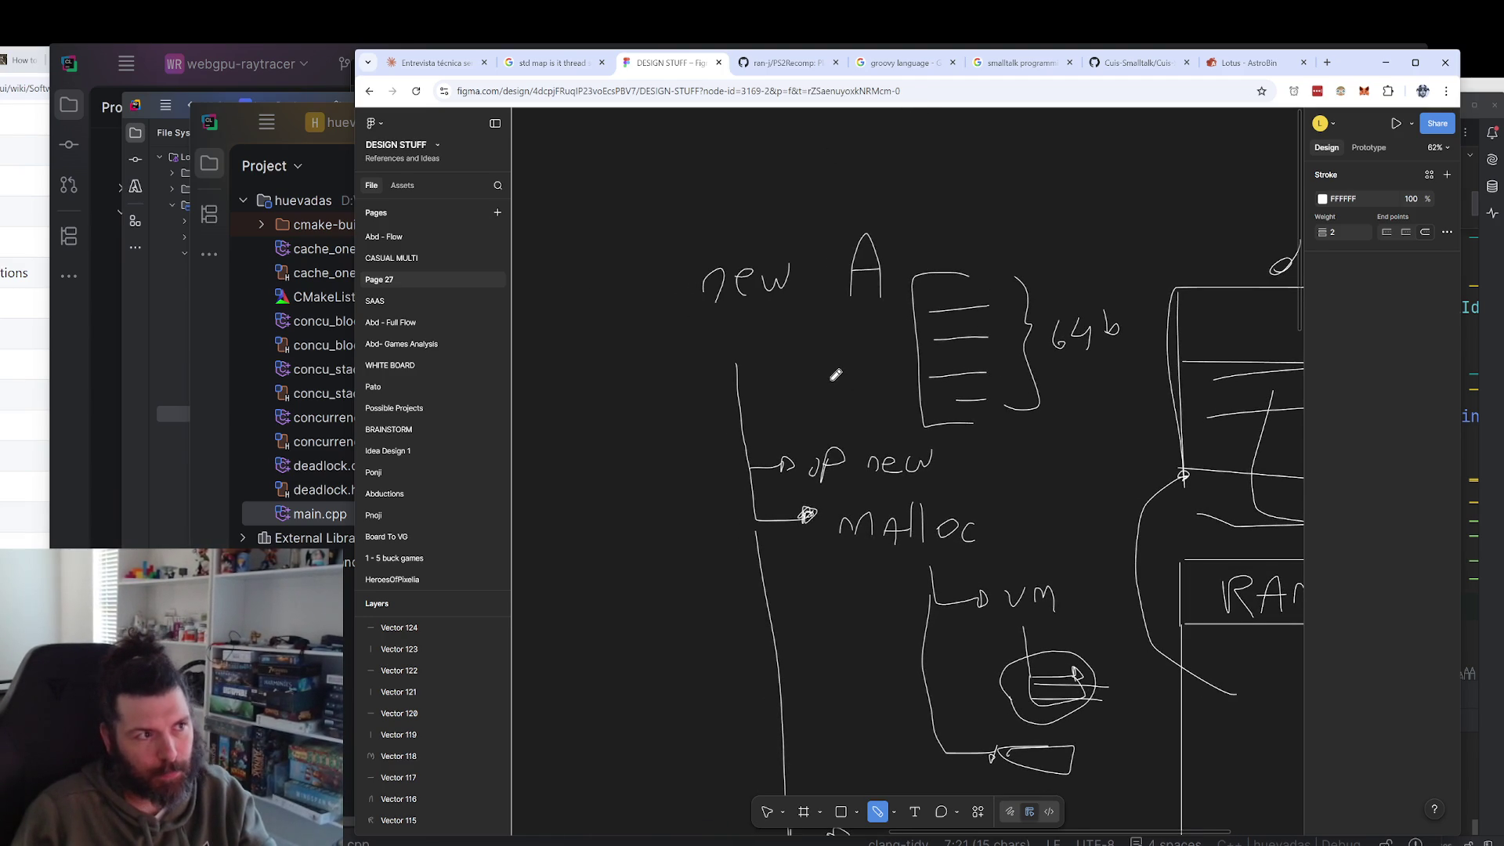
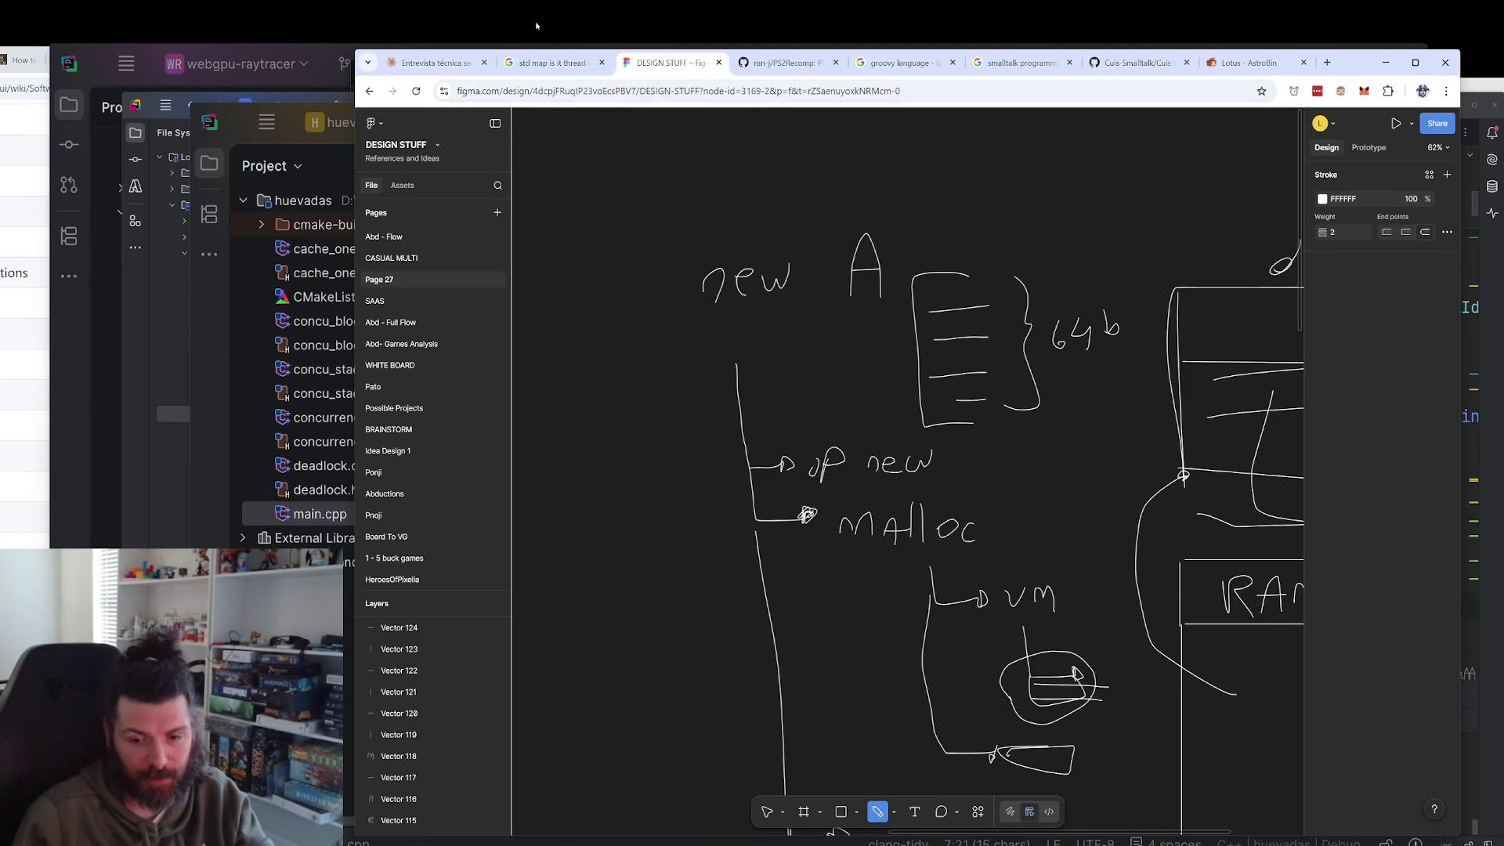
Switch from the Figma file to the Claude 'Entrevista técnica…' chat tab.
left_click(427, 63)
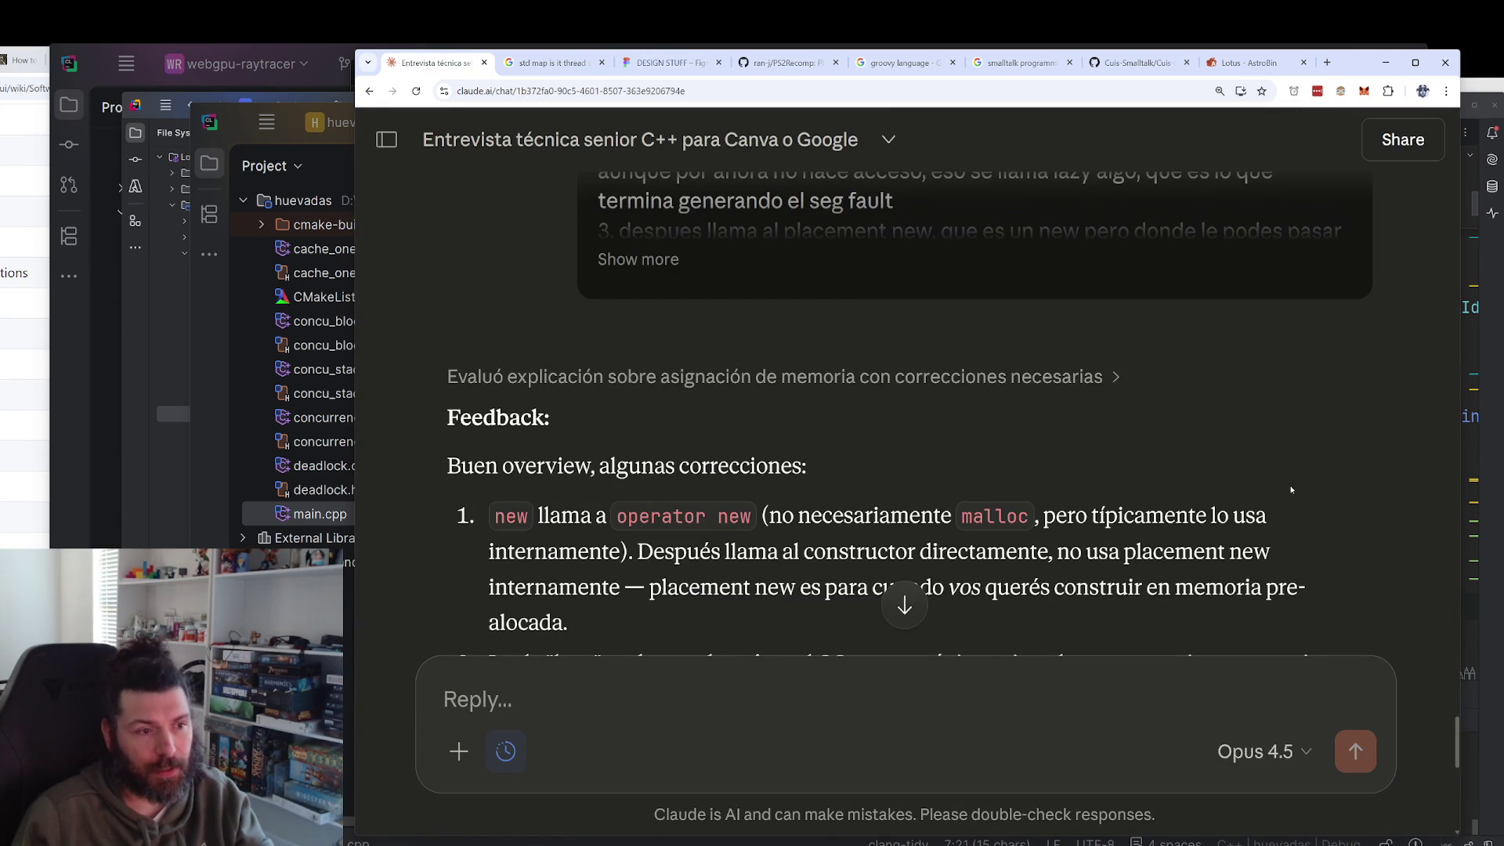
Reread the 'no necesariamente malloc' correction, then return to the DESIGN STUFF Figma whiteboard.
scroll(1291, 486, "down", 1)
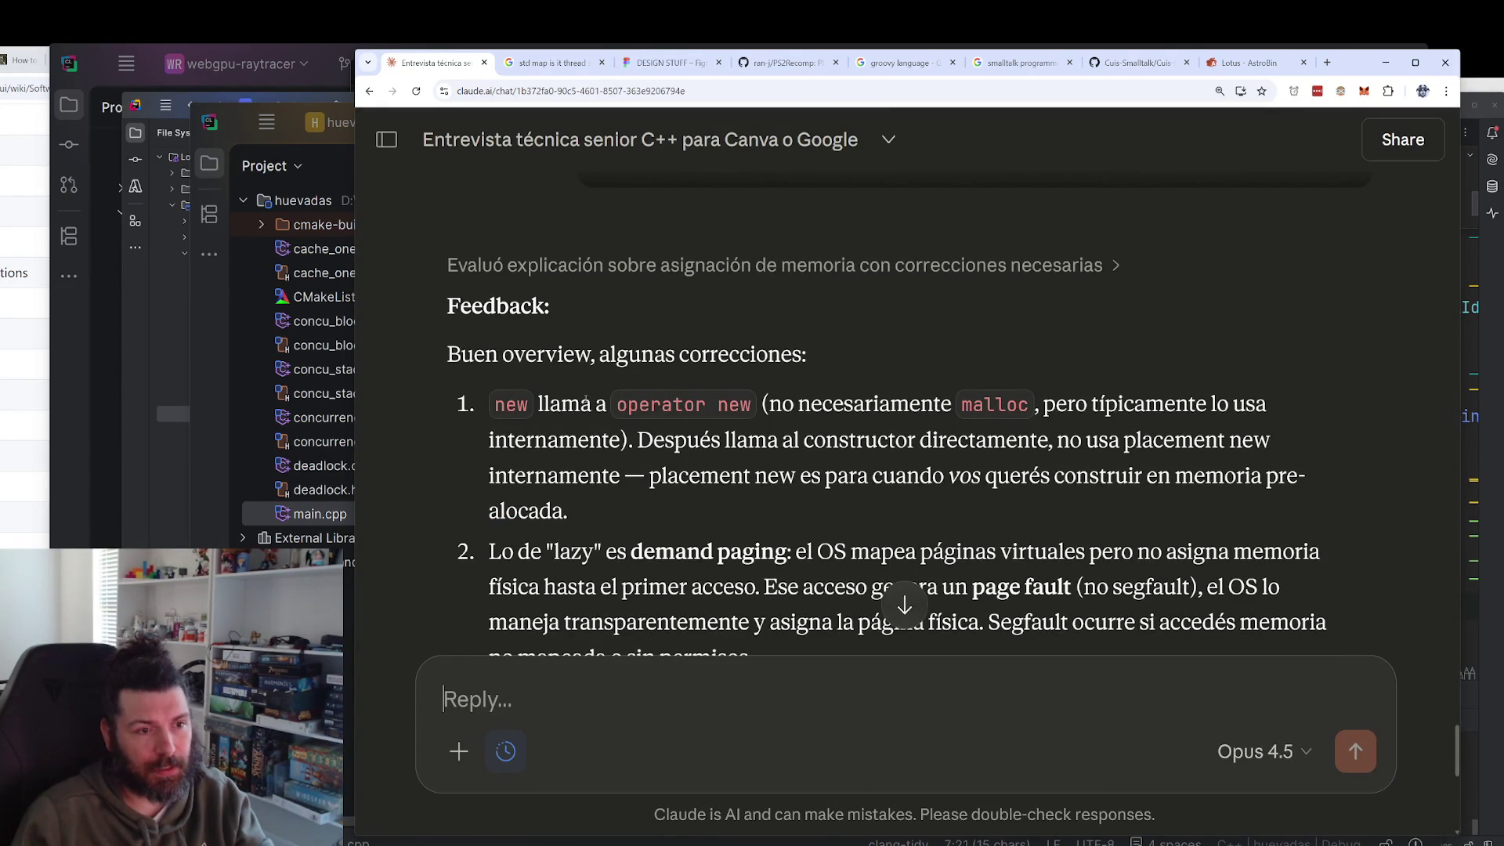
left_click_drag(769, 404, 1034, 411)
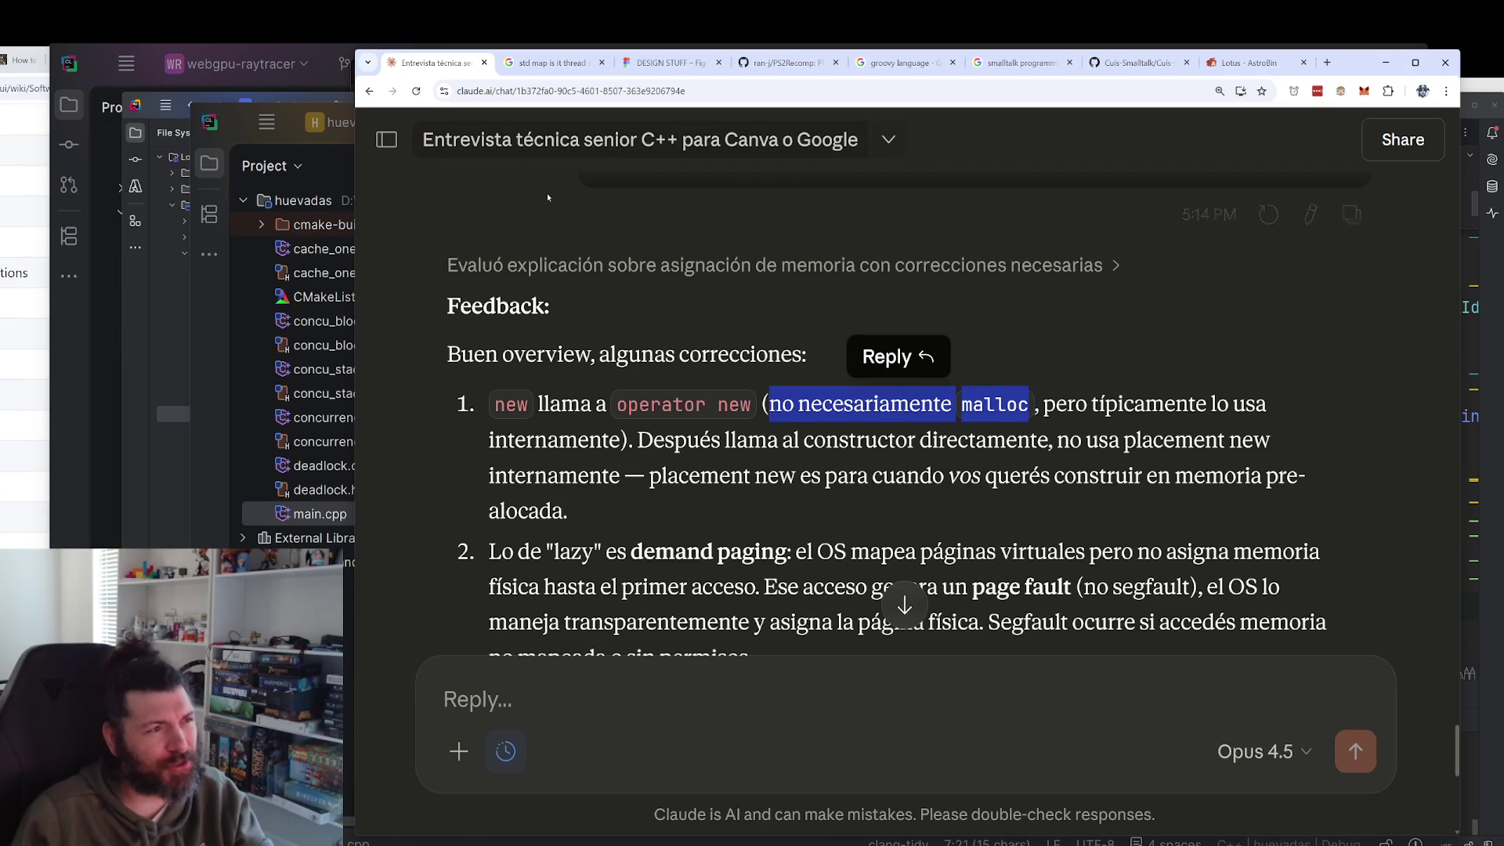
left_click(648, 62)
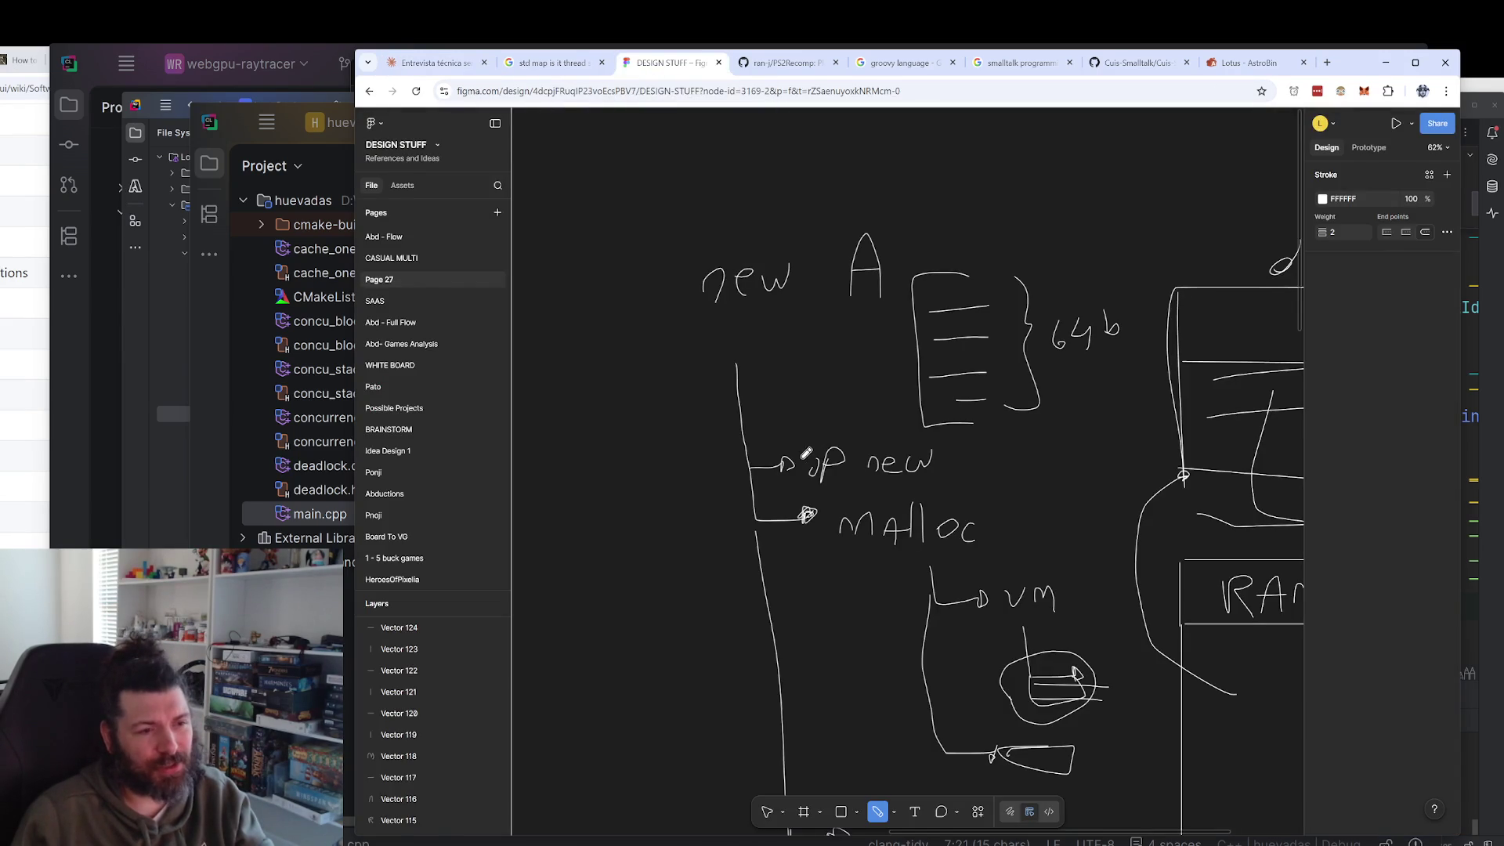
Try outlining Malloc and vm on the sketch, undo both marks, and go back to Claude.
mouse_move(844, 499)
left_mouse_down()
mouse_move(857, 566)
mouse_move(842, 503)
mouse_move(740, 516)
left_mouse_up()
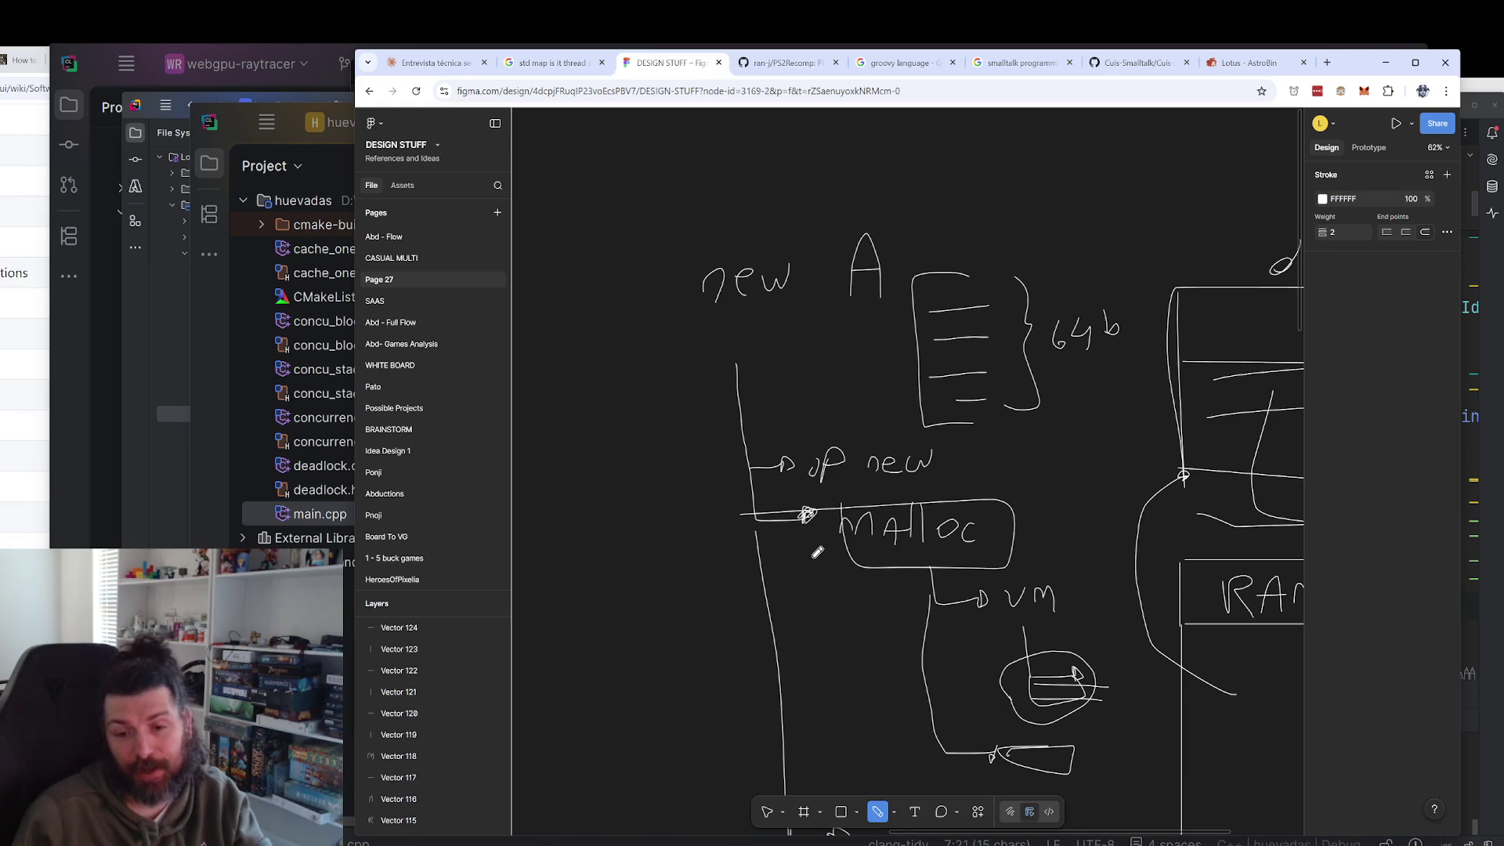
key("ctrl+z")
key("ctrl+z")
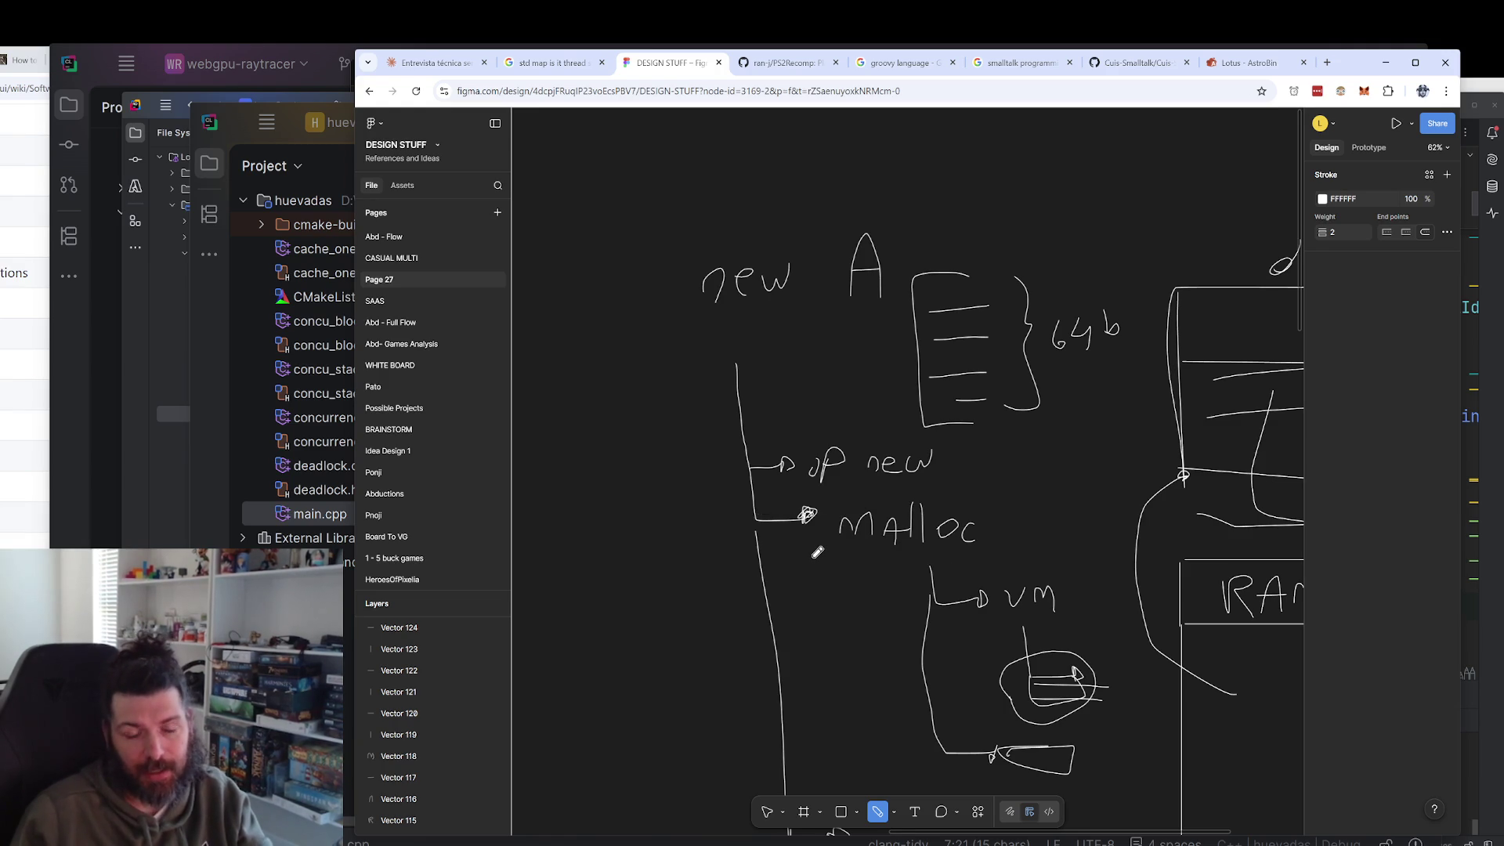
scroll(865, 570, "down", 3)
scroll(865, 571, "right", 3)
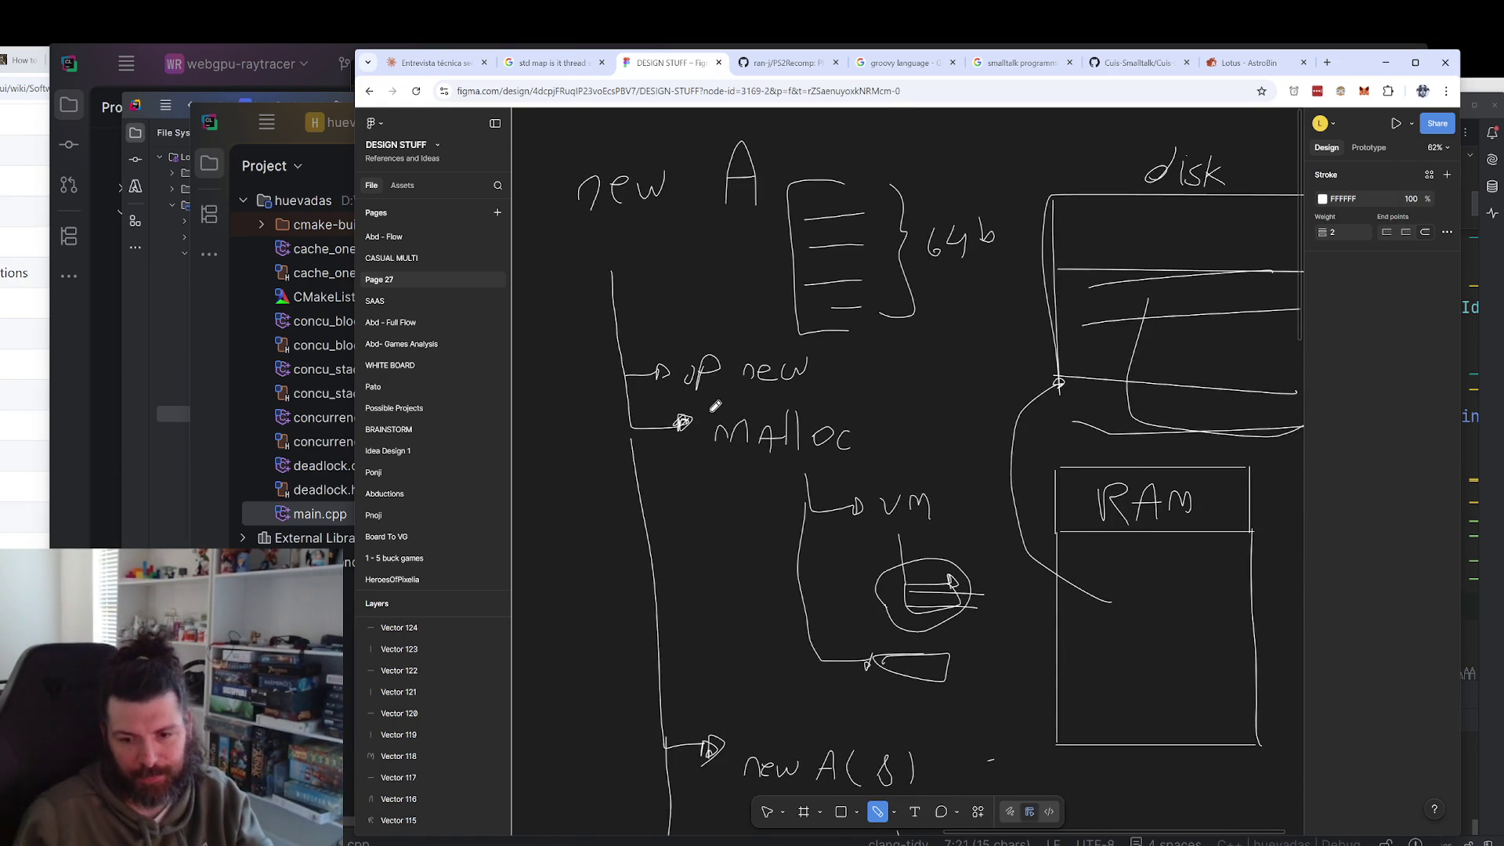
mouse_move(727, 411)
left_mouse_down()
mouse_move(733, 464)
mouse_move(1022, 705)
mouse_move(967, 421)
mouse_move(702, 419)
left_mouse_up()
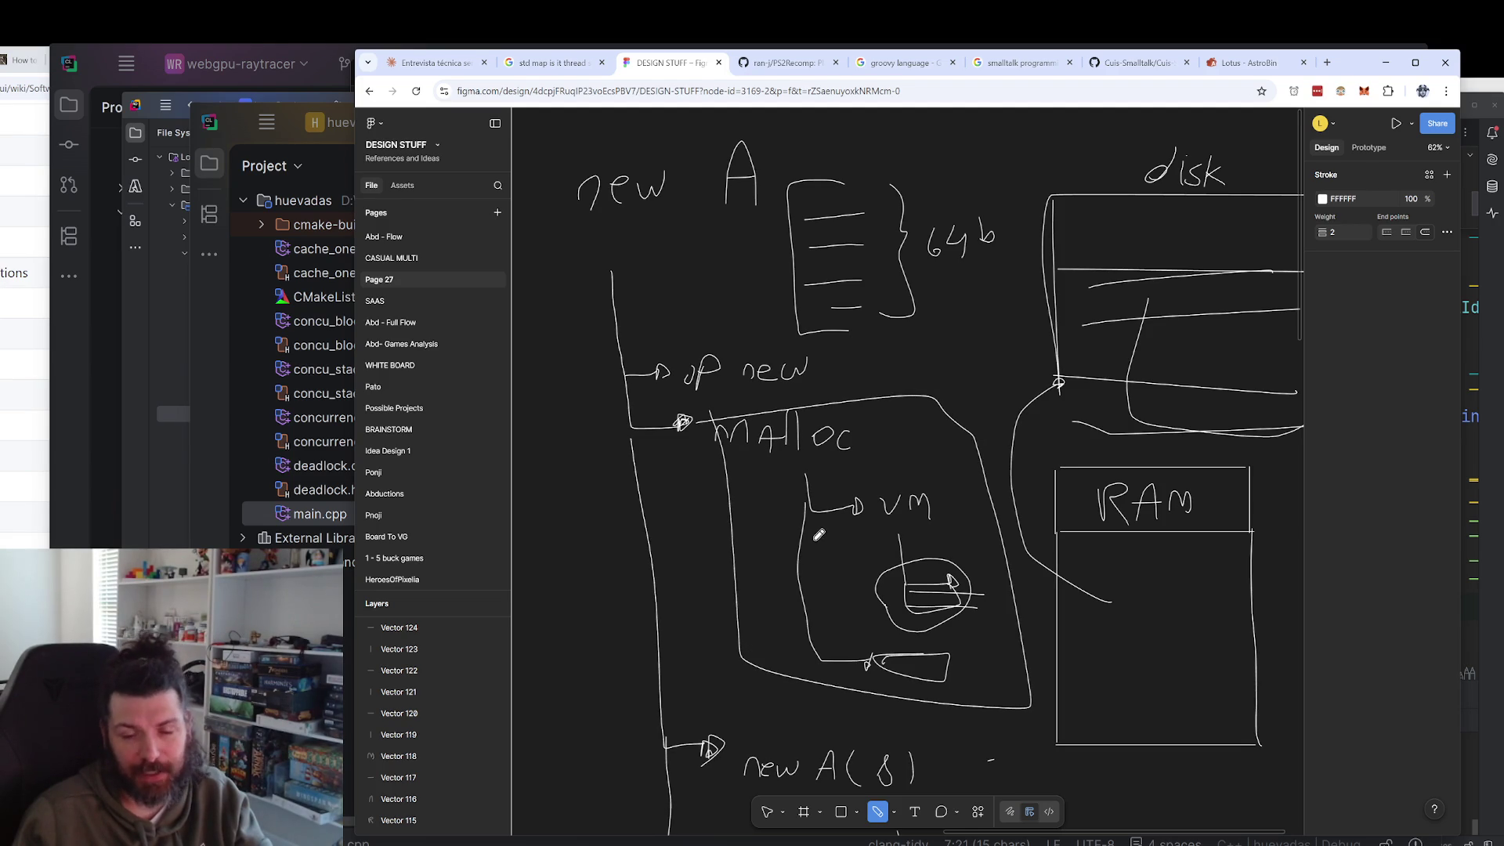
key("ctrl+z")
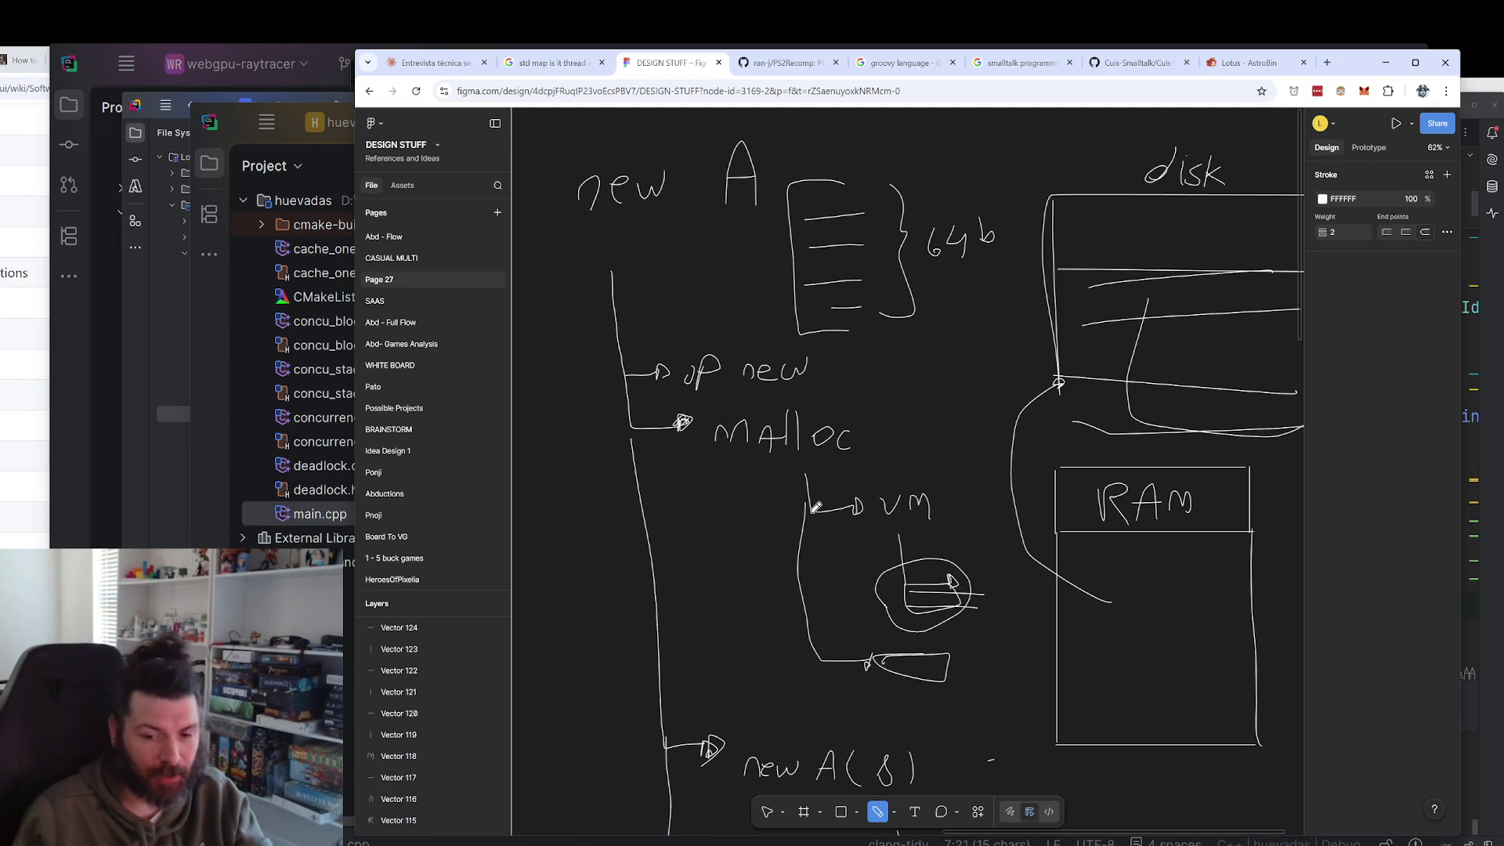
key("ctrl+1")
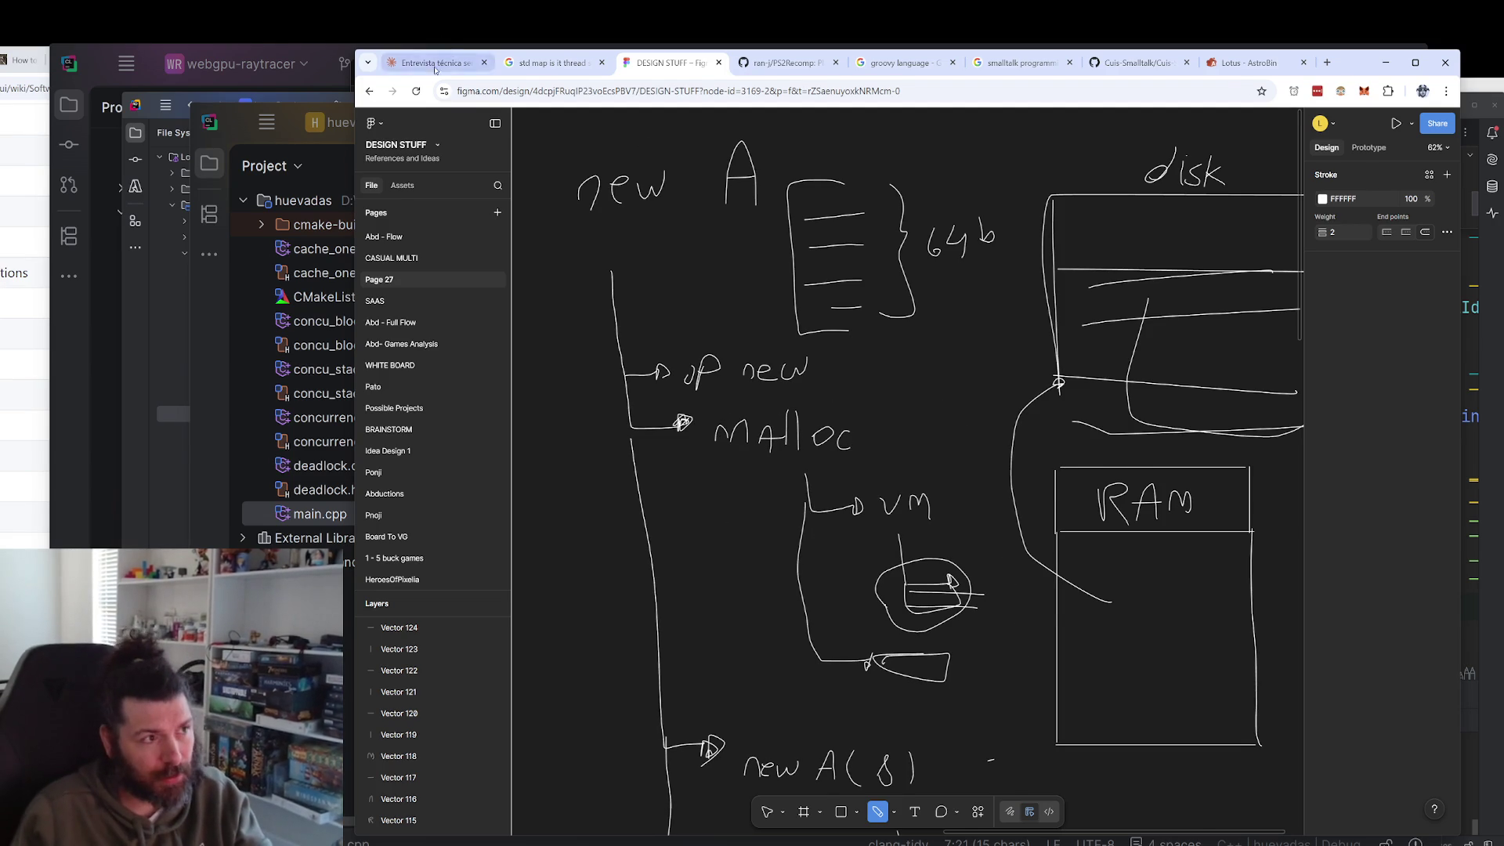
Highlight the placement-new remark, expand the earlier five-step answer on new, and return to Feedback.
scroll(819, 499, "down", 2)
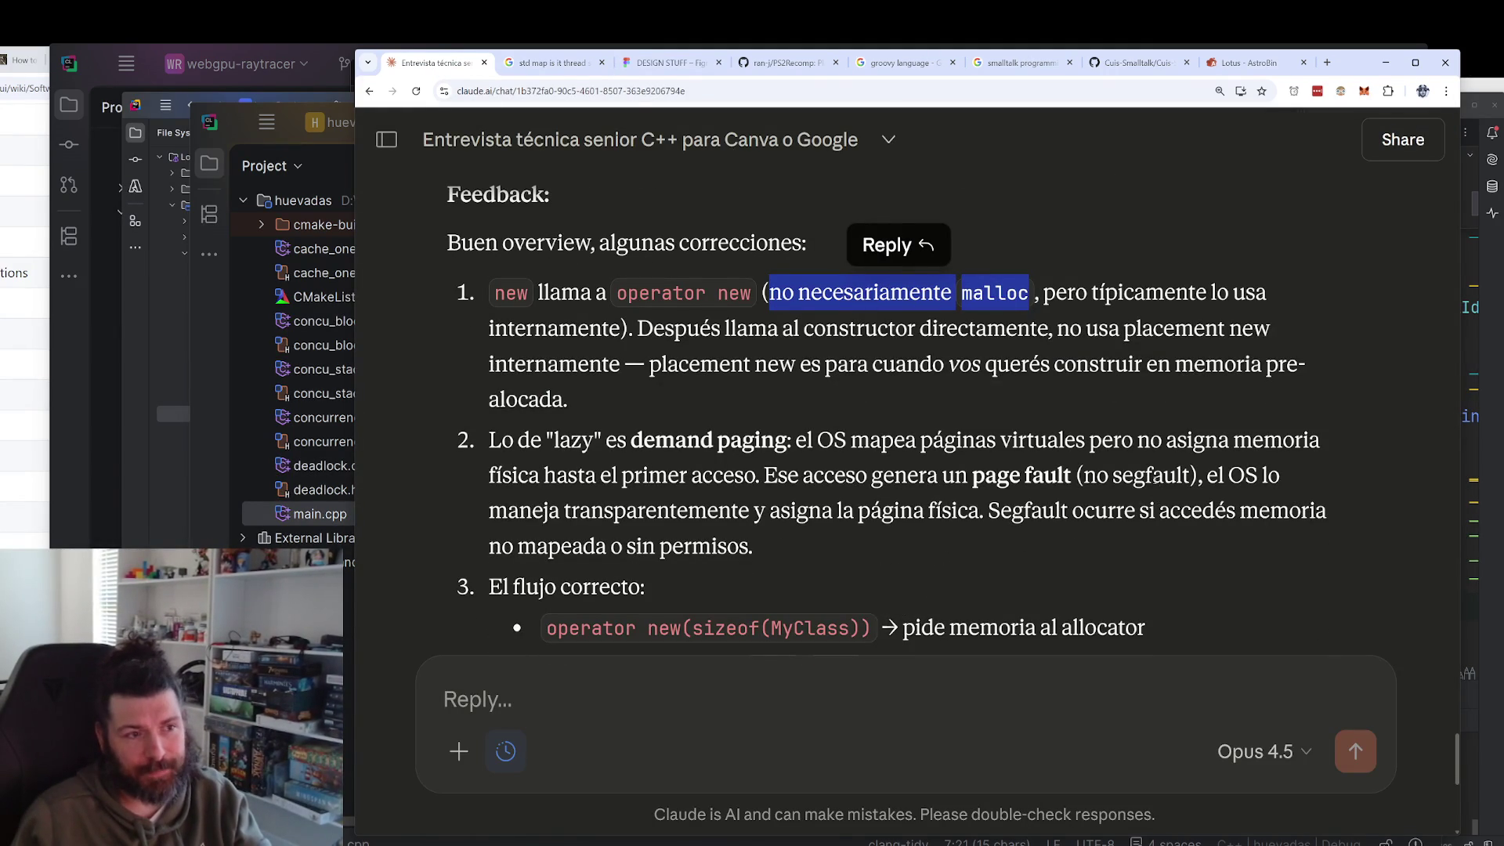
mouse_move(1059, 328)
left_mouse_down()
mouse_move(633, 382)
mouse_move(620, 365)
left_mouse_up()
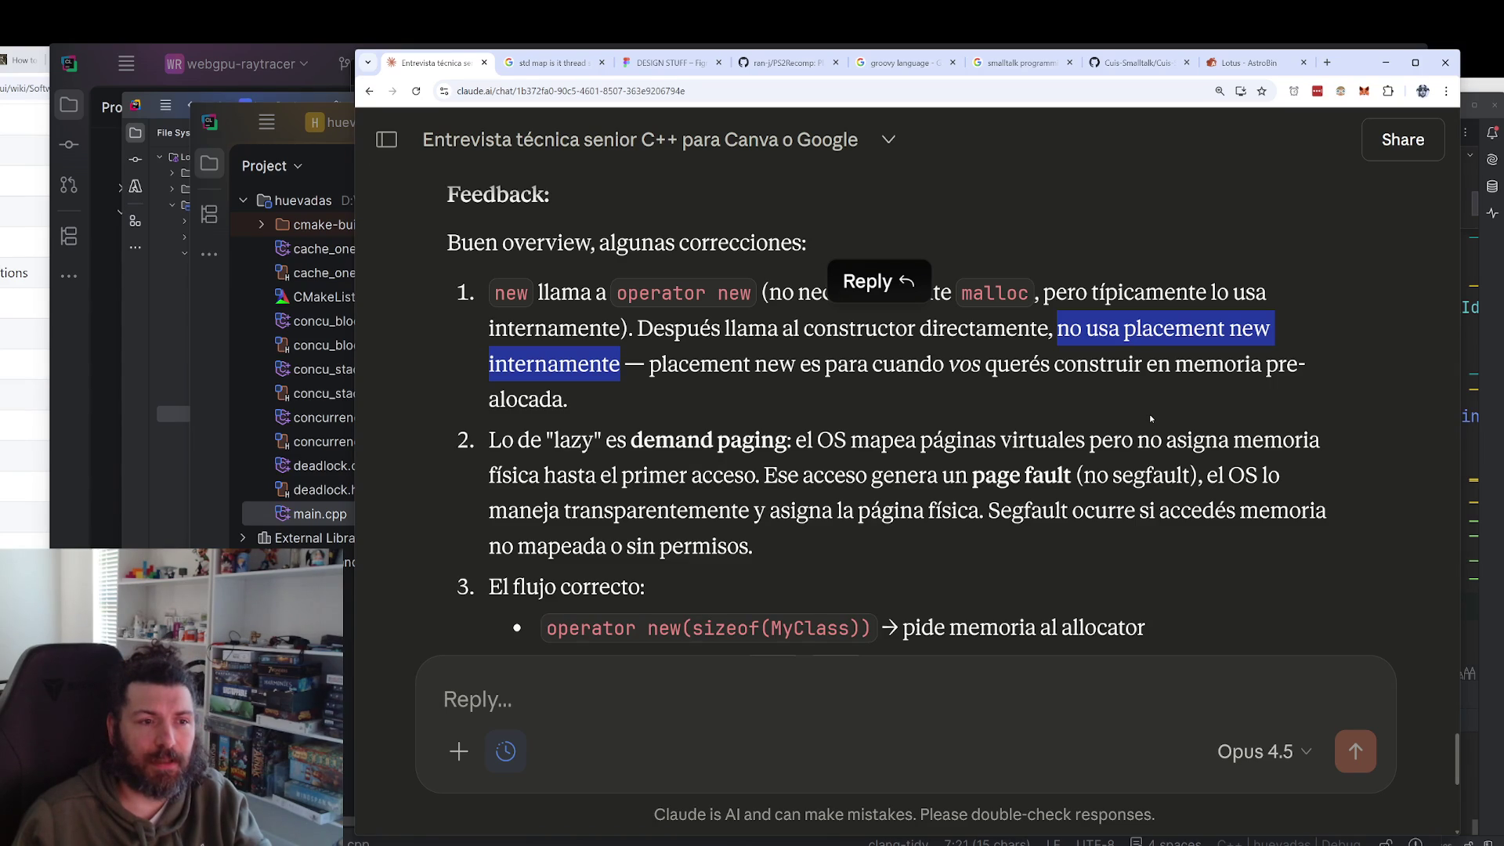
double_click(963, 365)
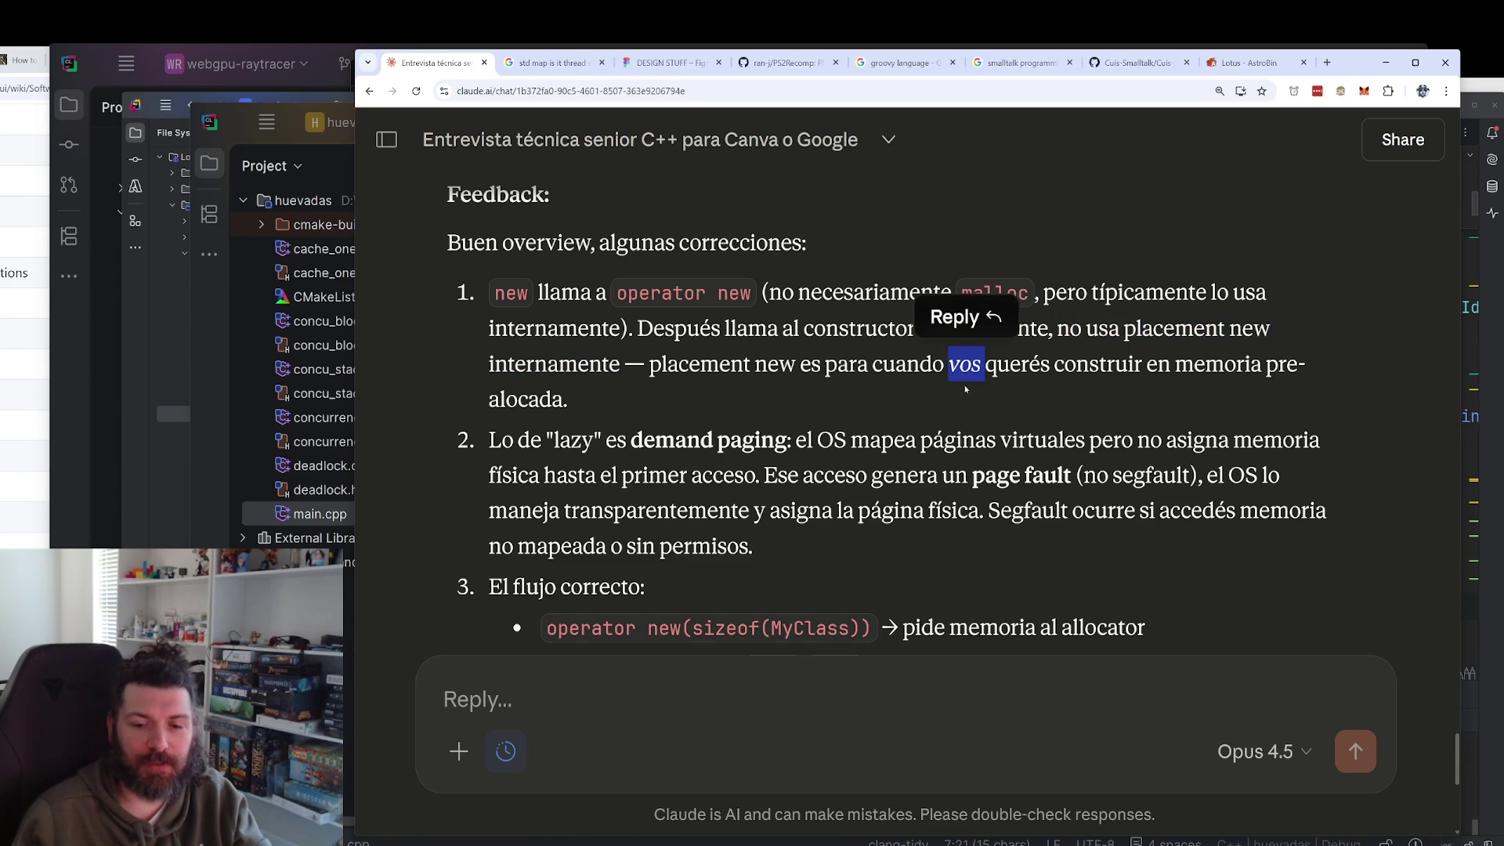
scroll(782, 415, "up", 5)
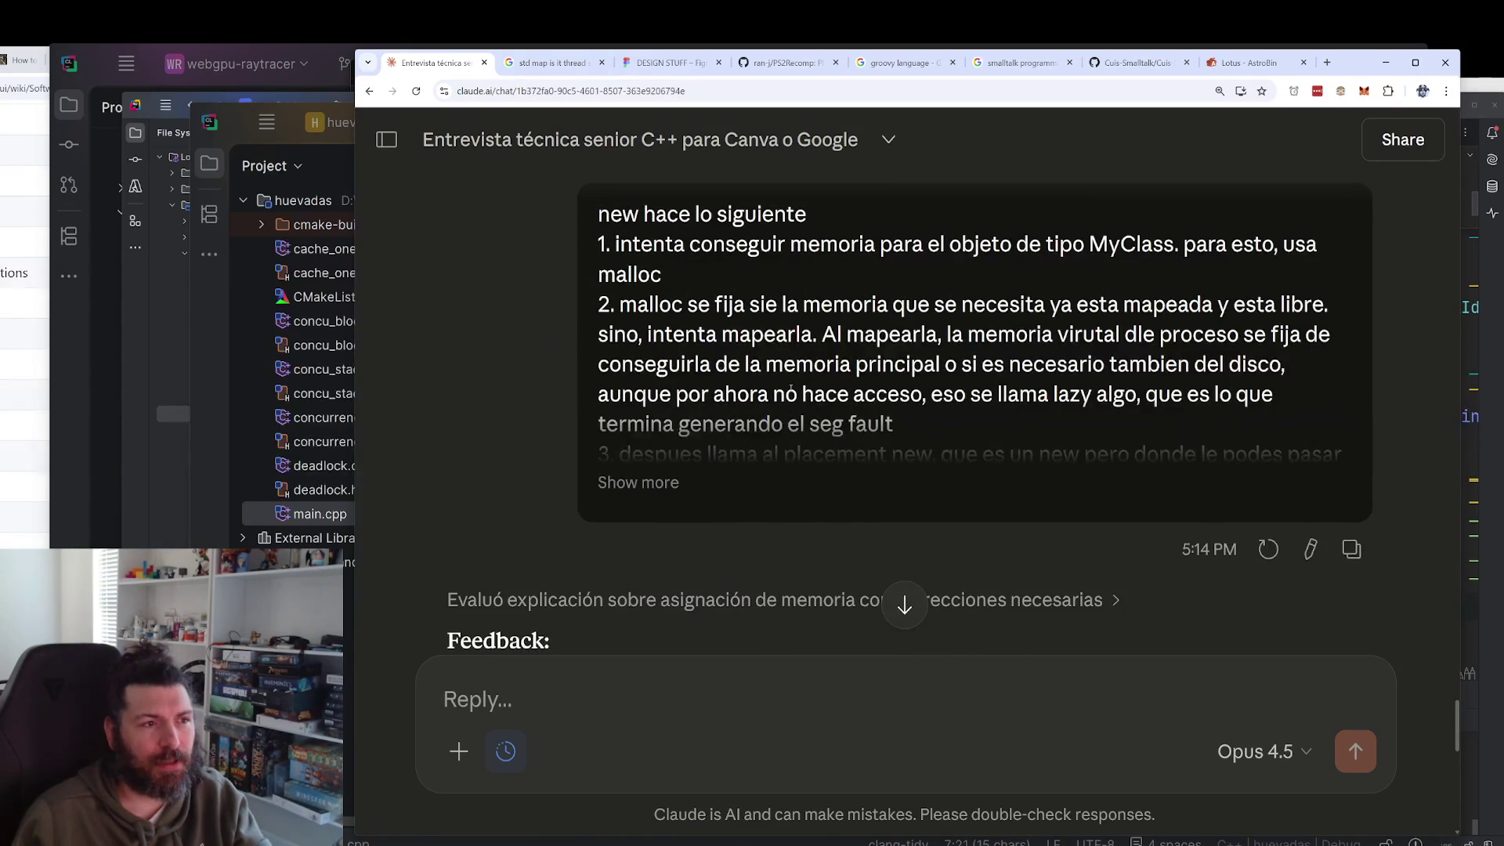
left_click(665, 481)
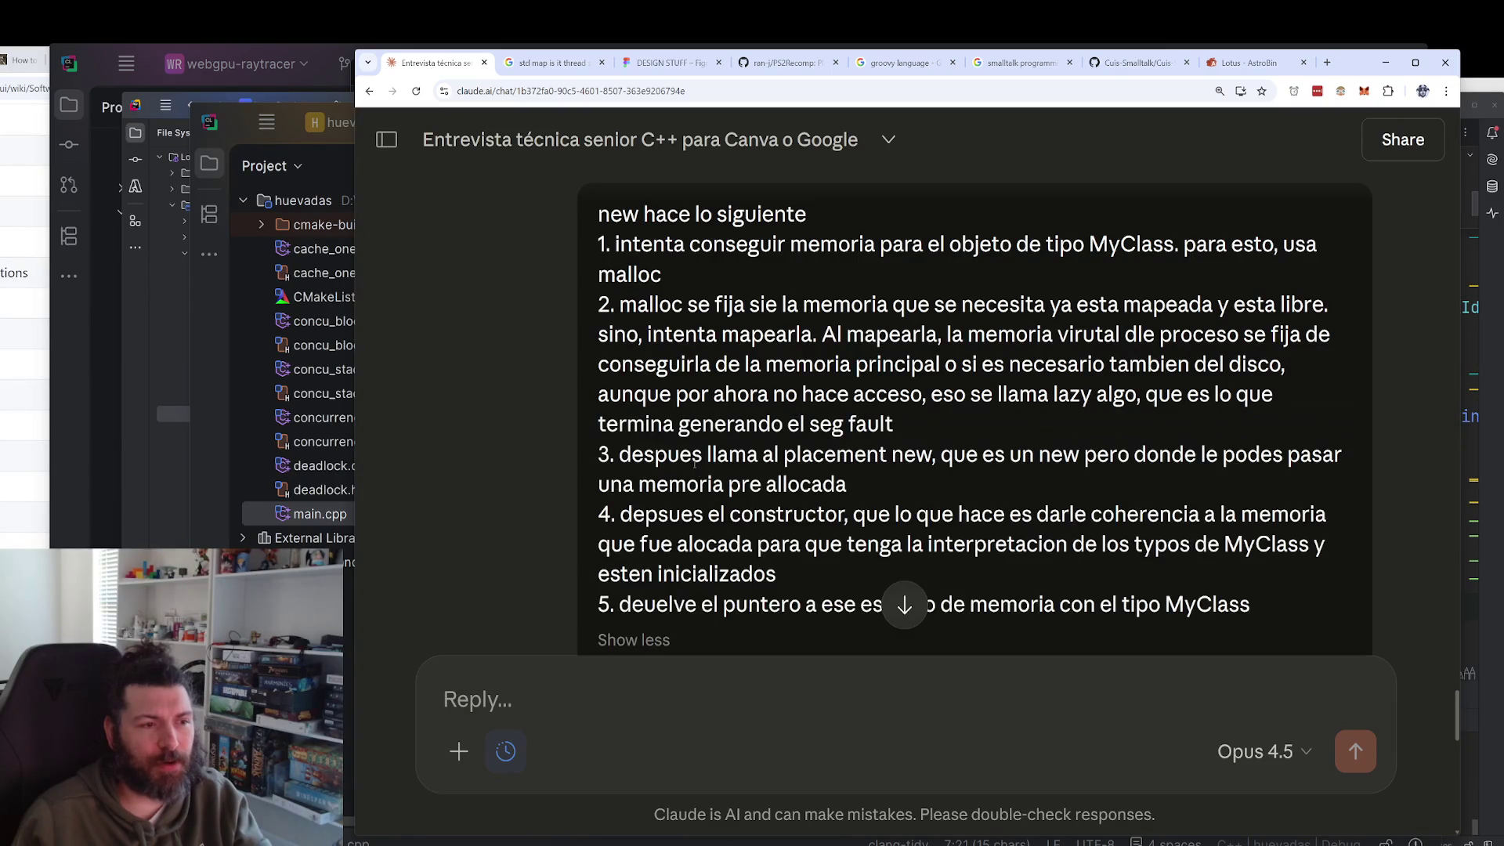
scroll(597, 428, "down", 6)
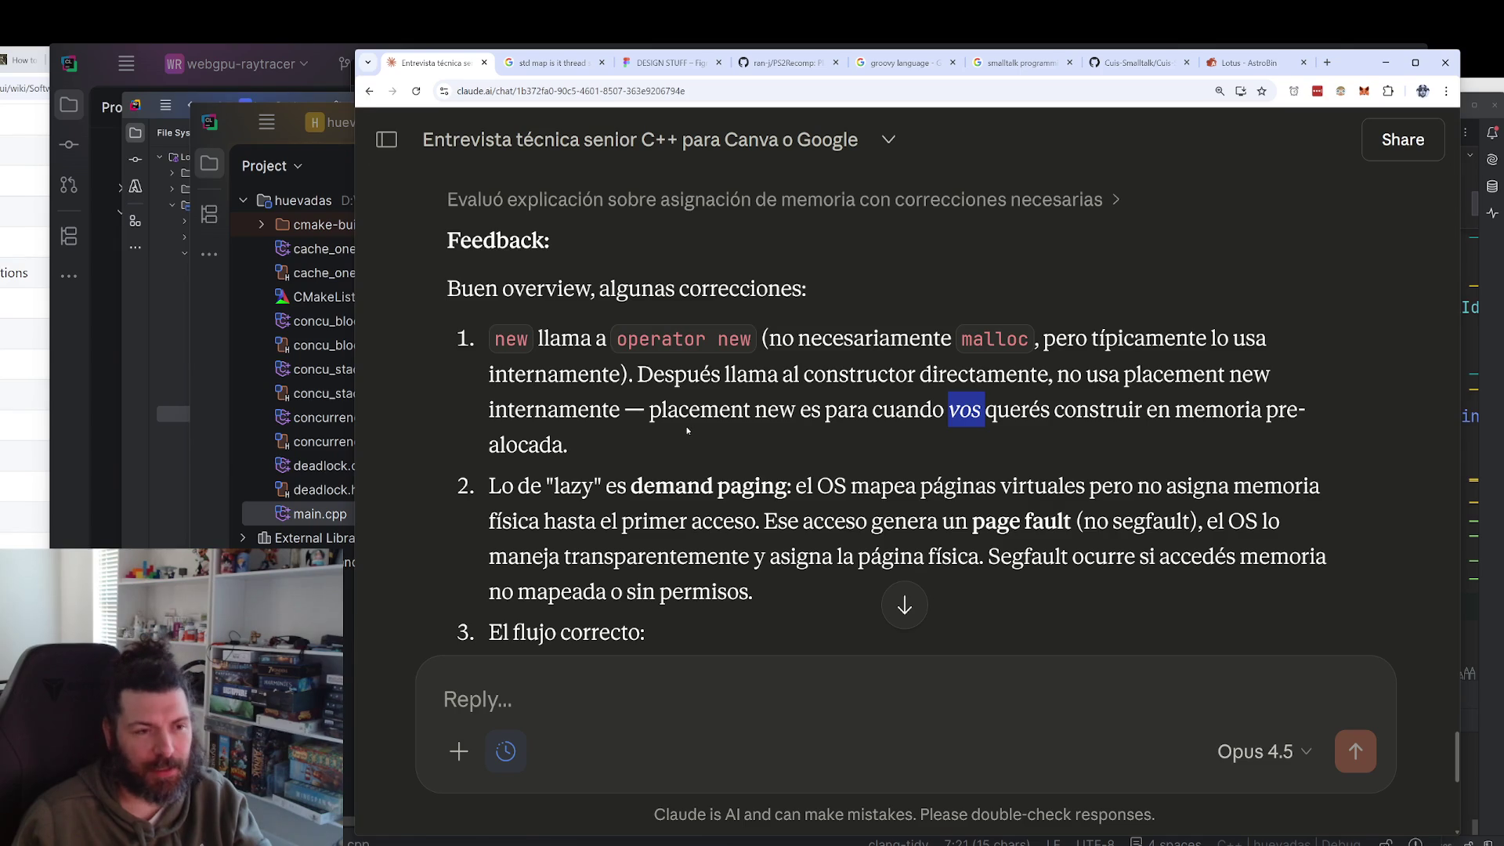
mouse_move(650, 409)
left_mouse_down()
mouse_move(802, 409)
mouse_move(705, 434)
left_mouse_up()
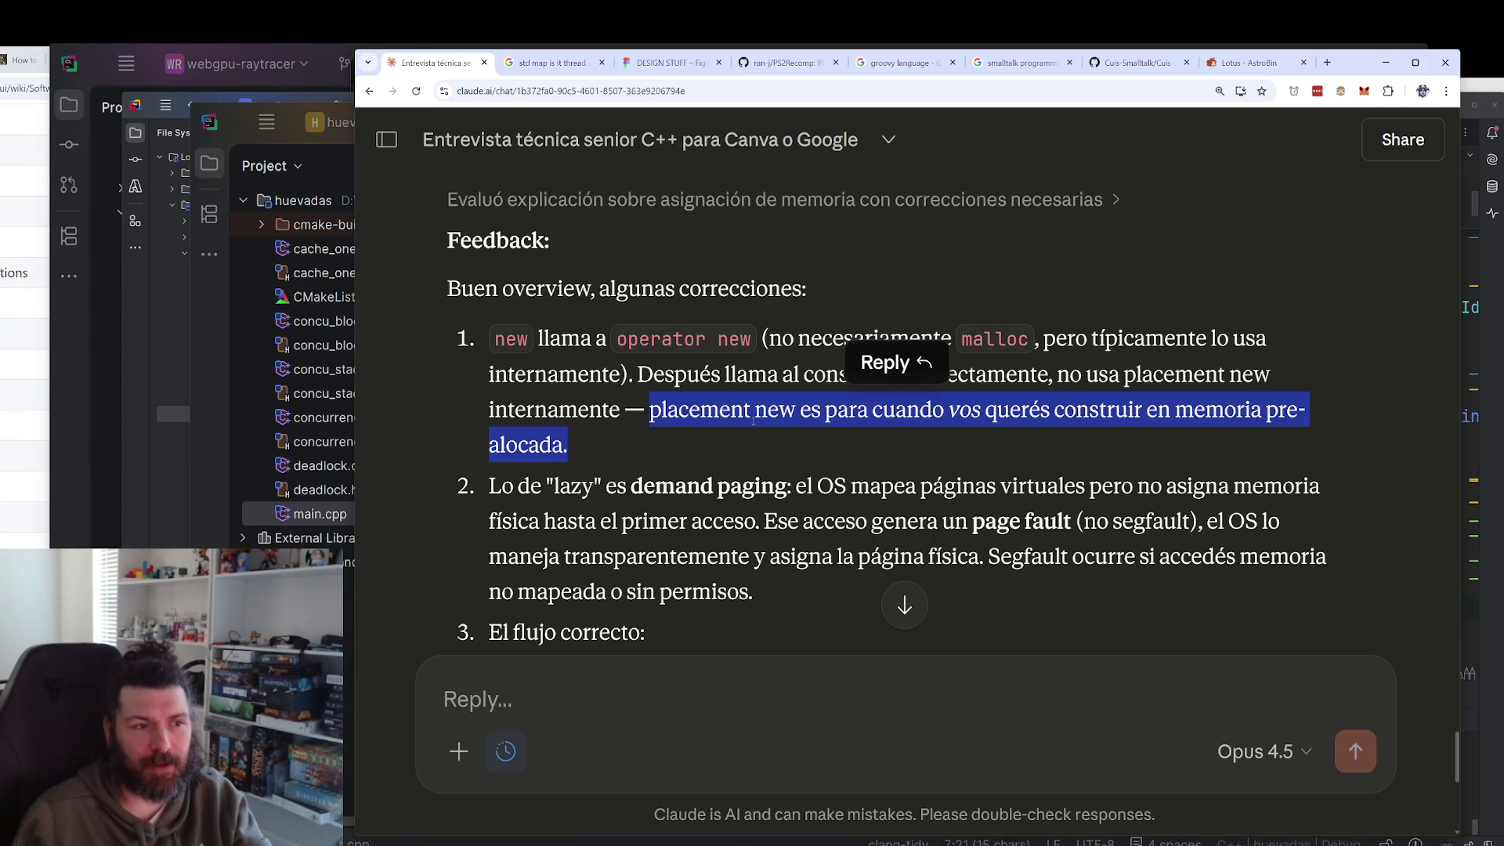
left_click(750, 429)
left_click_drag(637, 374, 625, 410)
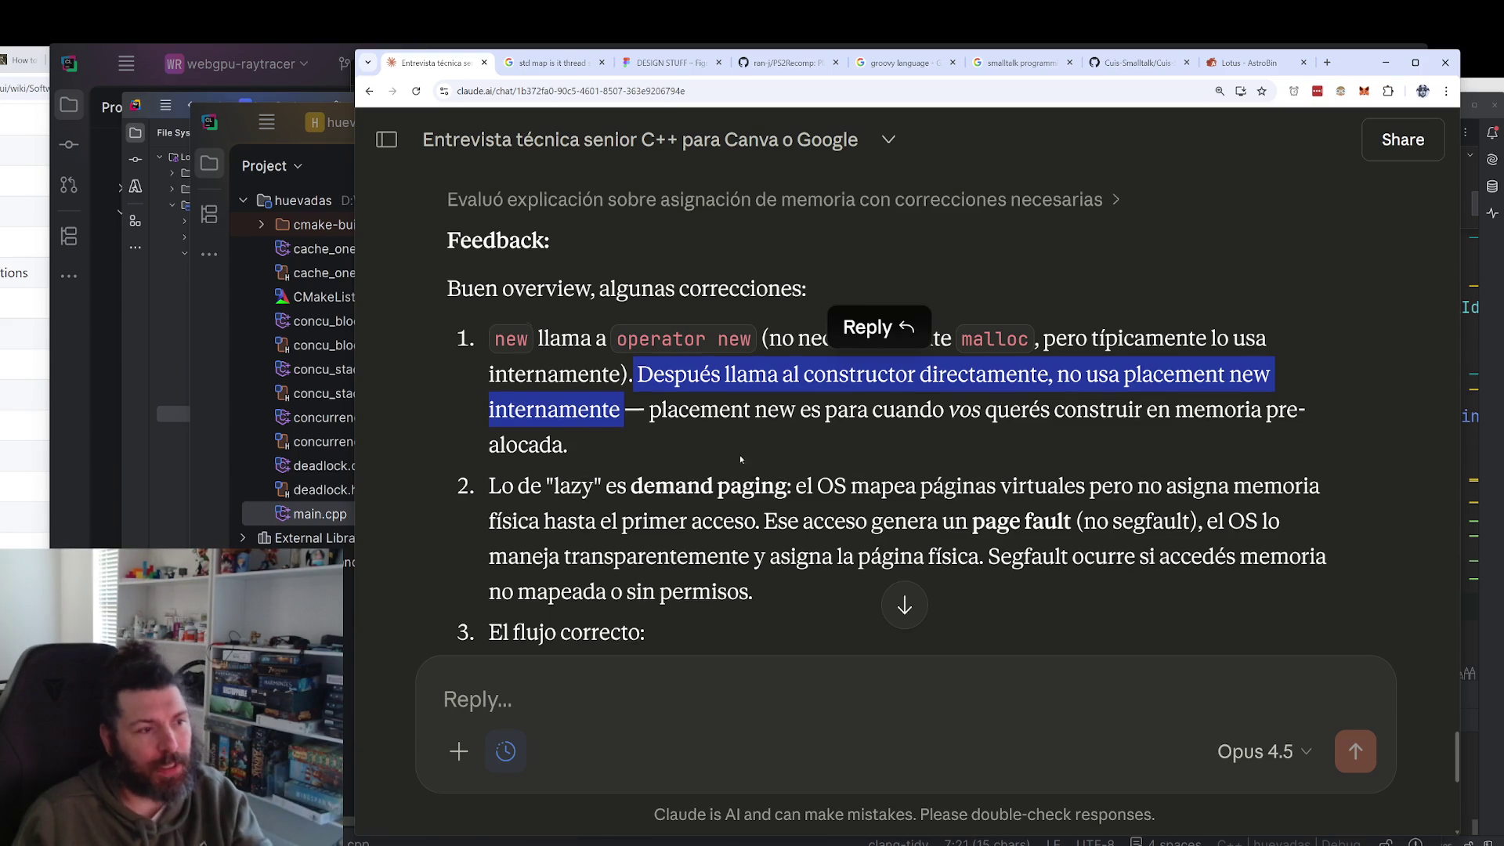
scroll(740, 459, "down", 1)
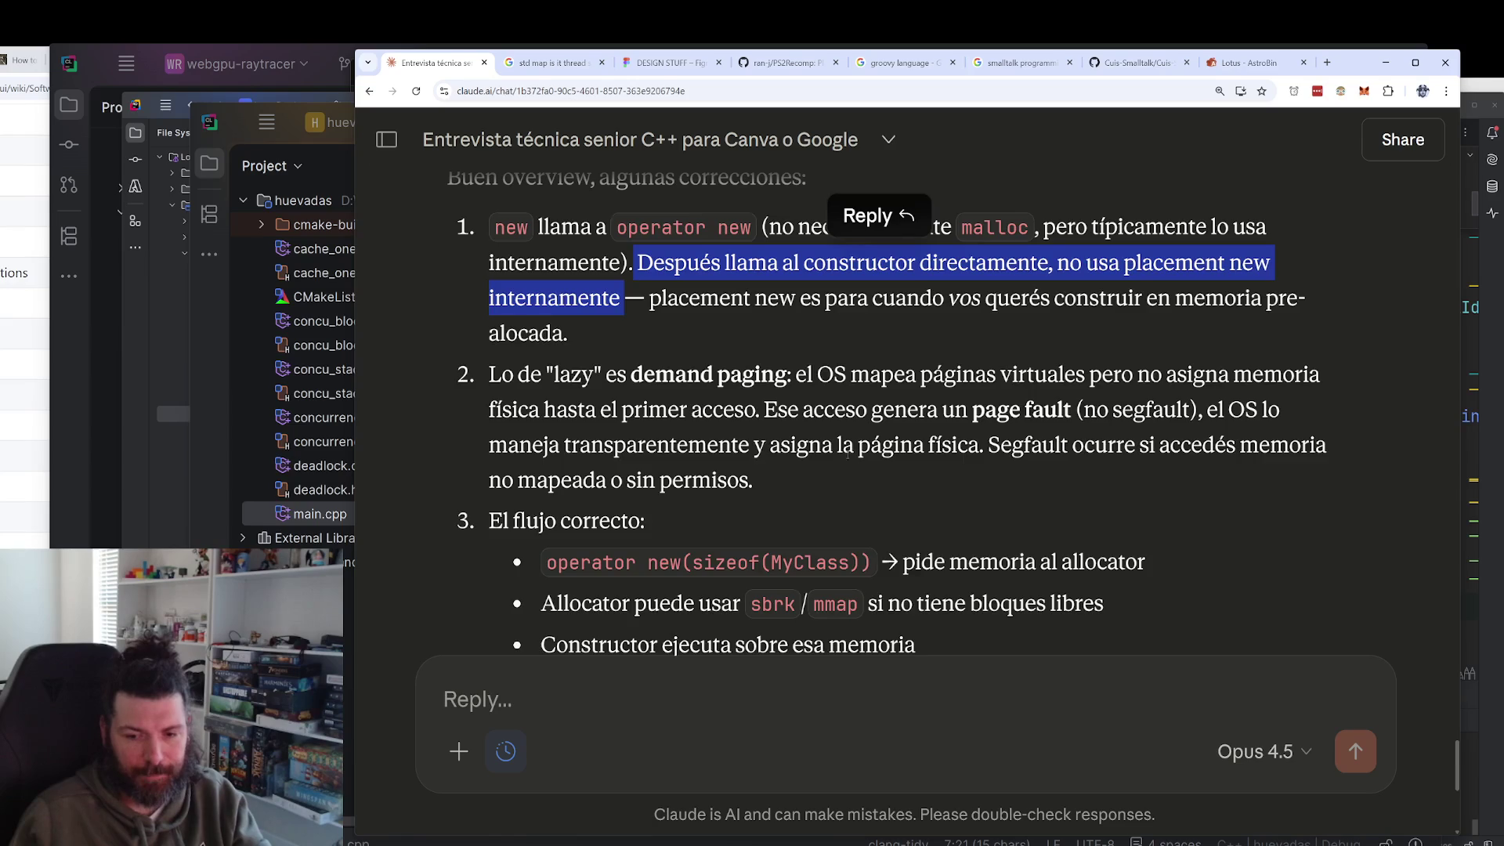
scroll(860, 452, "down", 2)
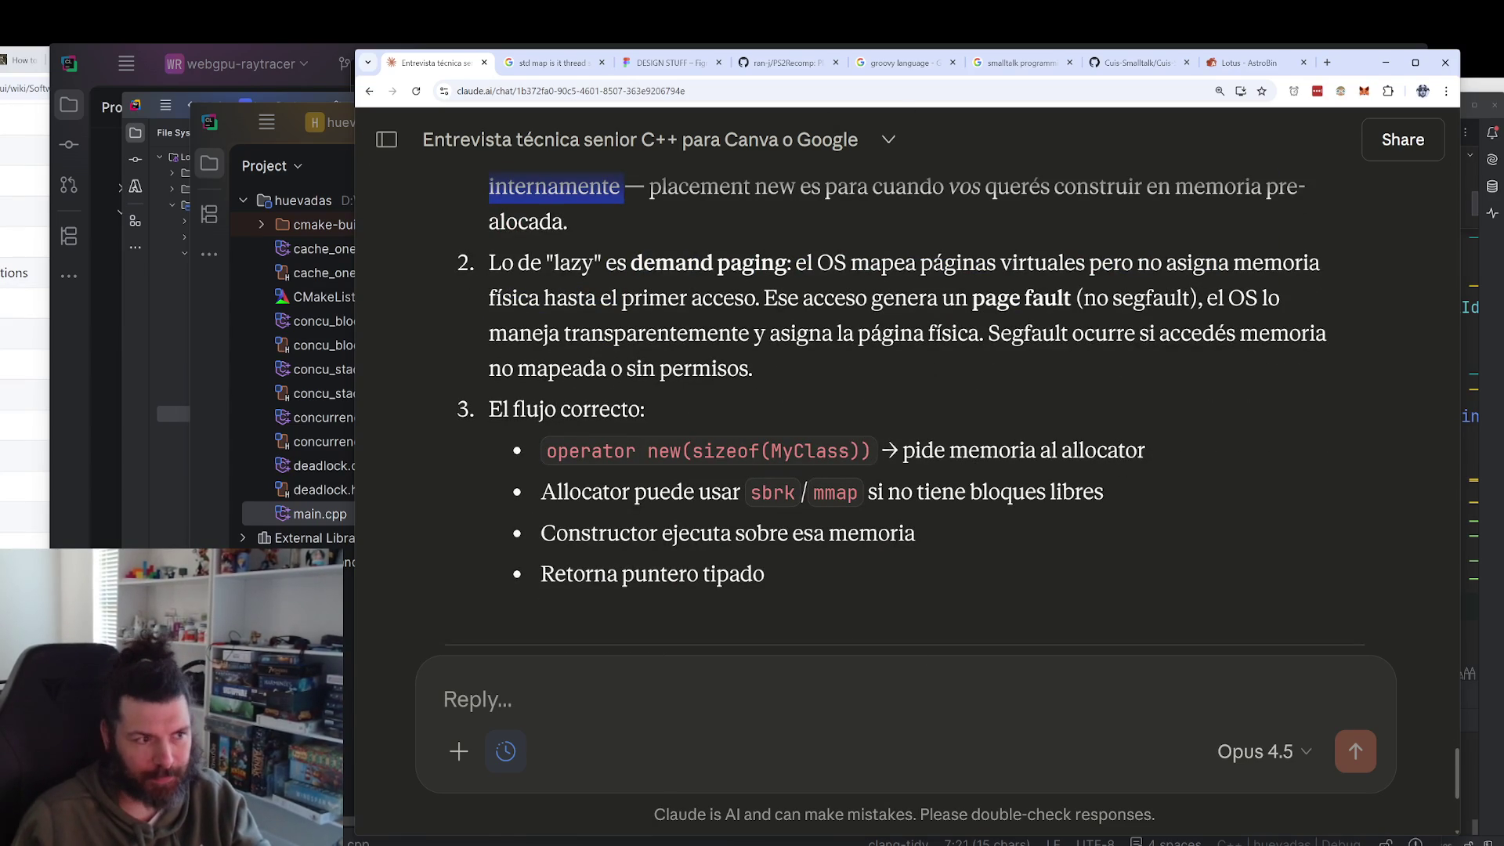
left_click_drag(627, 264, 795, 264)
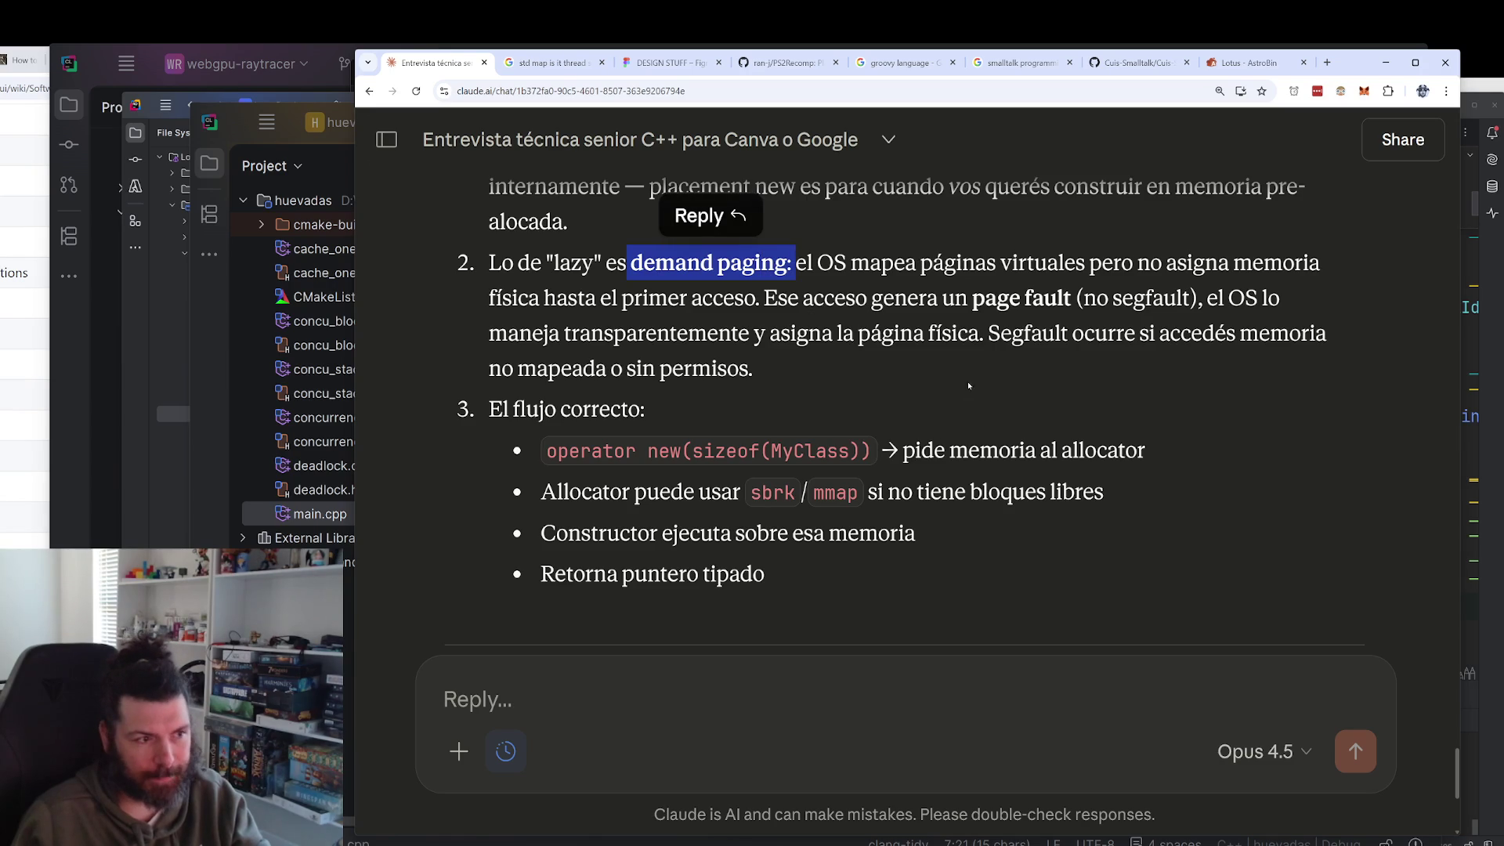
scroll(960, 381, "down", 2)
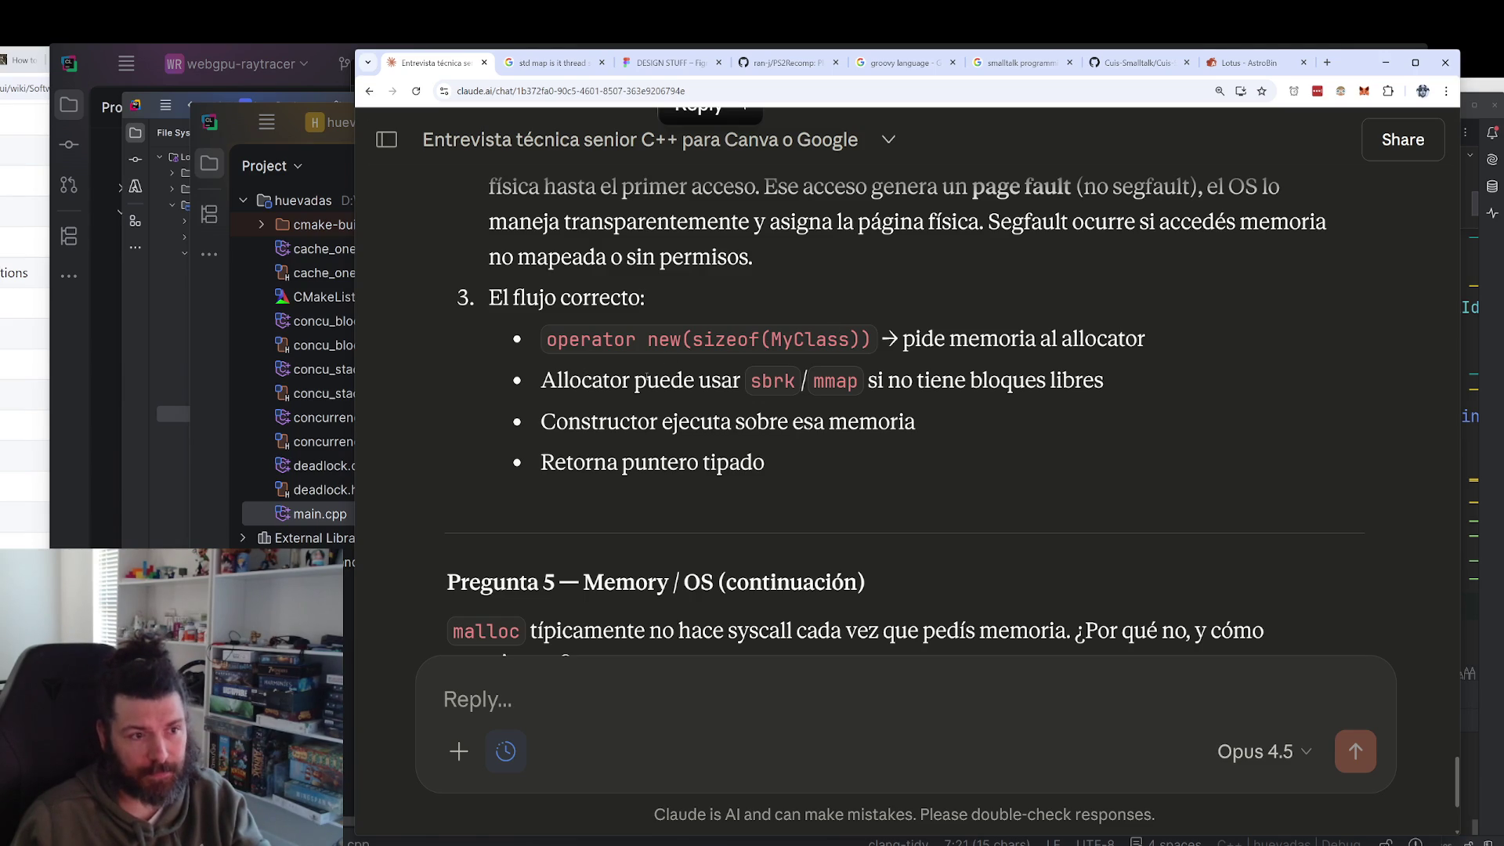
double_click(830, 380)
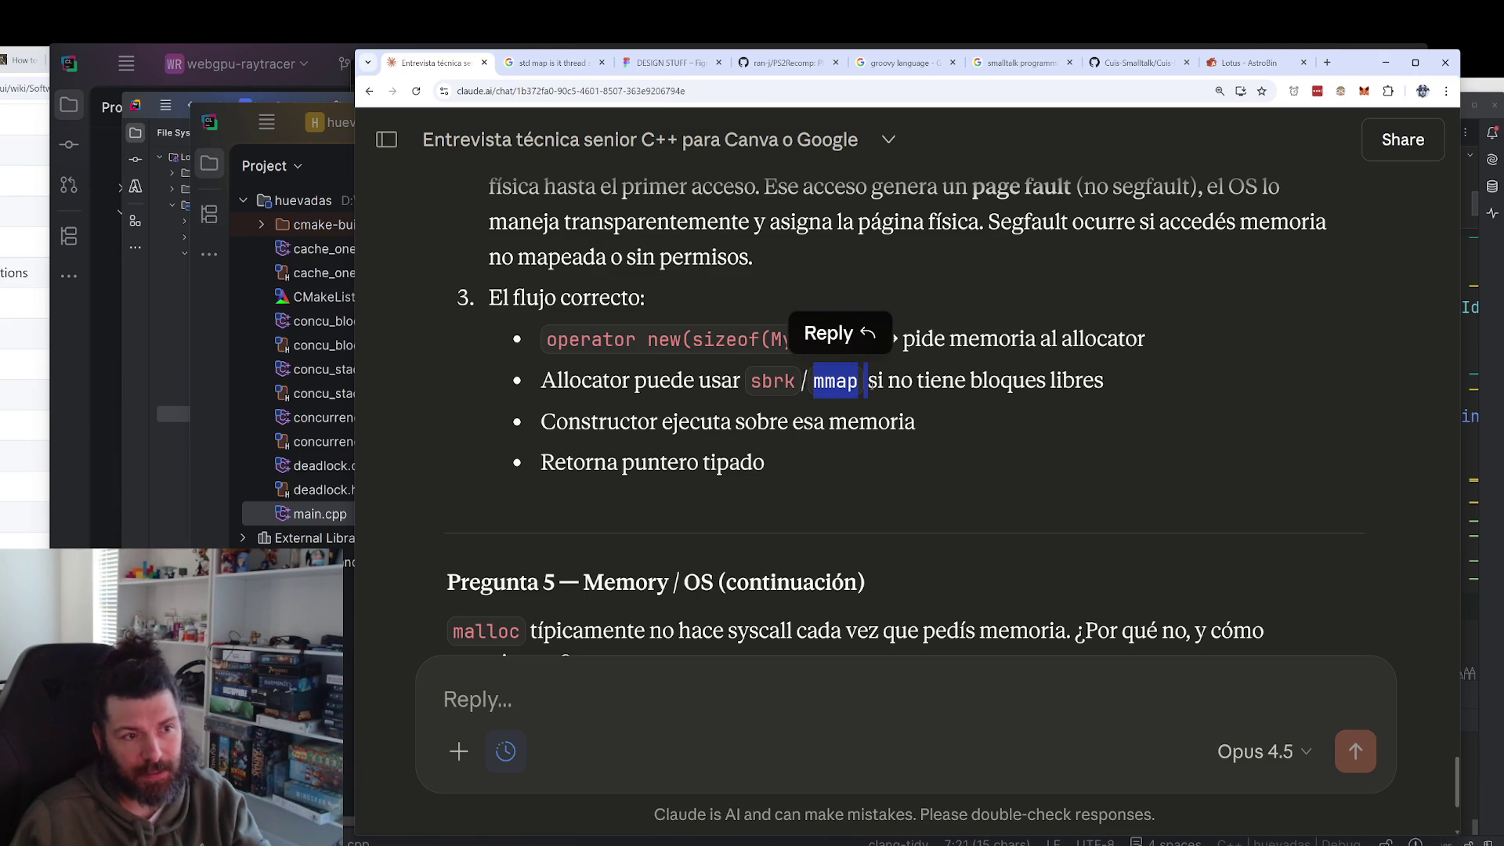
left_click(831, 382)
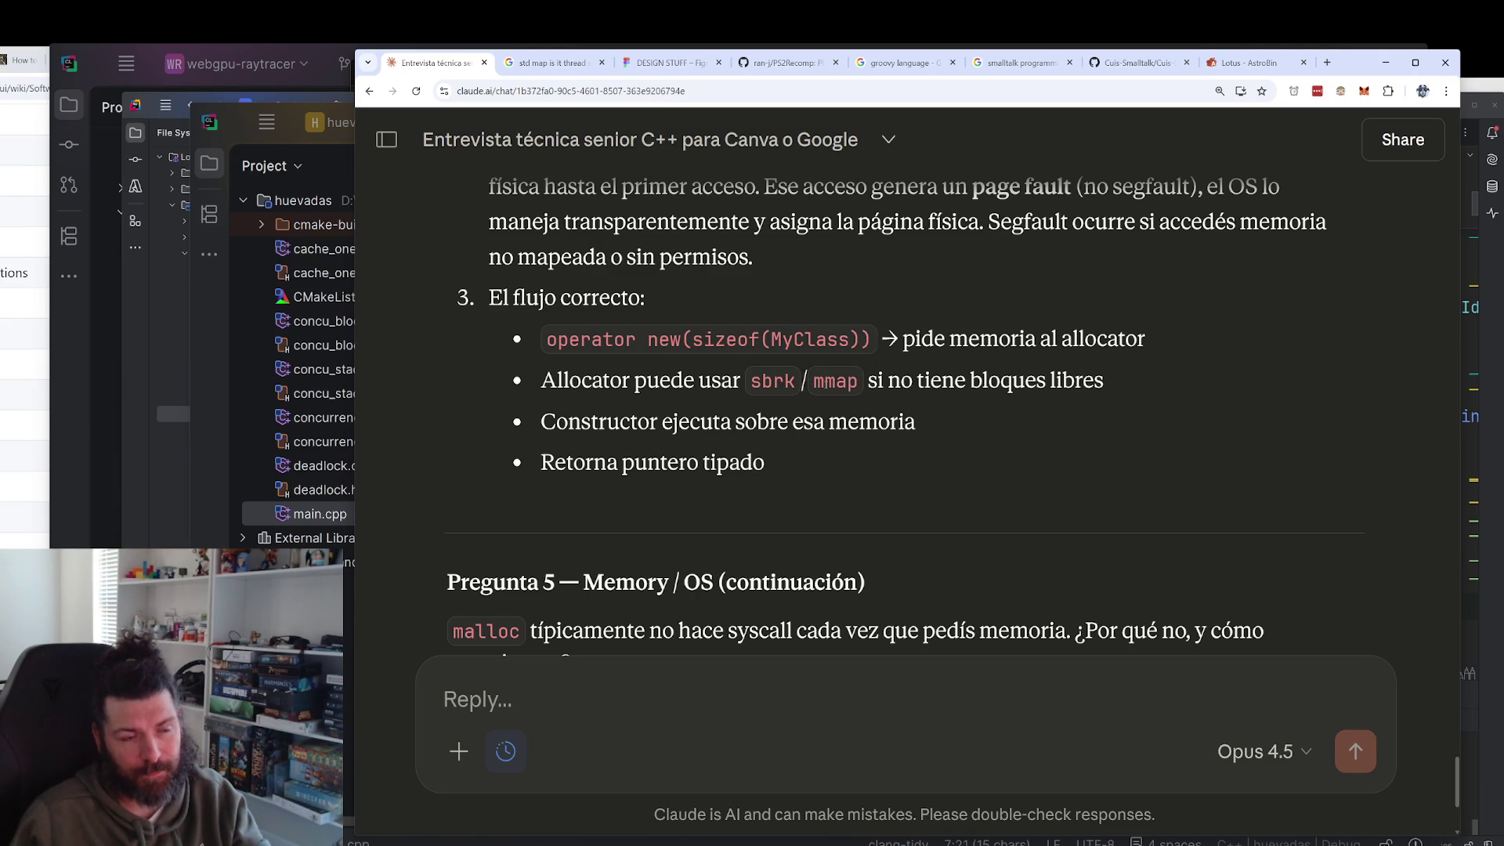
double_click(831, 381)
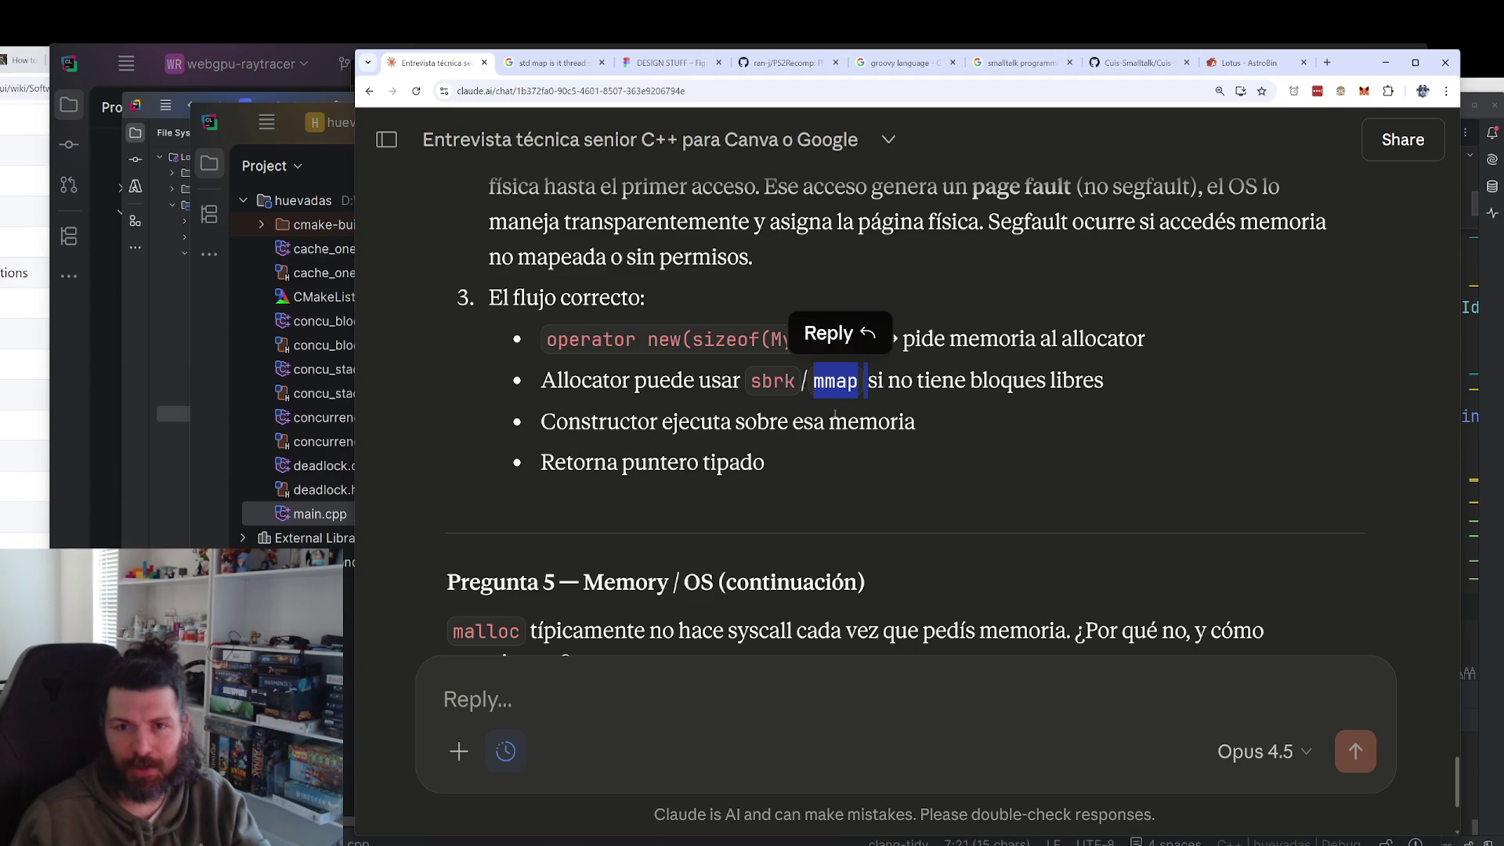
left_click(879, 399)
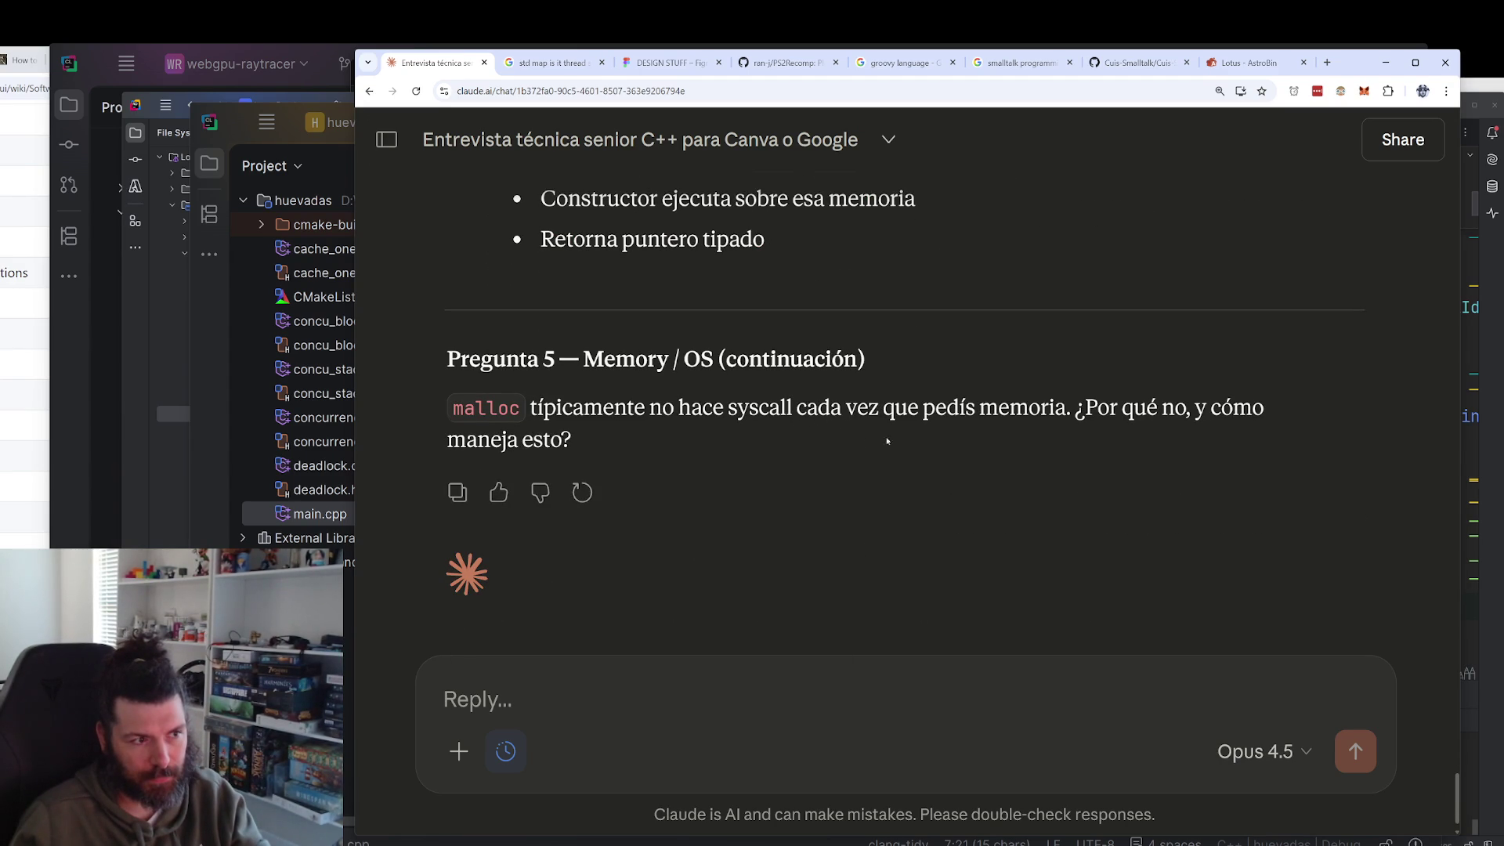
Scroll down to read Pregunta 5 on why malloc avoids a syscall per request.
scroll(920, 450, "down", 1)
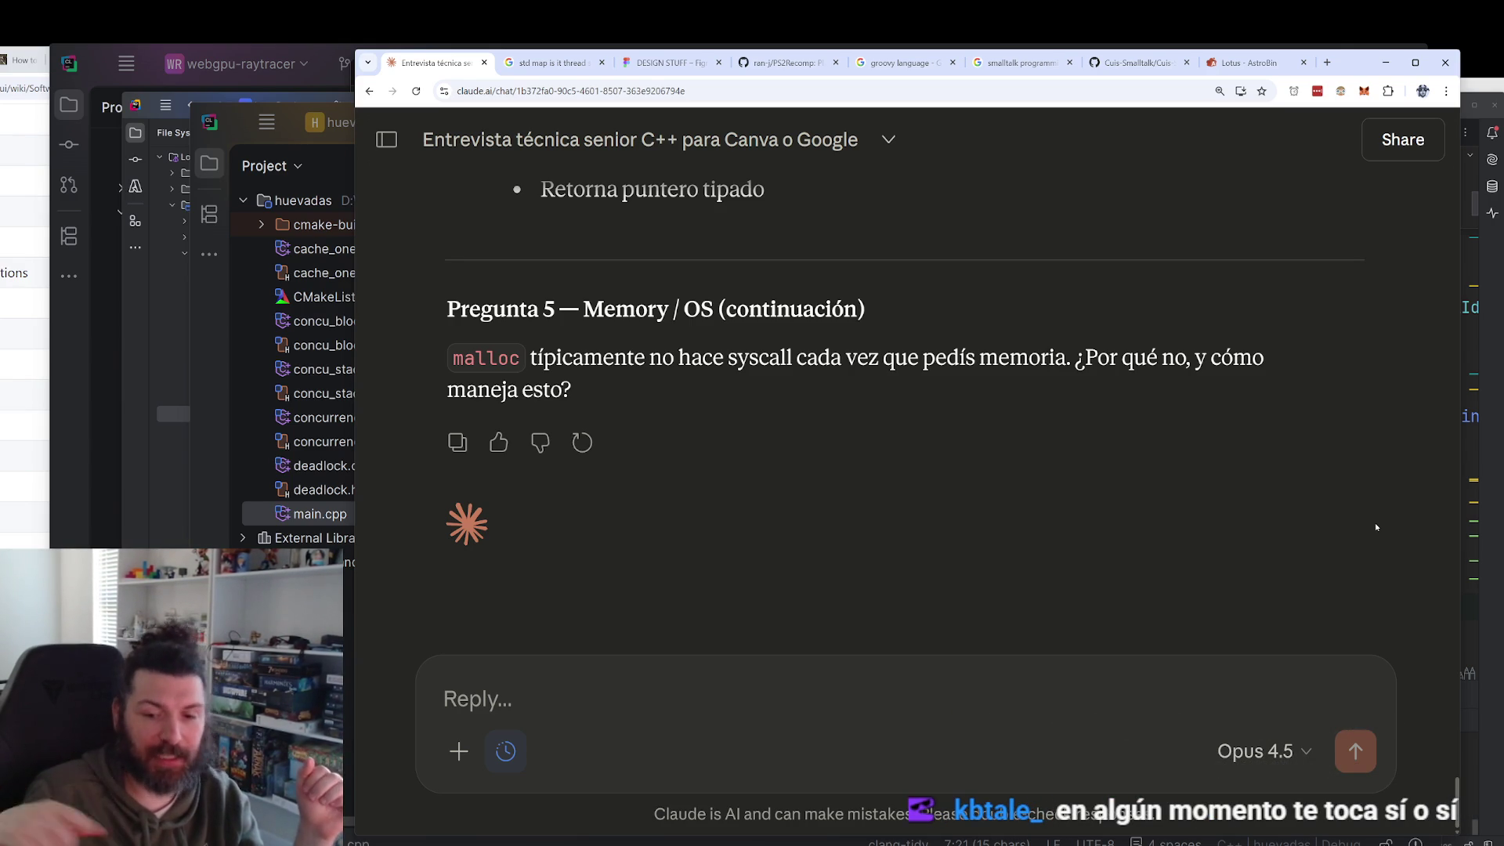
Send the answer: malloc is an allocator with pre-allocated memory and access algorithms, so no constant syscalls.
left_click(1014, 701)
type("malloc e")
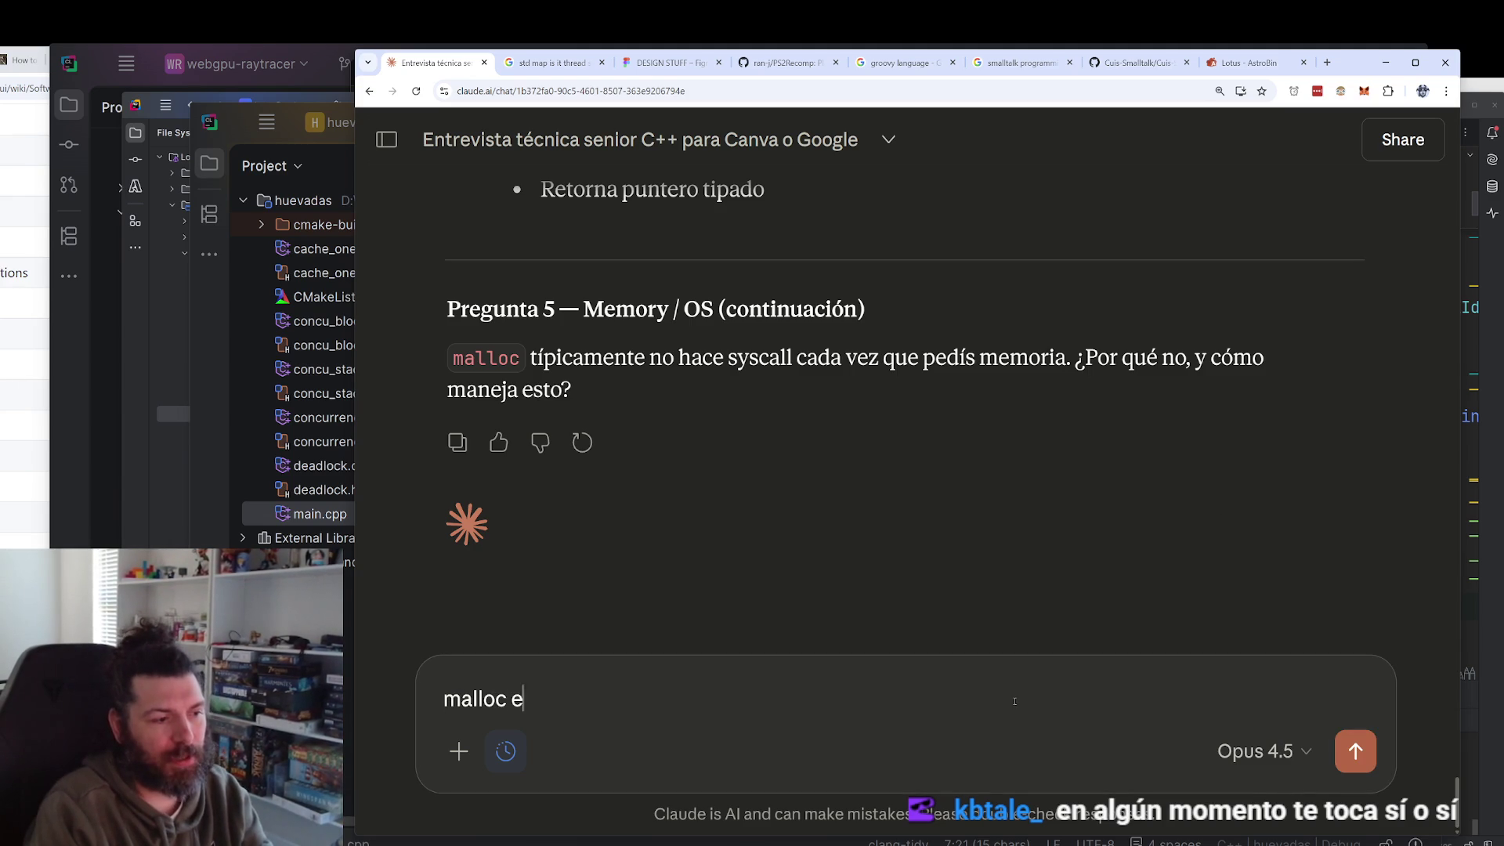
type("s basicamente un allo")
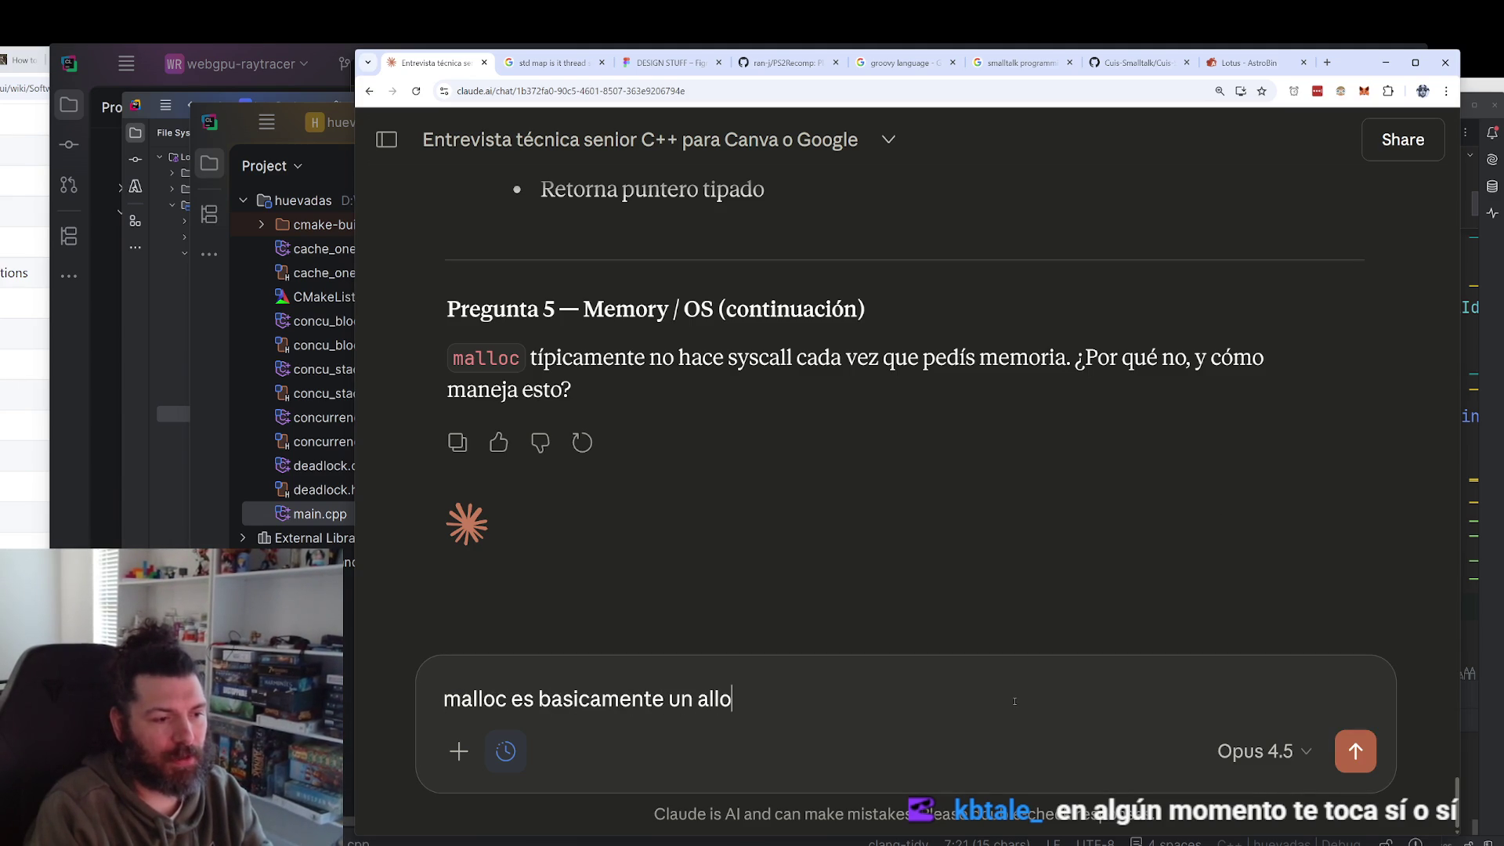
type("cator ")
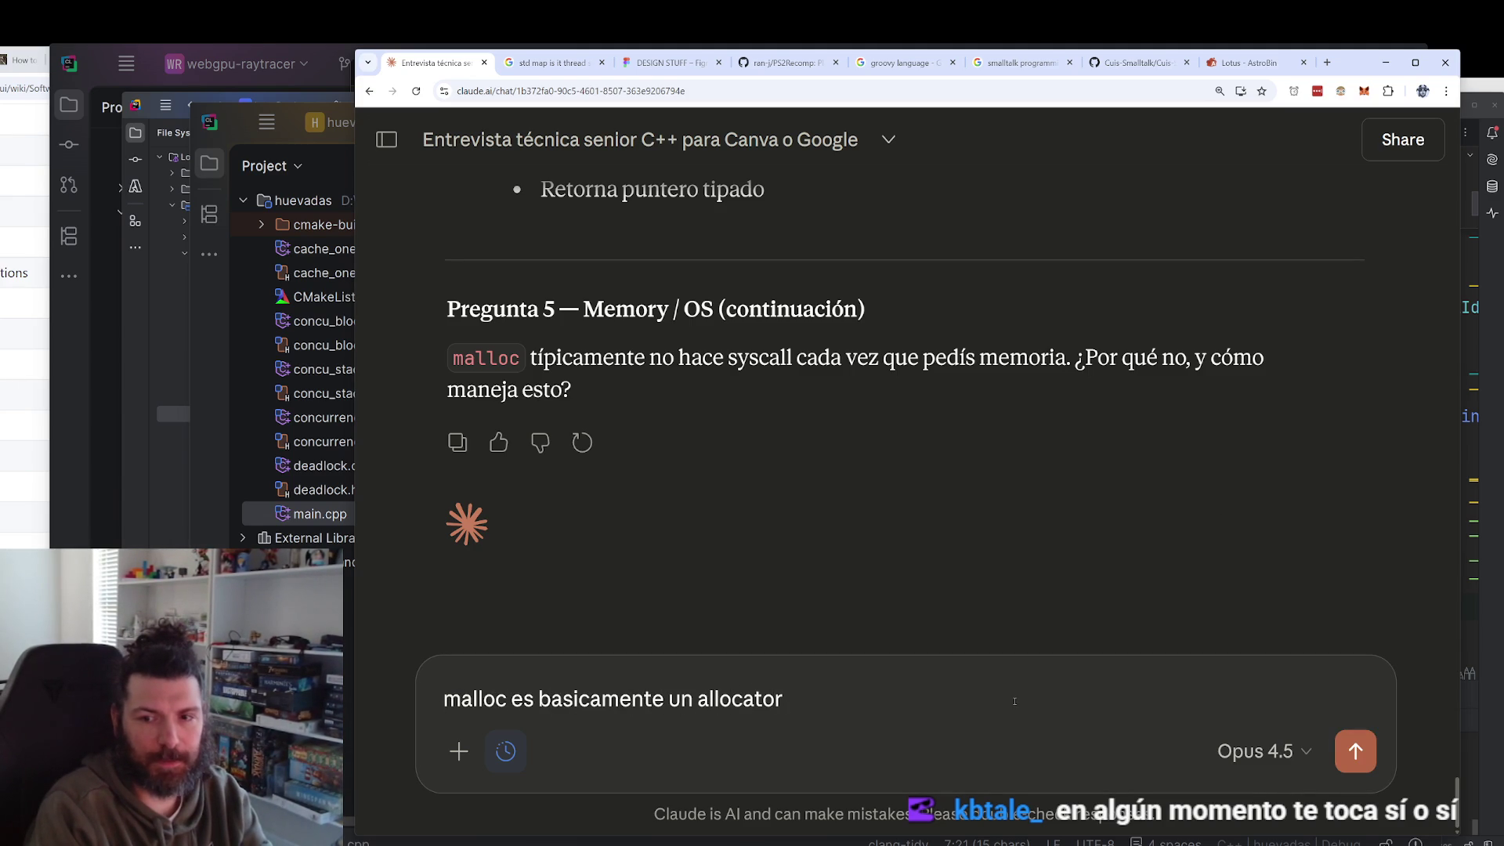
type("y ya tiene memoria ")
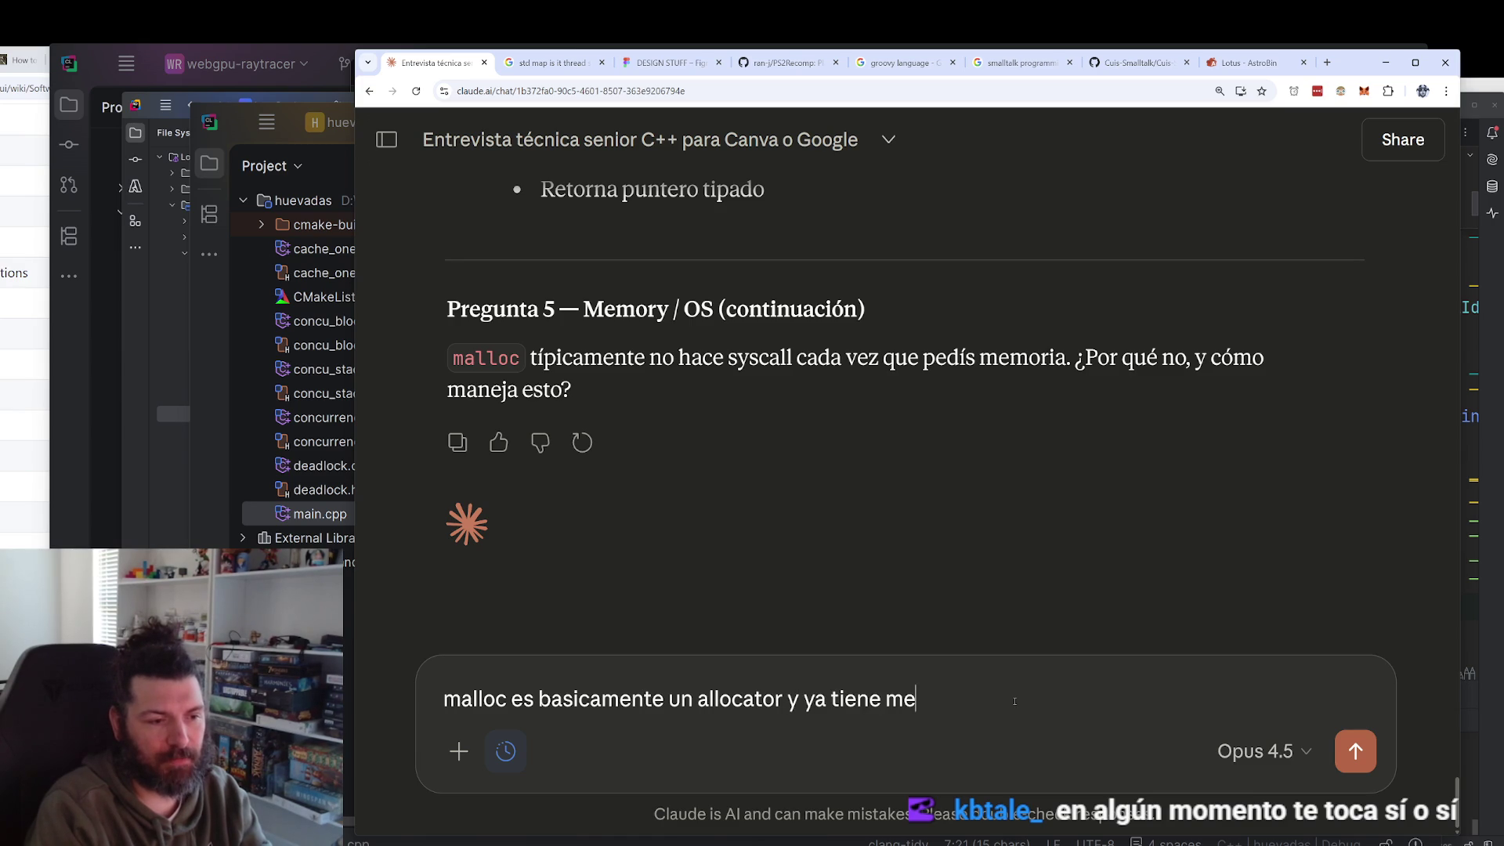
type("pre allocada y ")
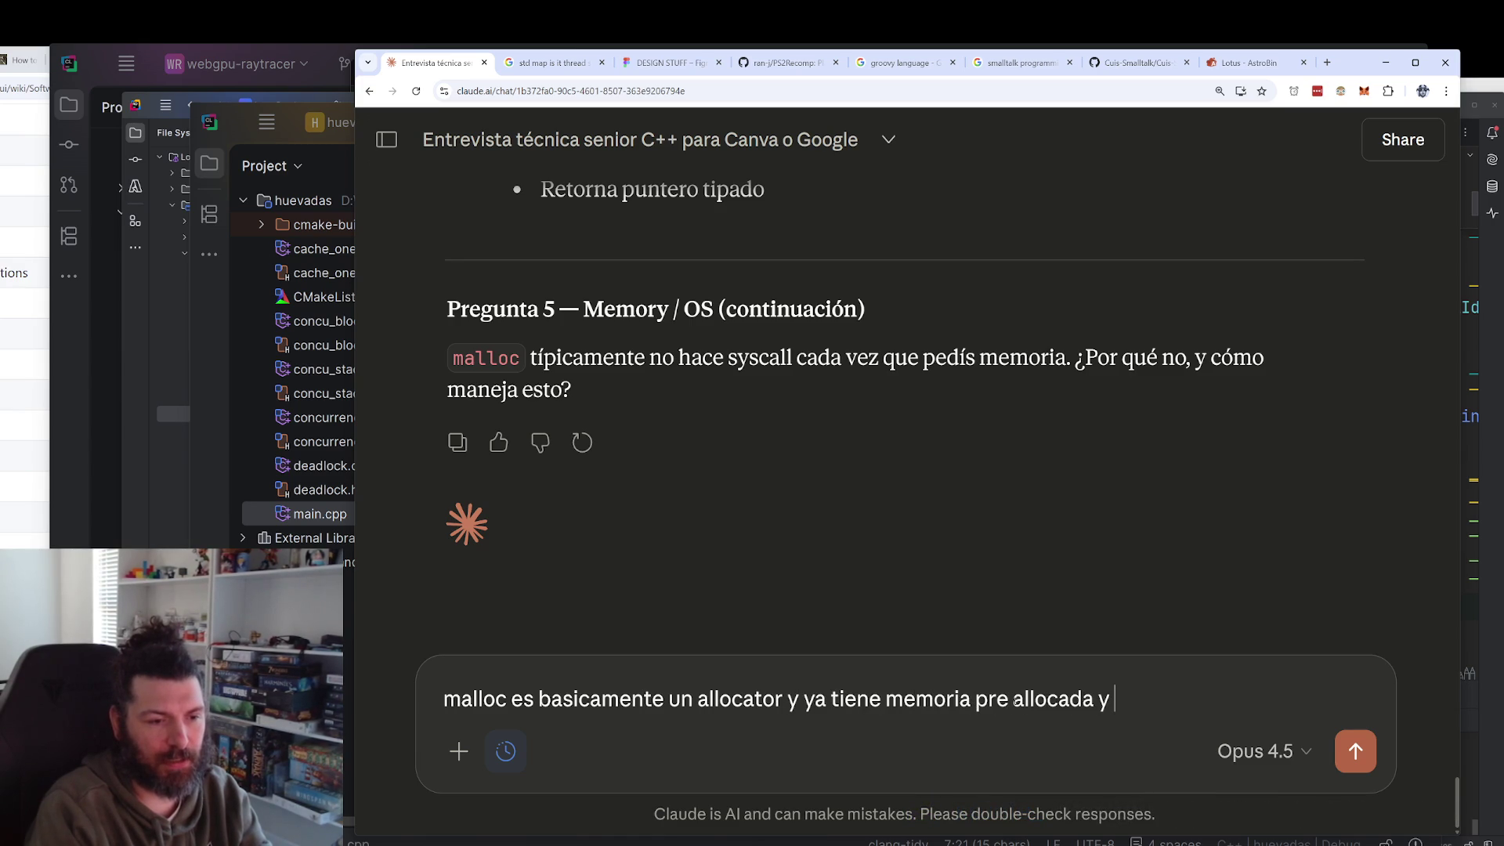
type("algoritmos ")
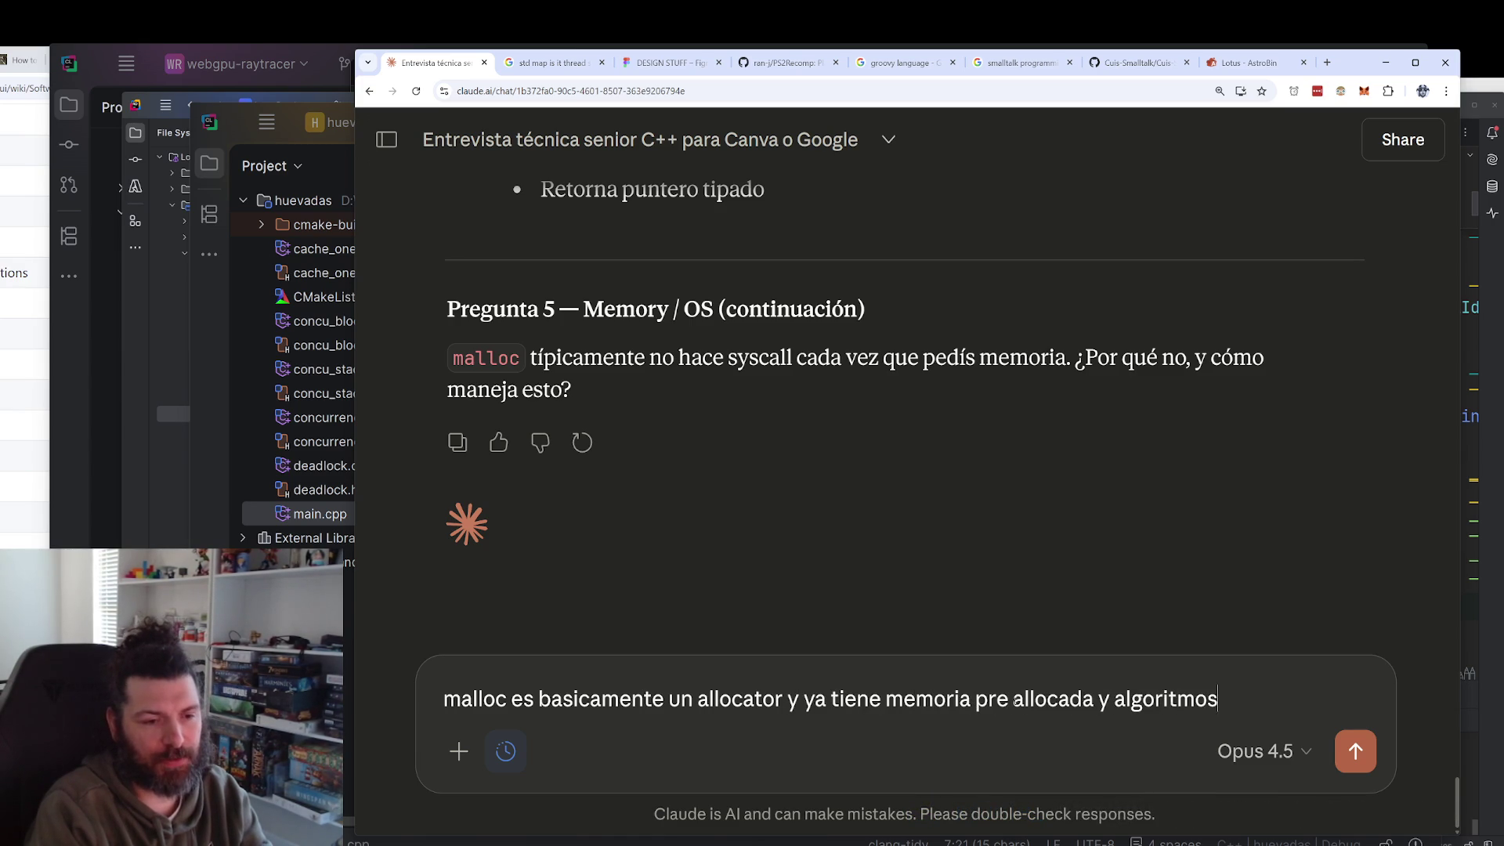
type("de al")
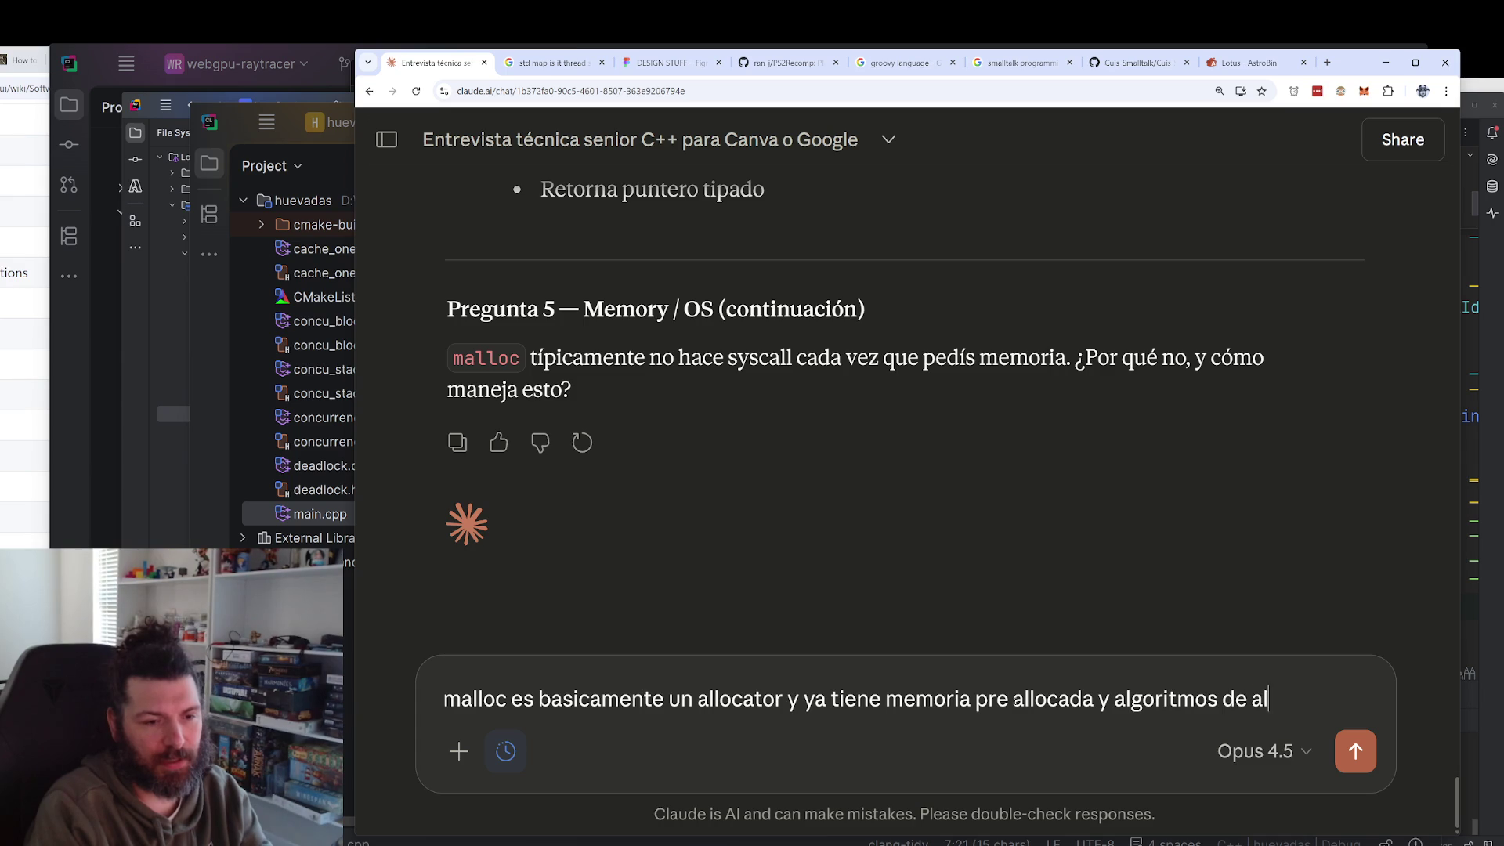
key("BackSpace")
key("BackSpace")
type("acce")
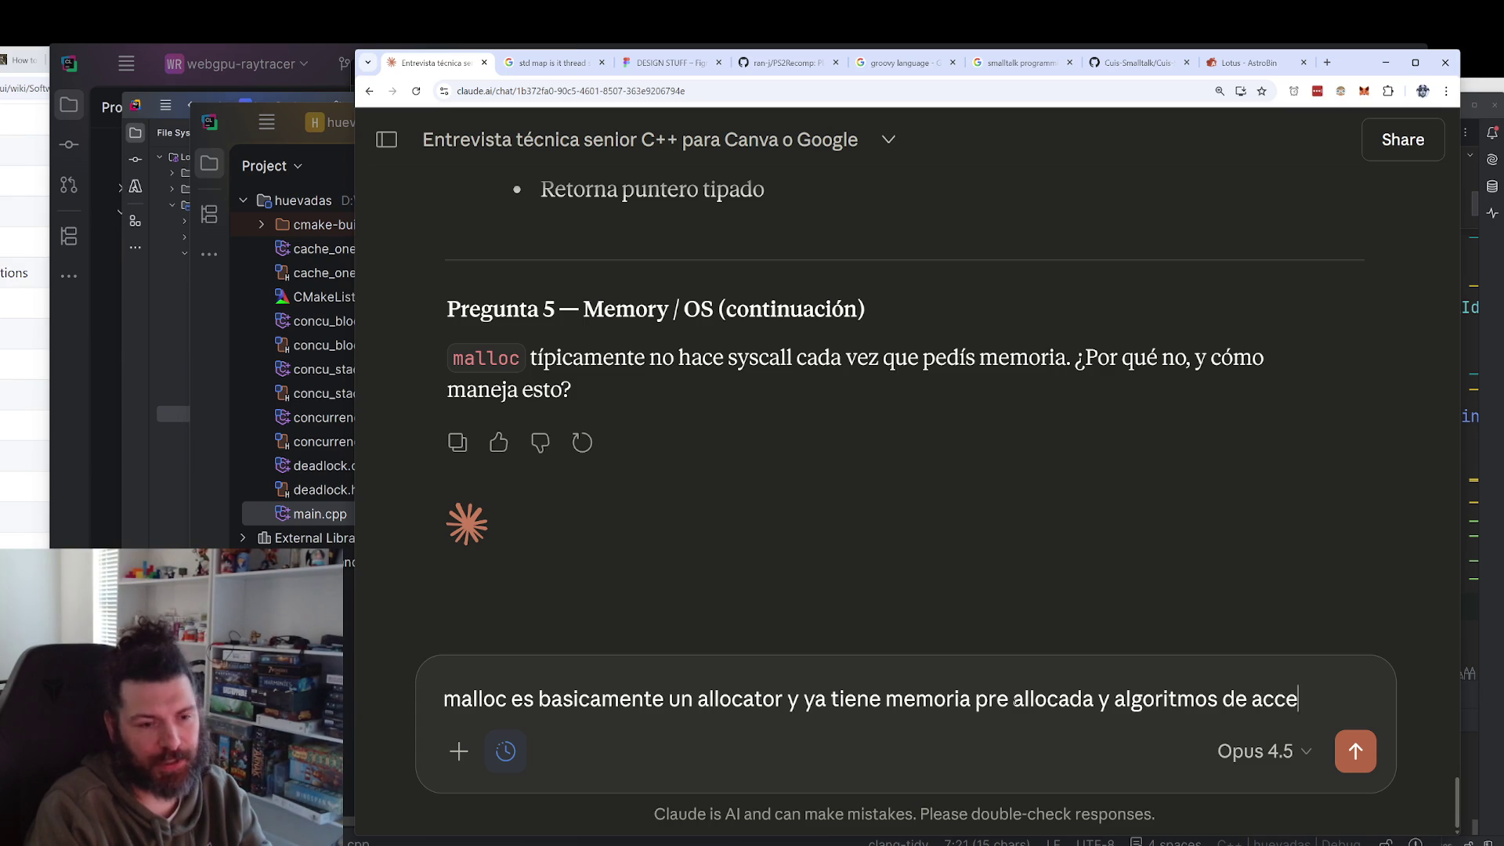
type("so, entonces ")
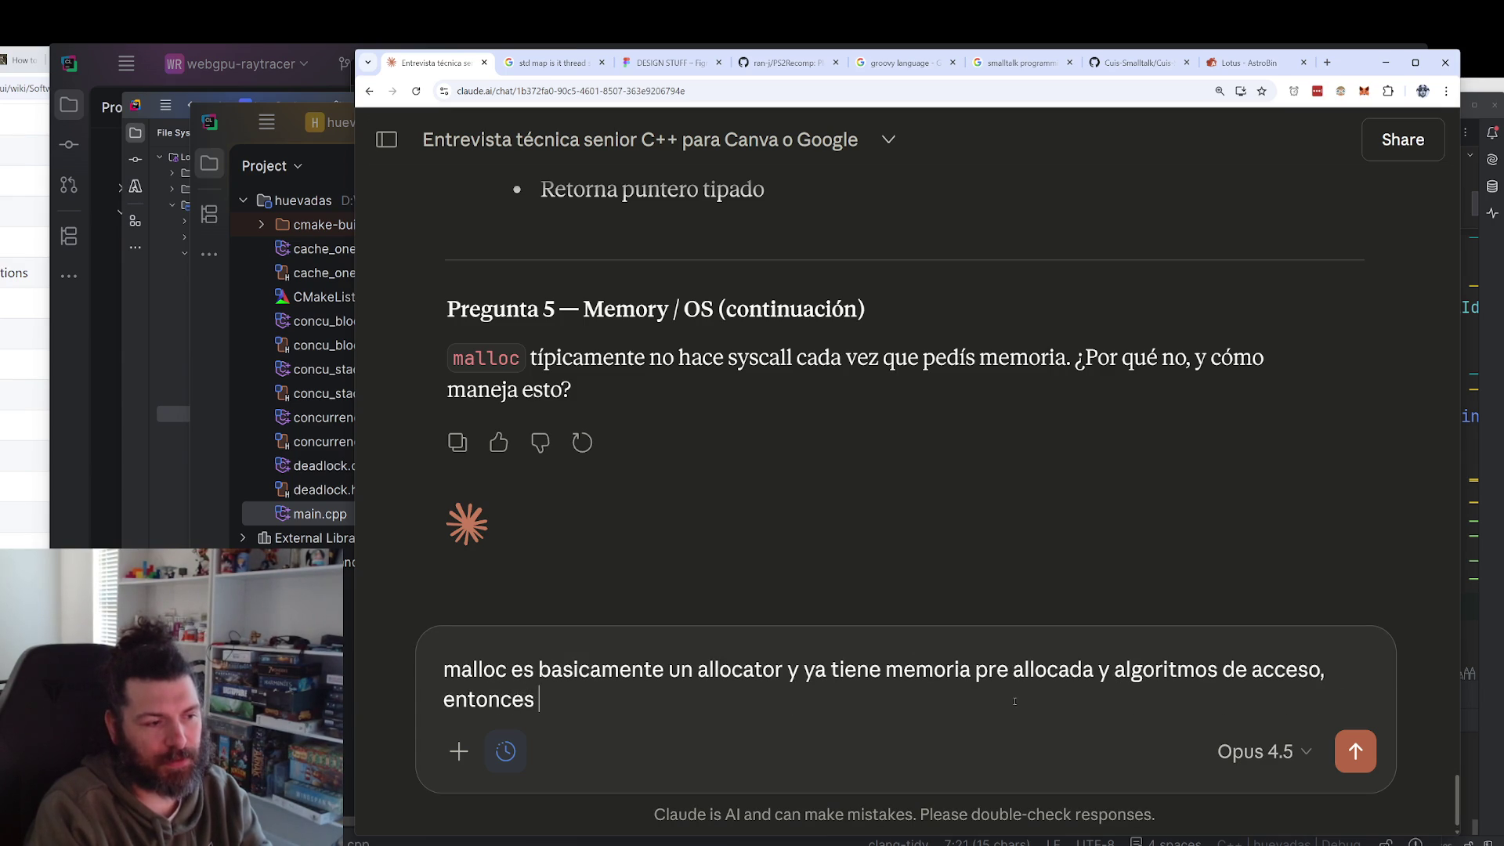
type("no es necesario tirar u")
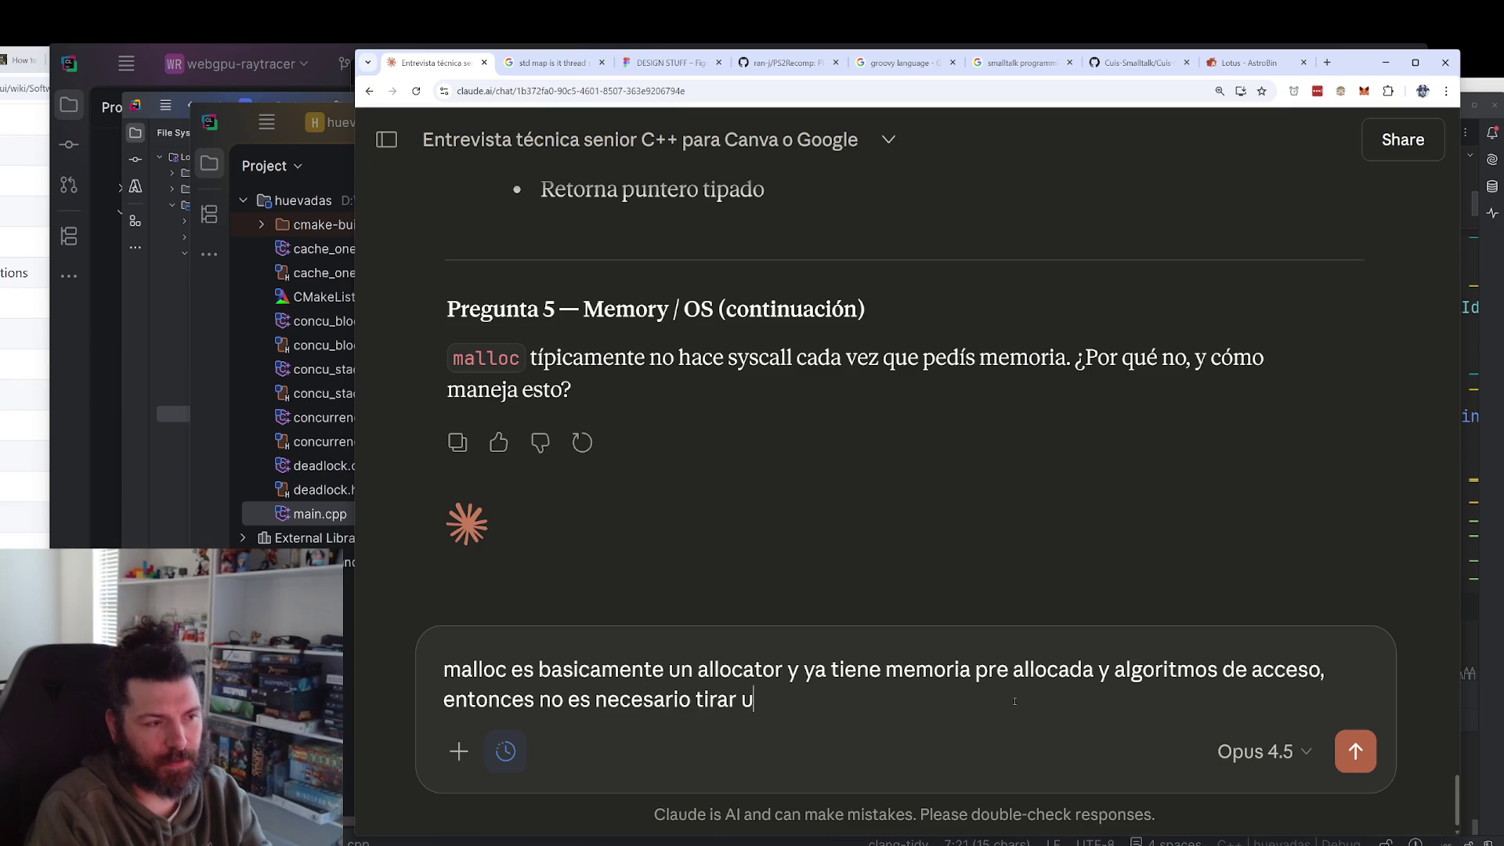
type("n syscall con")
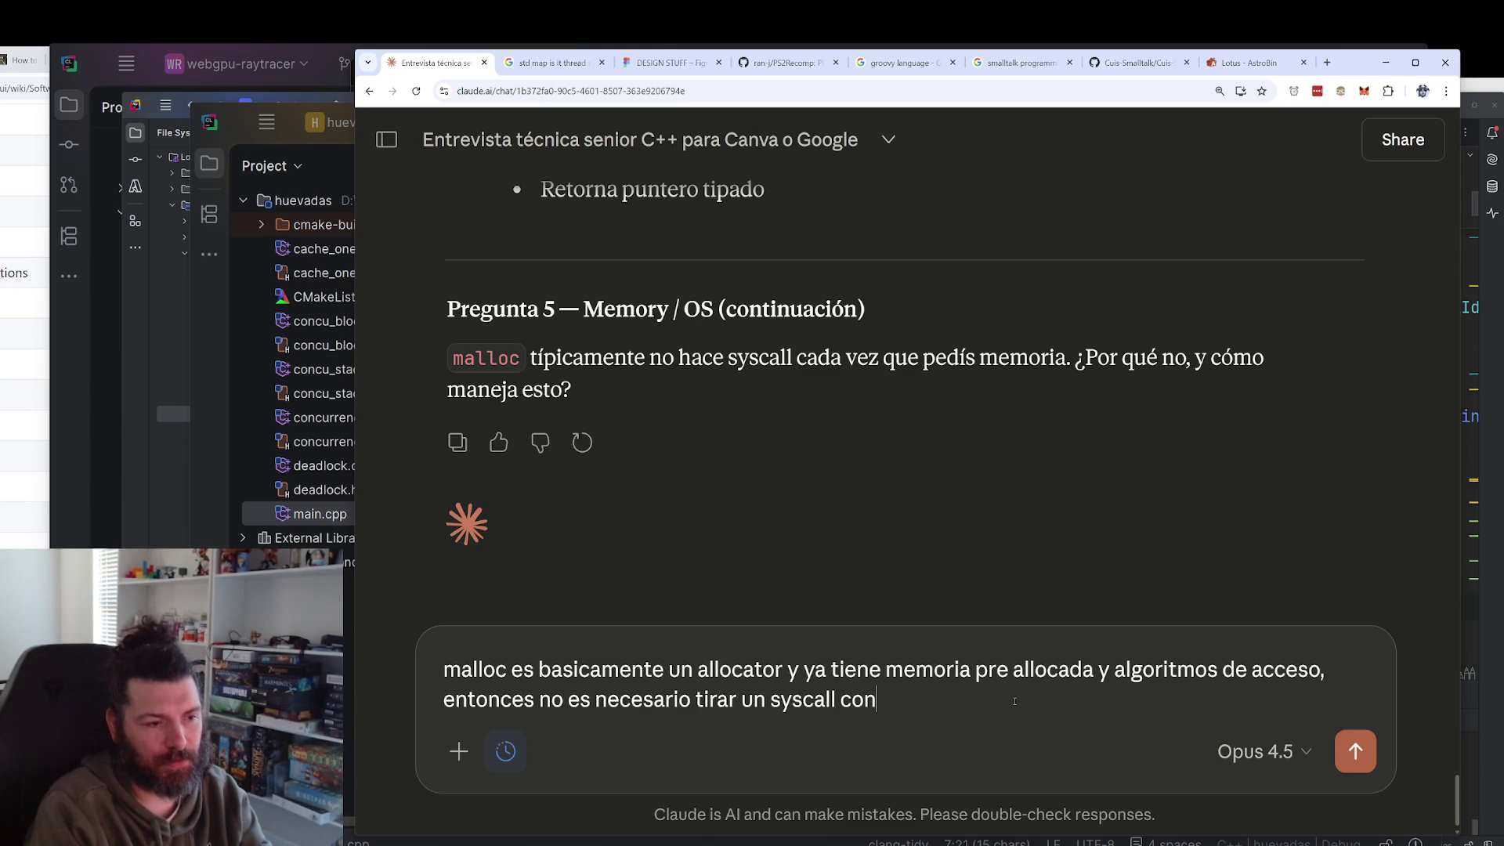
type("stantemente")
key("Return")
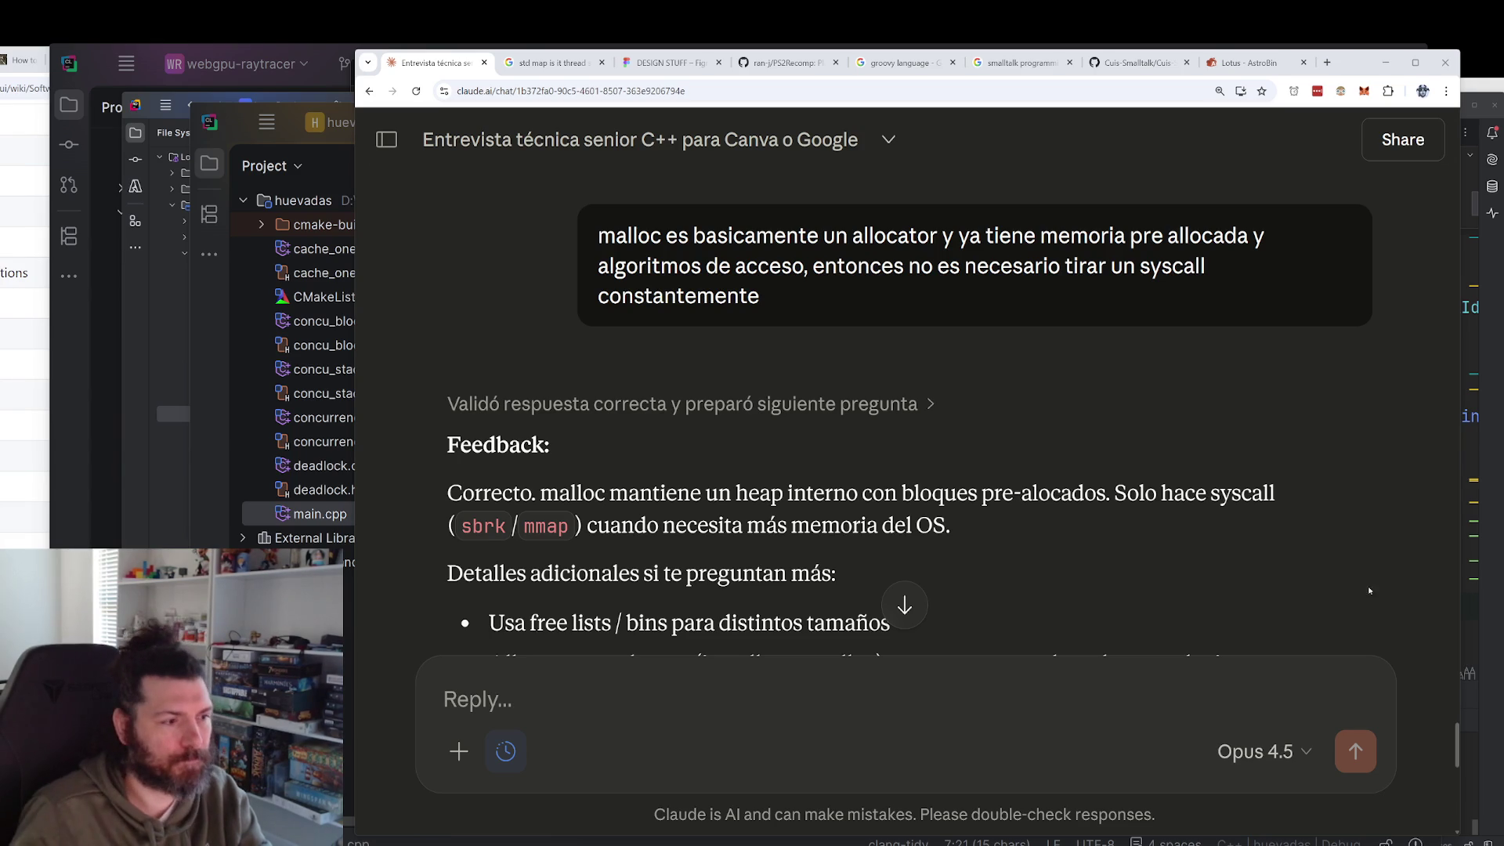
scroll(1147, 557, "down", 3)
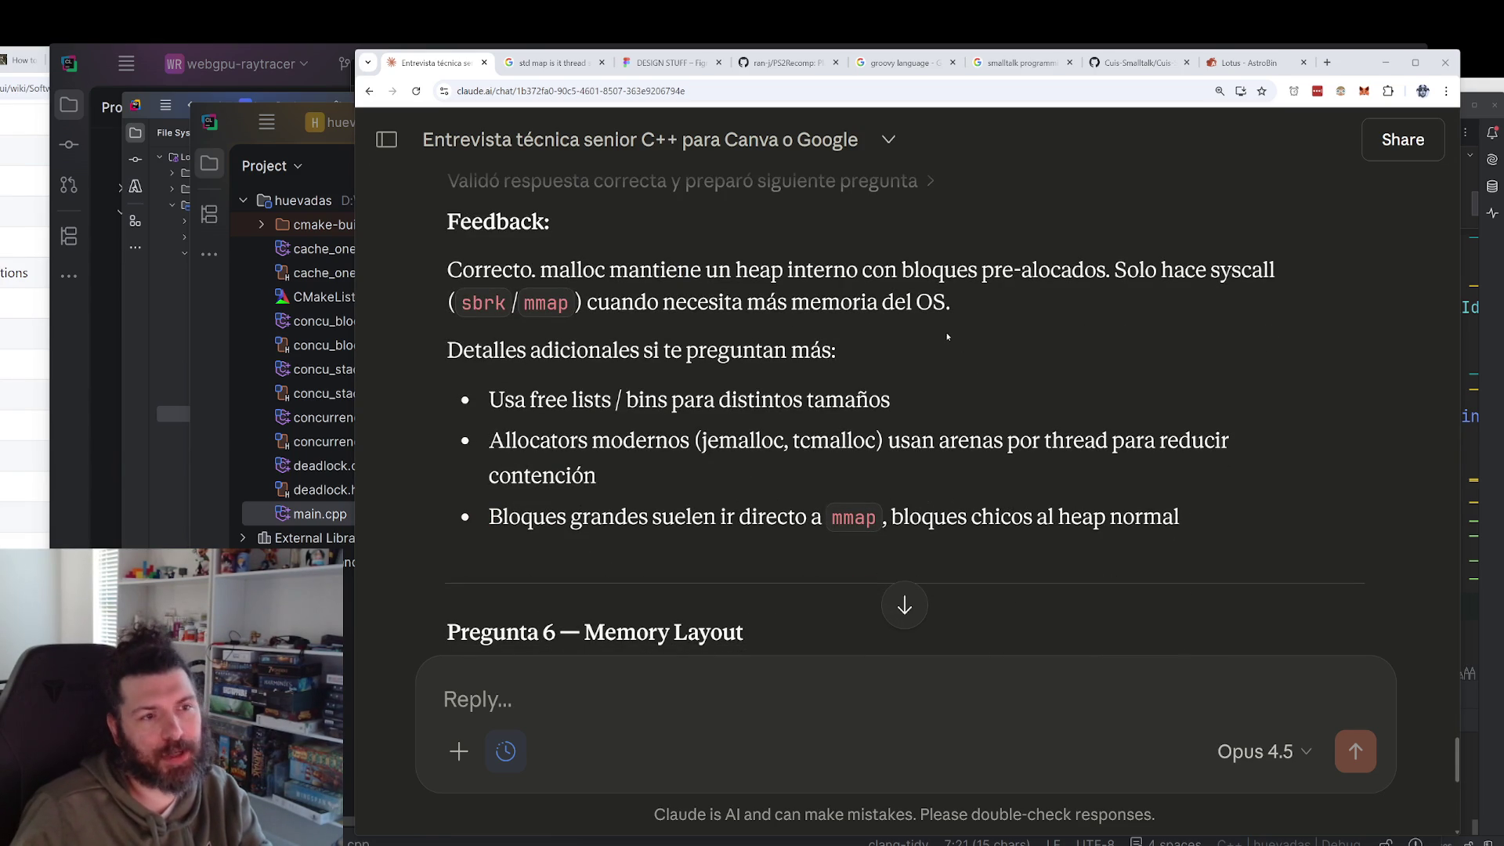
double_click(483, 302)
double_click(546, 302)
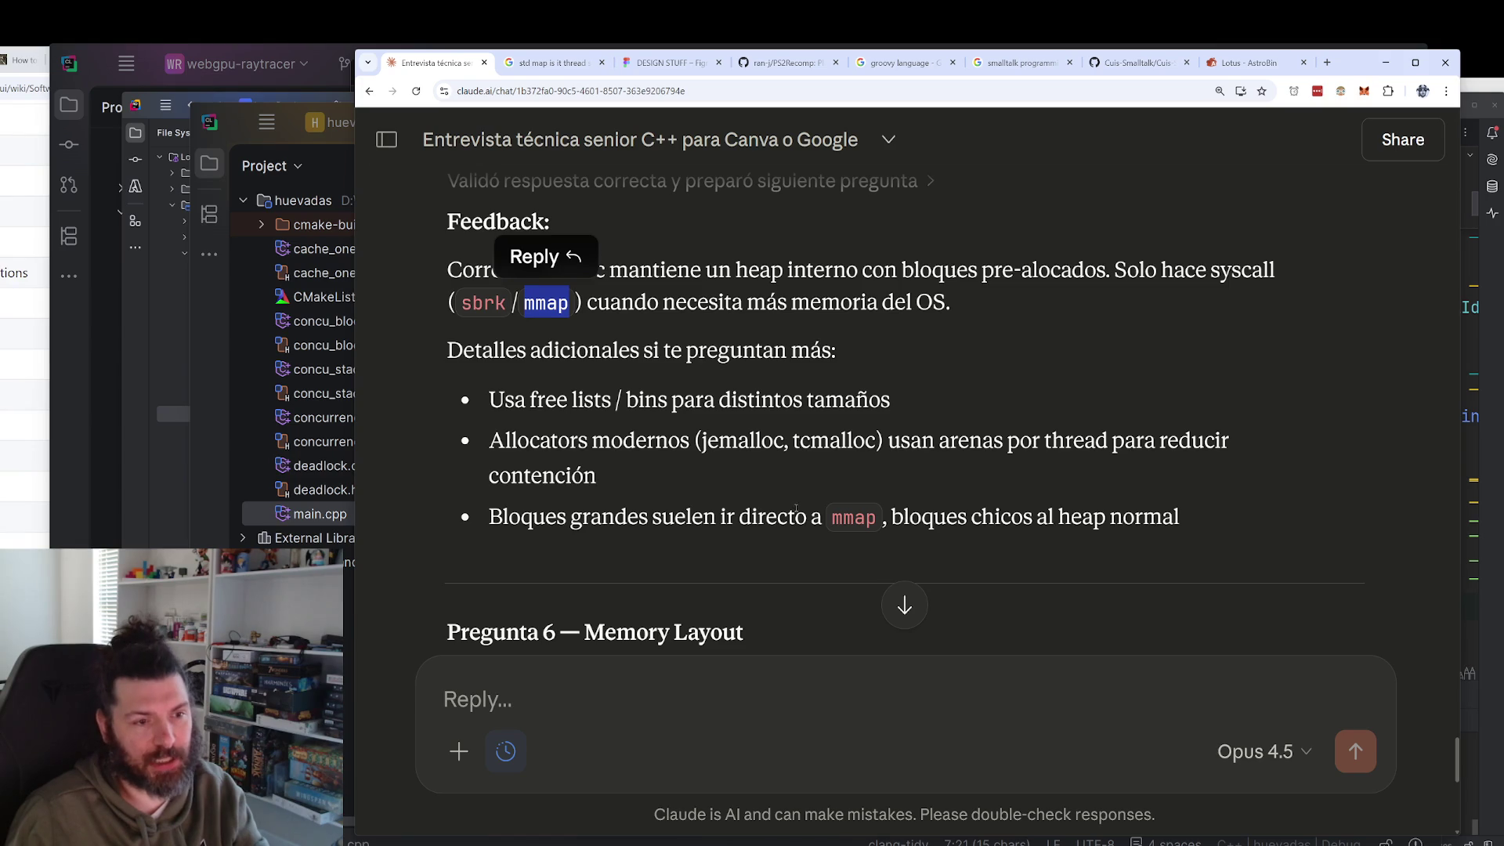
scroll(775, 512, "down", 2)
scroll(773, 514, "down", 5)
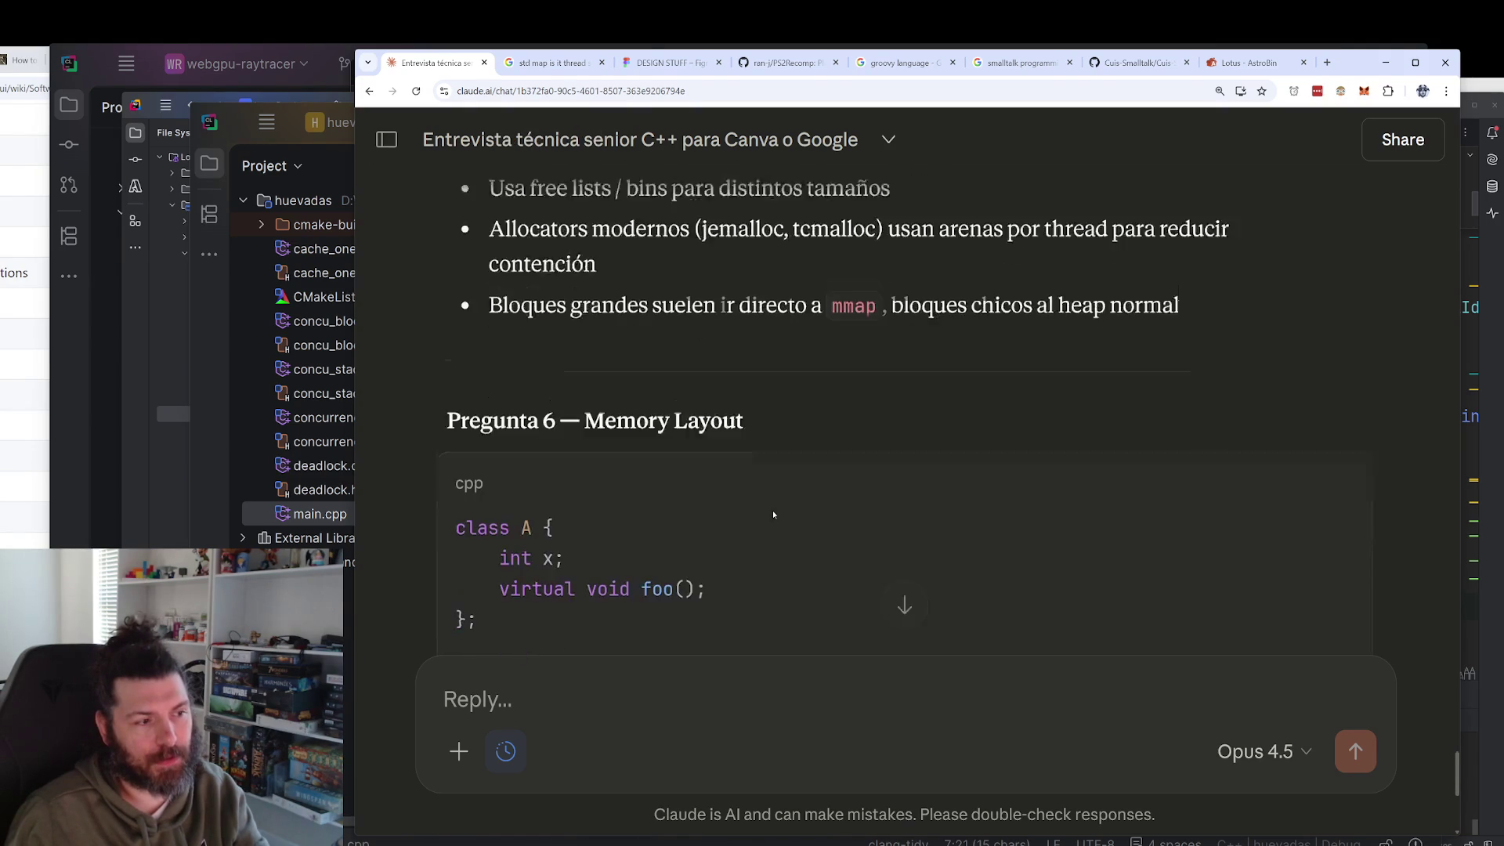
scroll(773, 515, "down", 3)
scroll(773, 510, "up", 10)
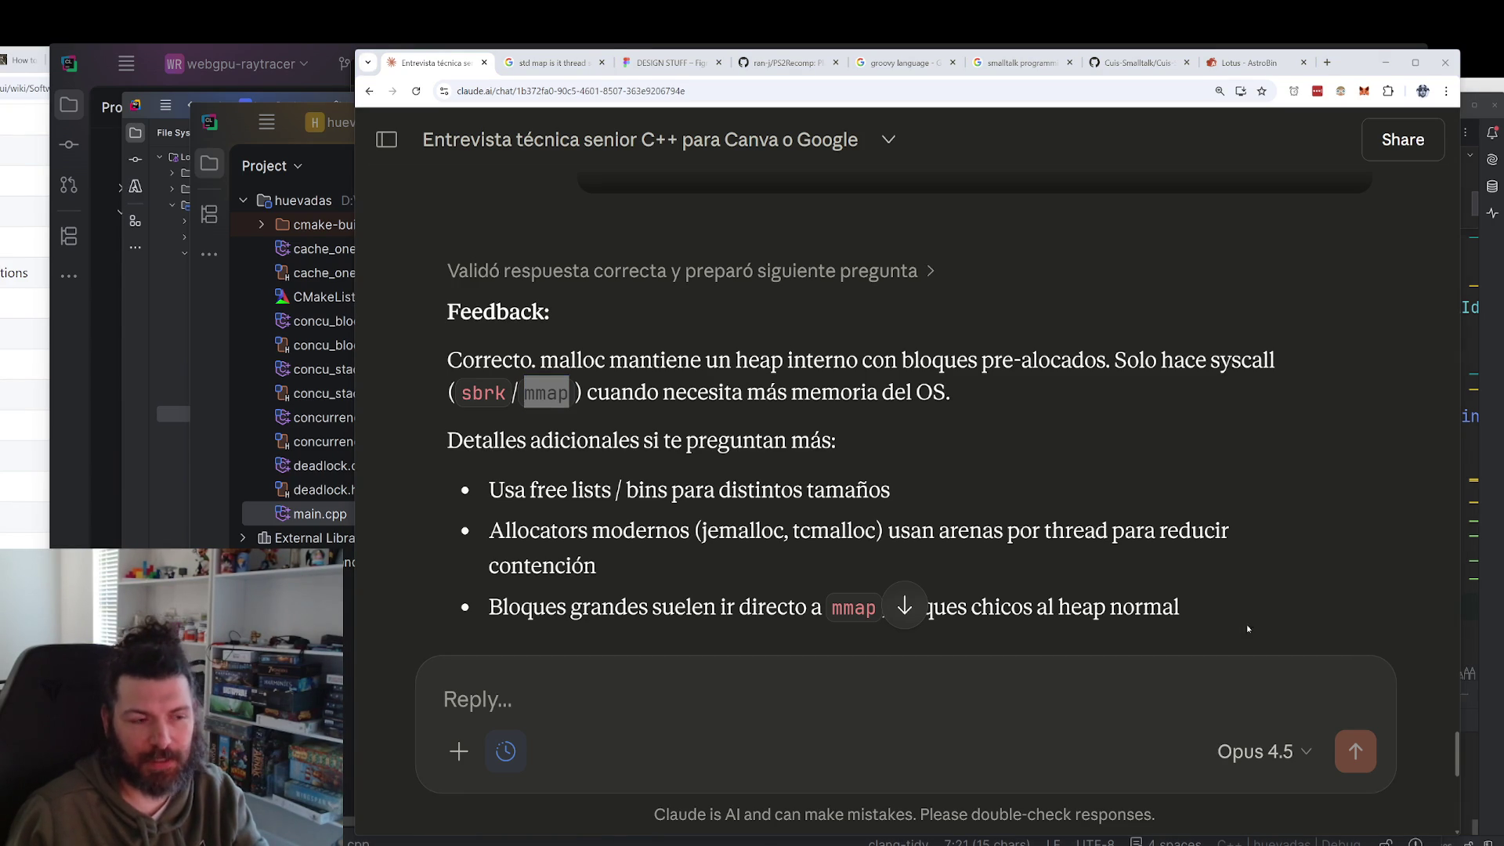
left_click(522, 397)
double_click(540, 392)
scroll(862, 445, "up", 1, "ctrl")
scroll(913, 429, "down", 2)
scroll(914, 429, "down", 3, "ctrl")
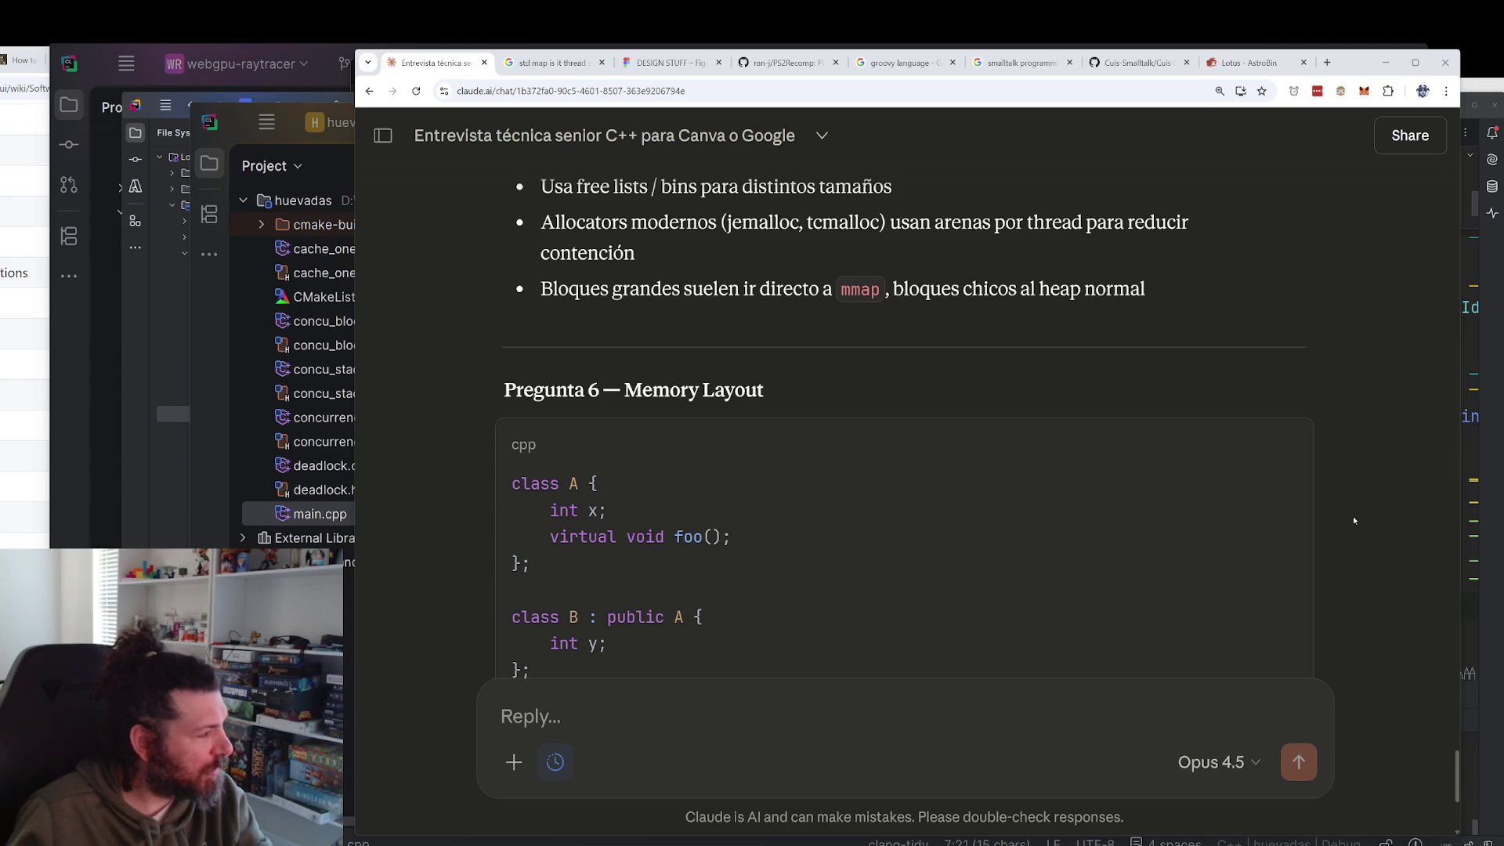
scroll(1370, 479, "up", 3)
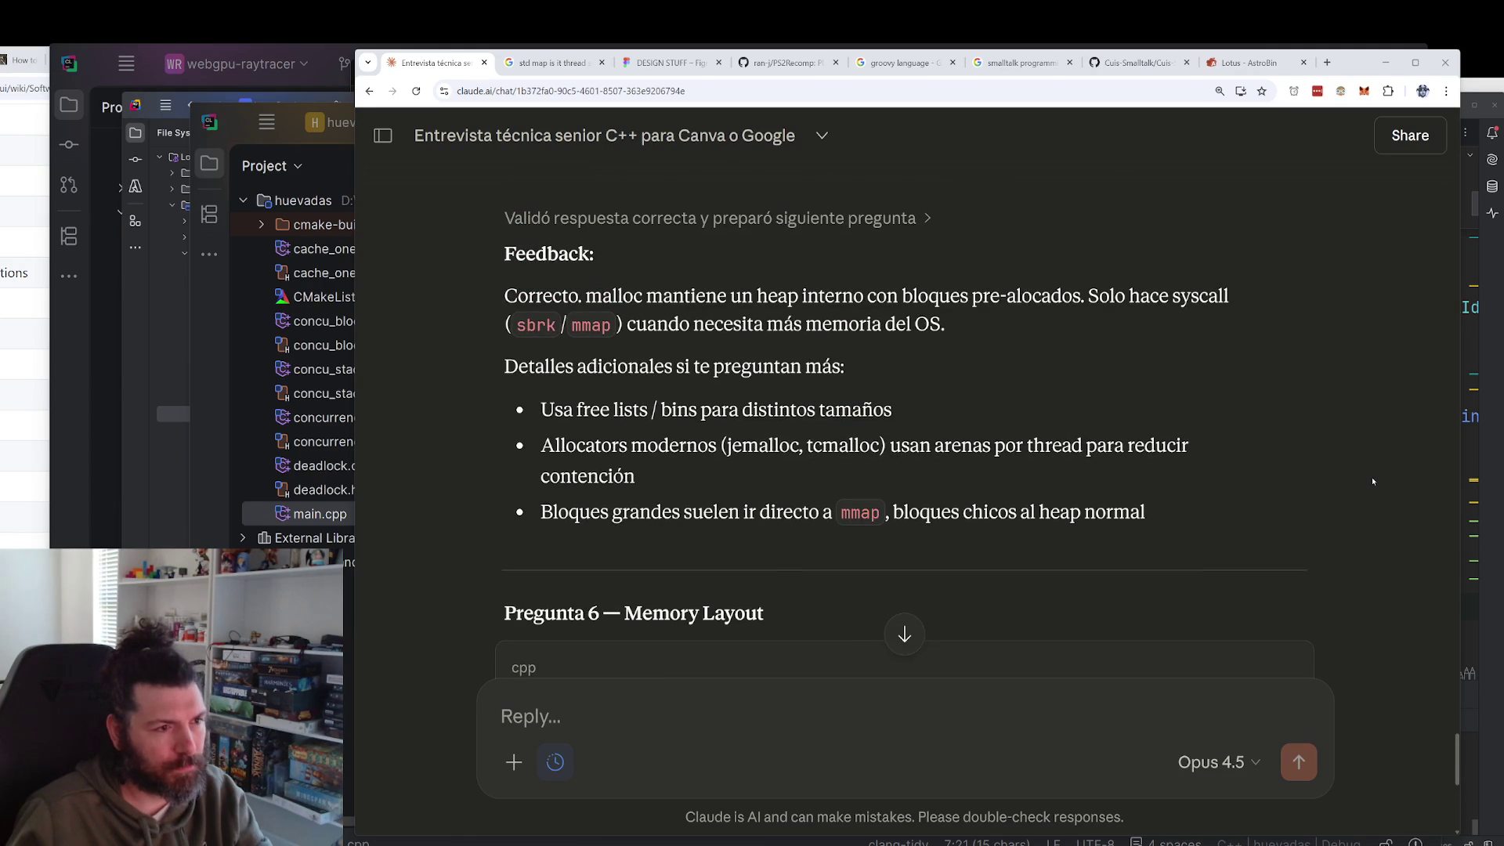
scroll(1372, 481, "down", 4)
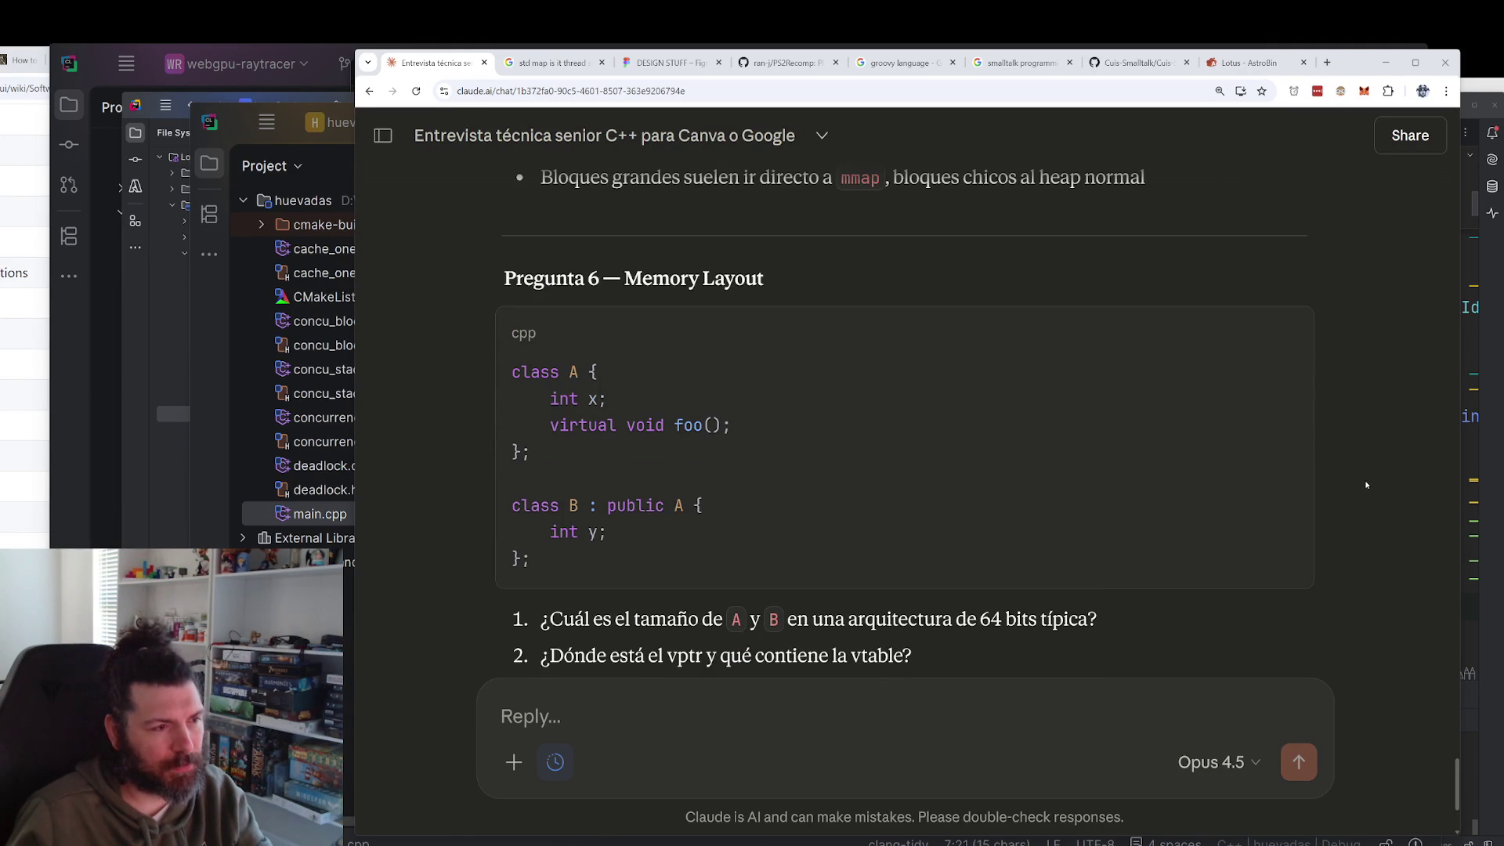
scroll(1366, 485, "down", 2)
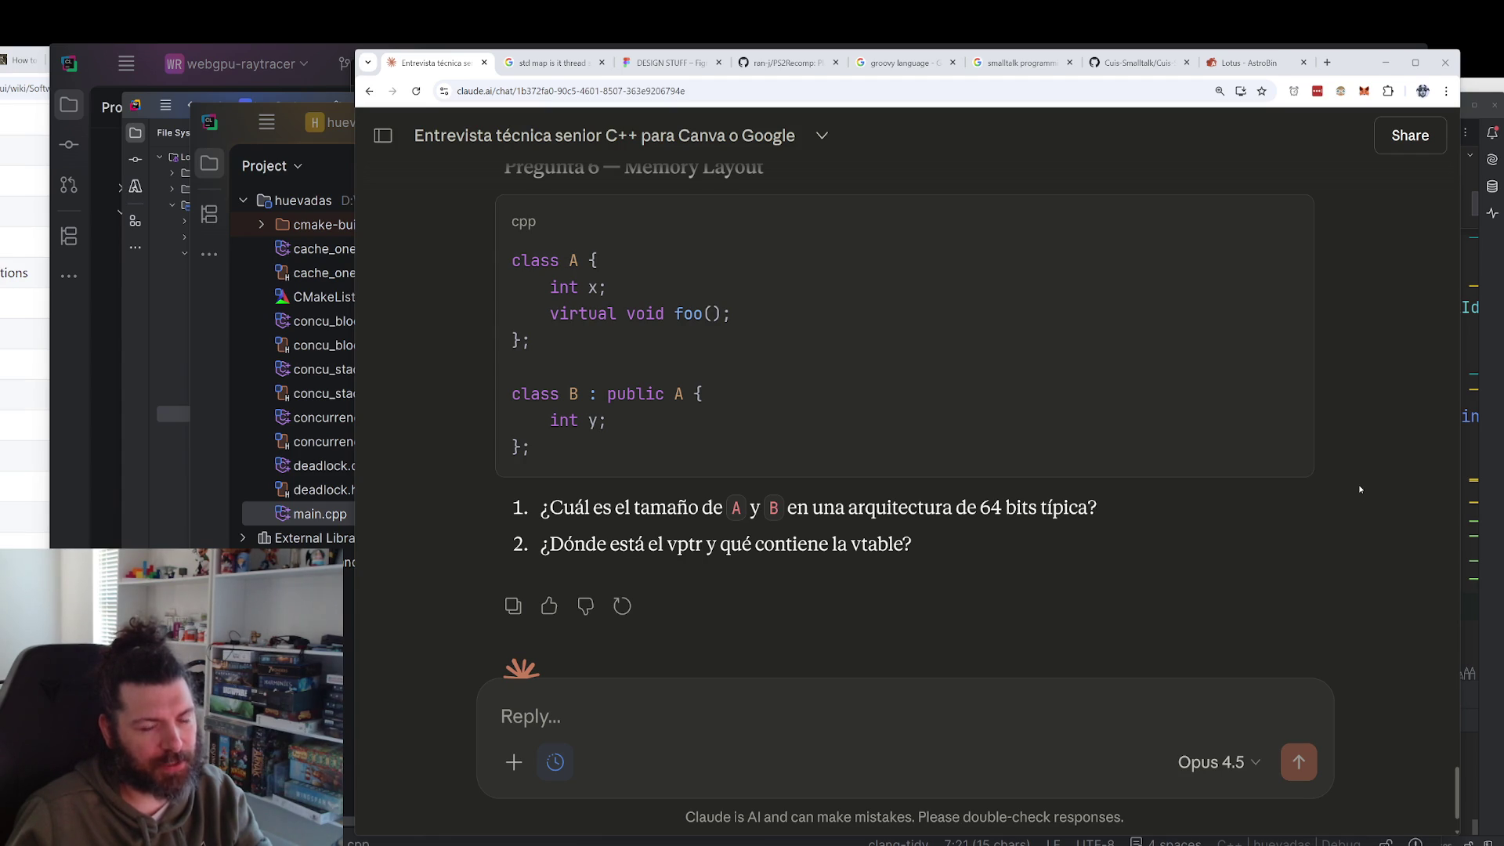
double_click(863, 548)
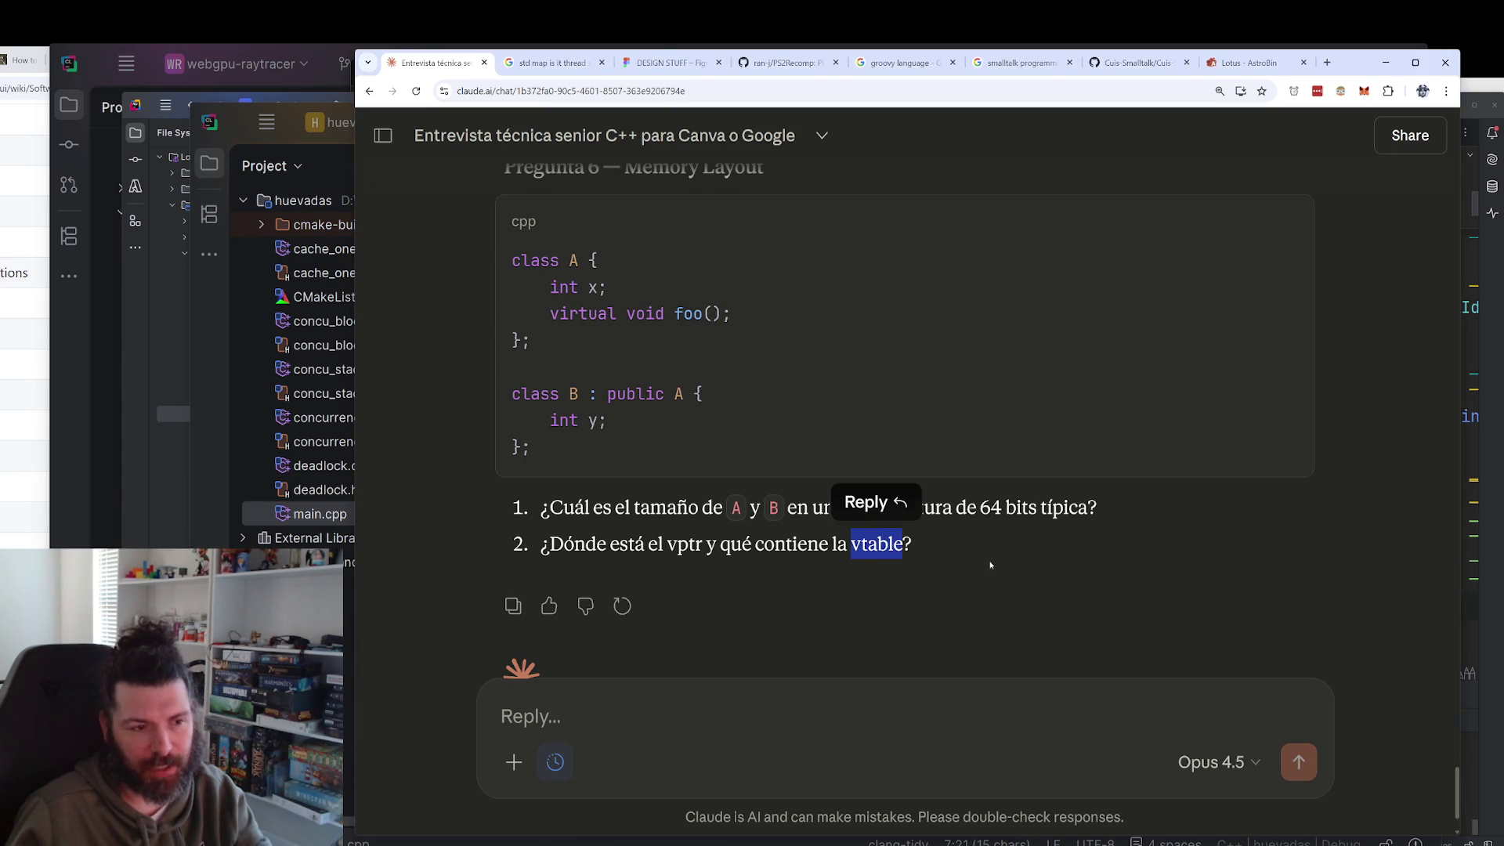
left_click(1073, 568)
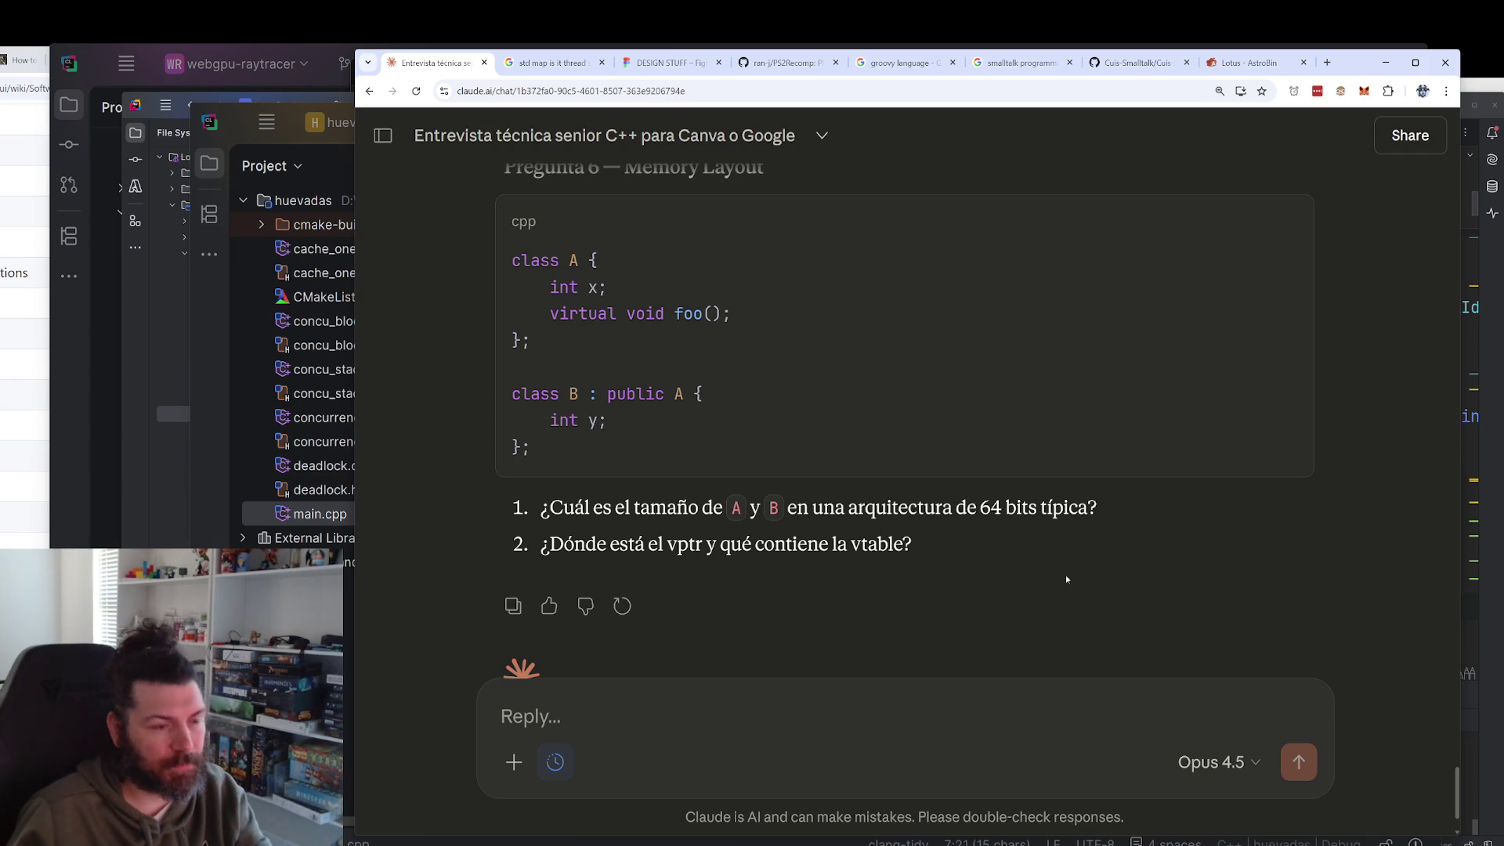
double_click(870, 545)
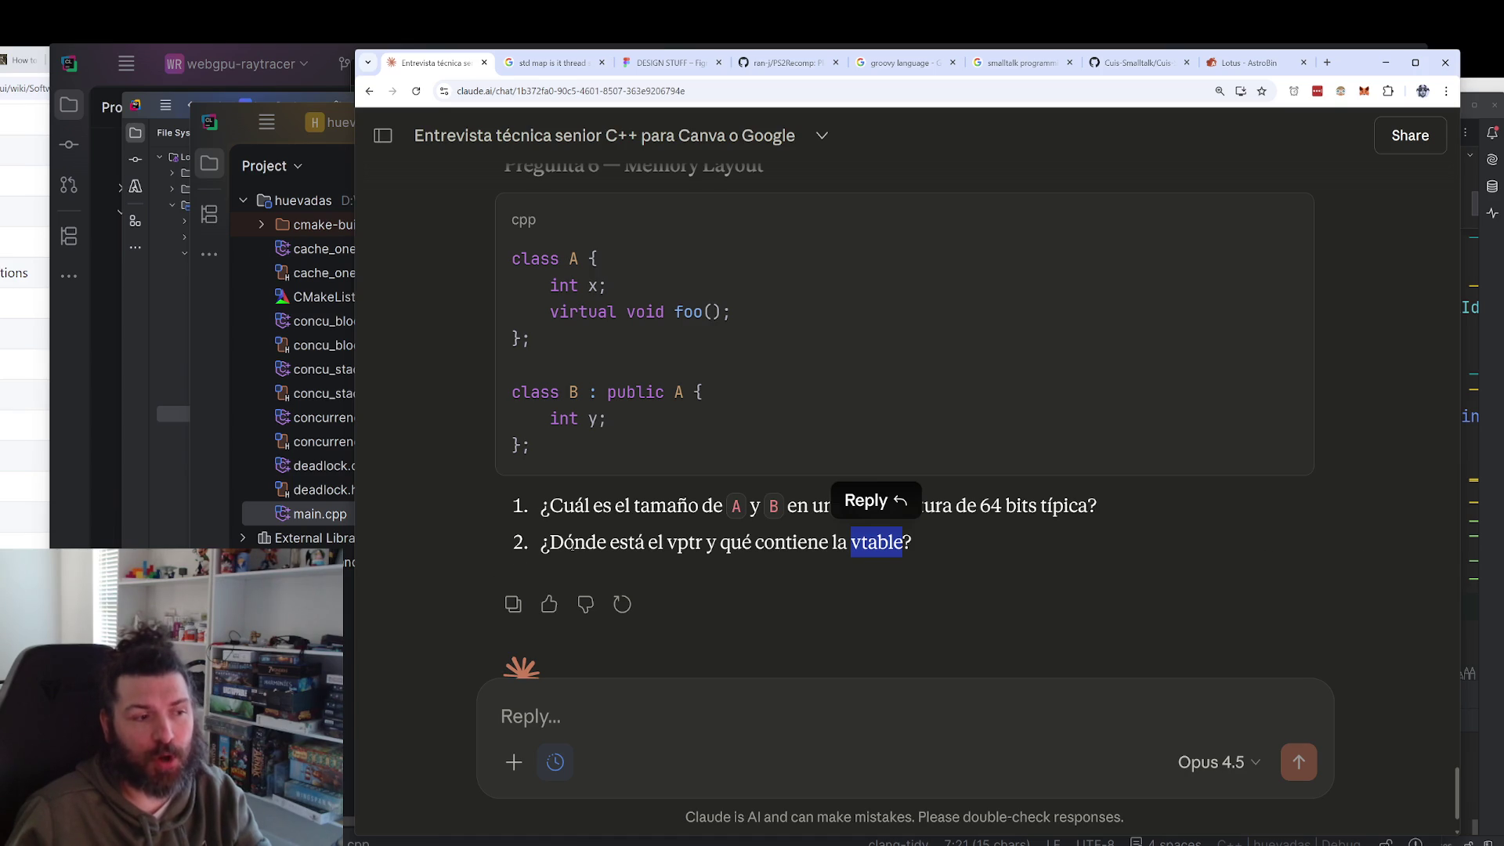
left_click_drag(548, 542, 906, 545)
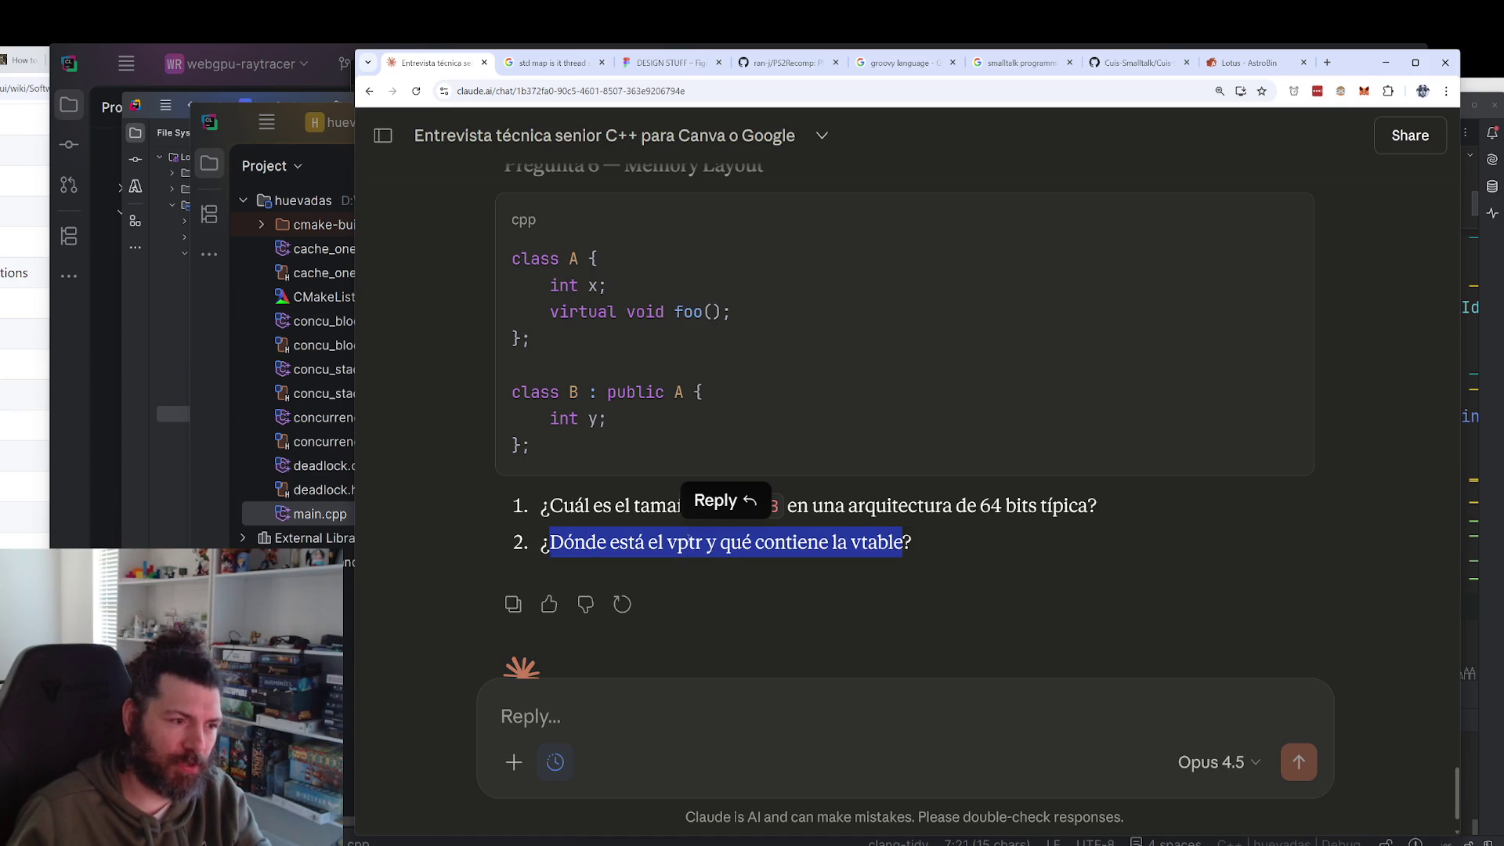
double_click(688, 540)
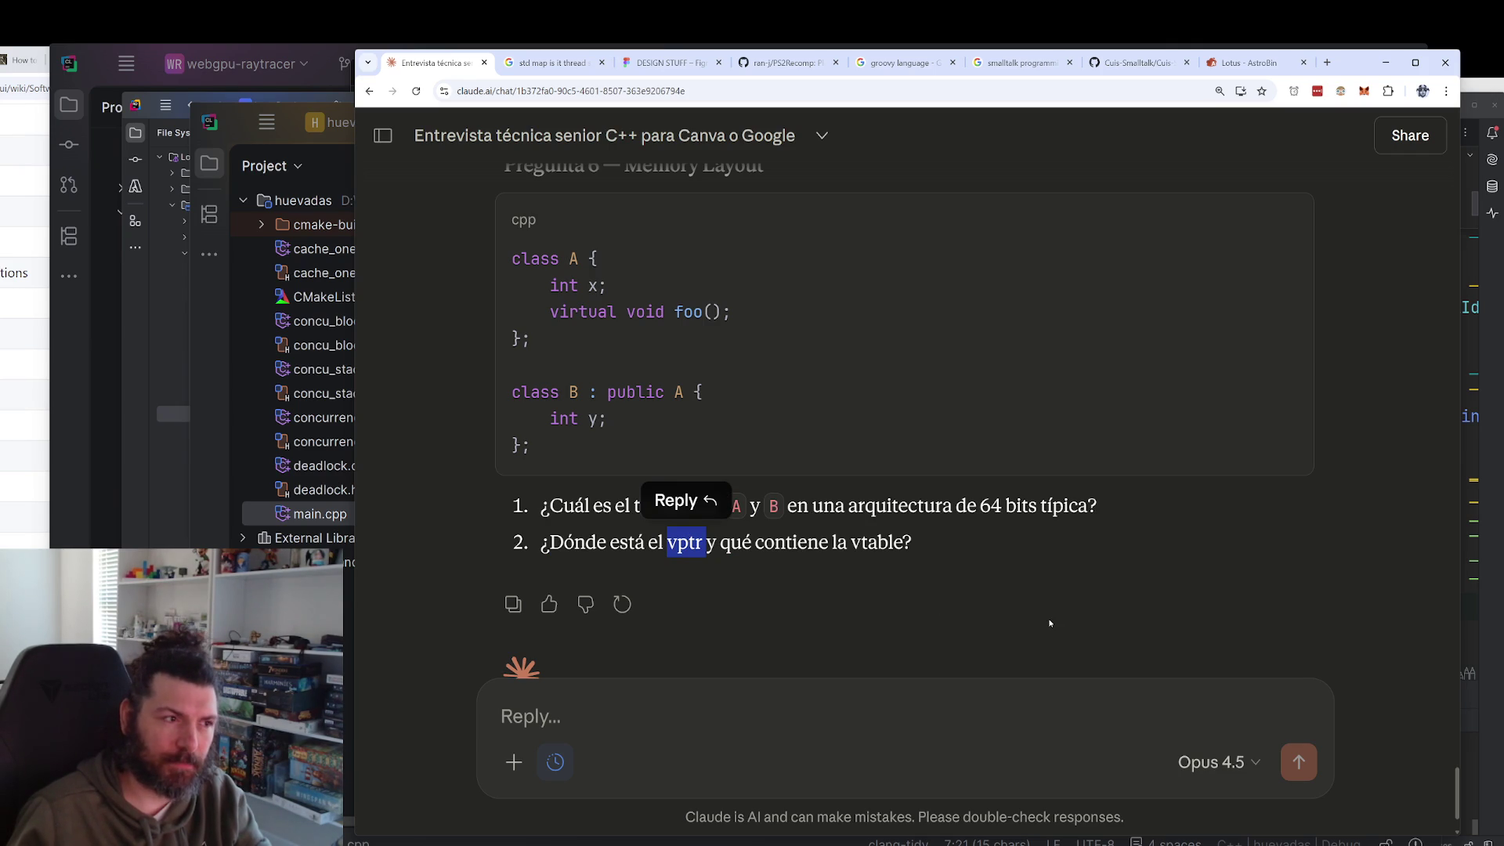
scroll(1049, 622, "up", 2)
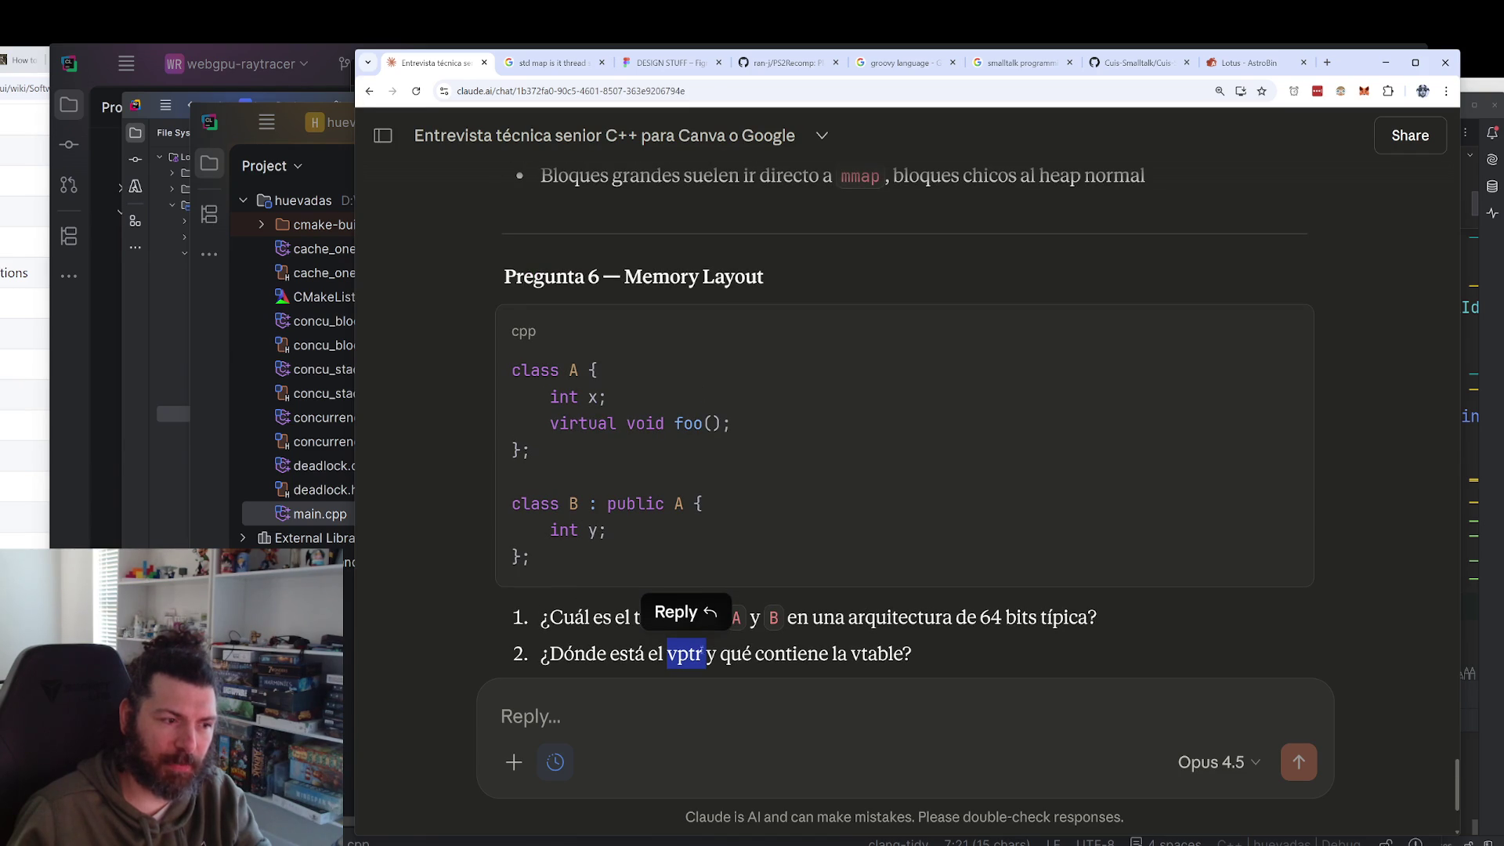
mouse_move(1234, 581)
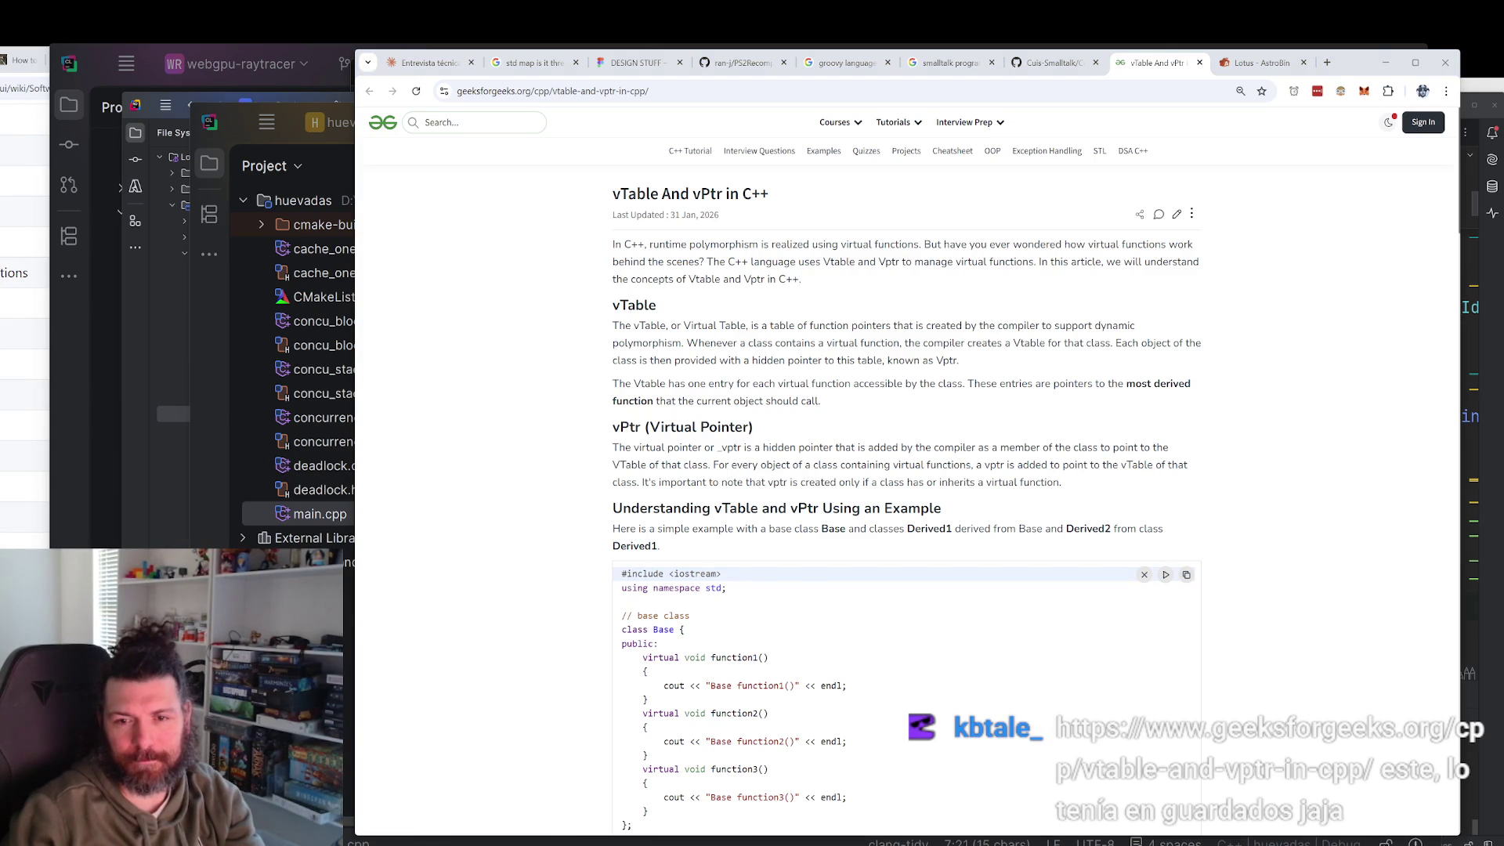
Skim the vTable And vPtr article's Base class example, zooming in then back to normal size.
scroll(1119, 455, "down", 15)
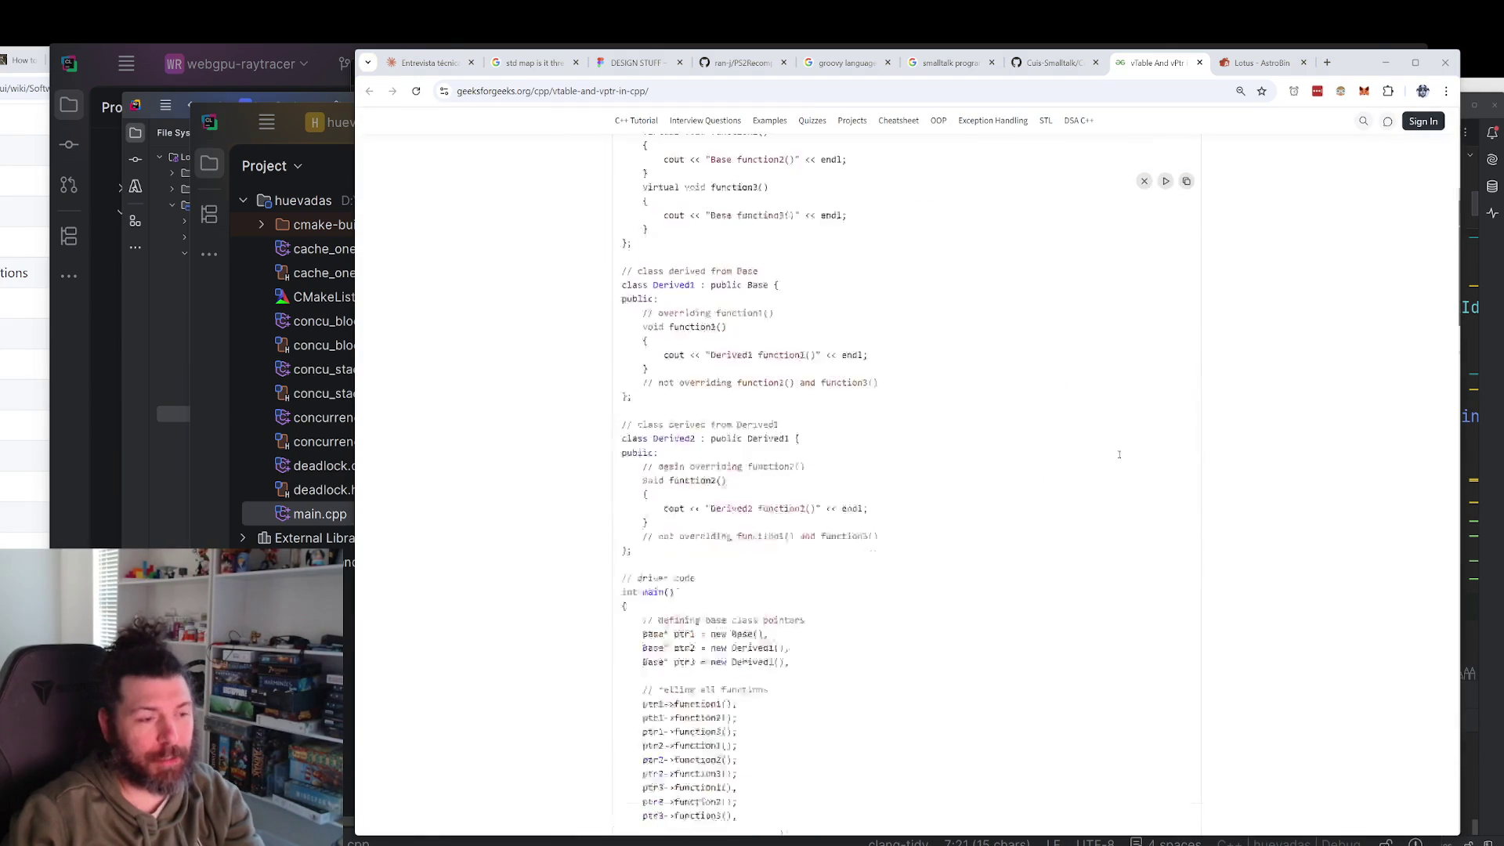
scroll(1119, 454, "down", 5)
scroll(1120, 458, "up", 20)
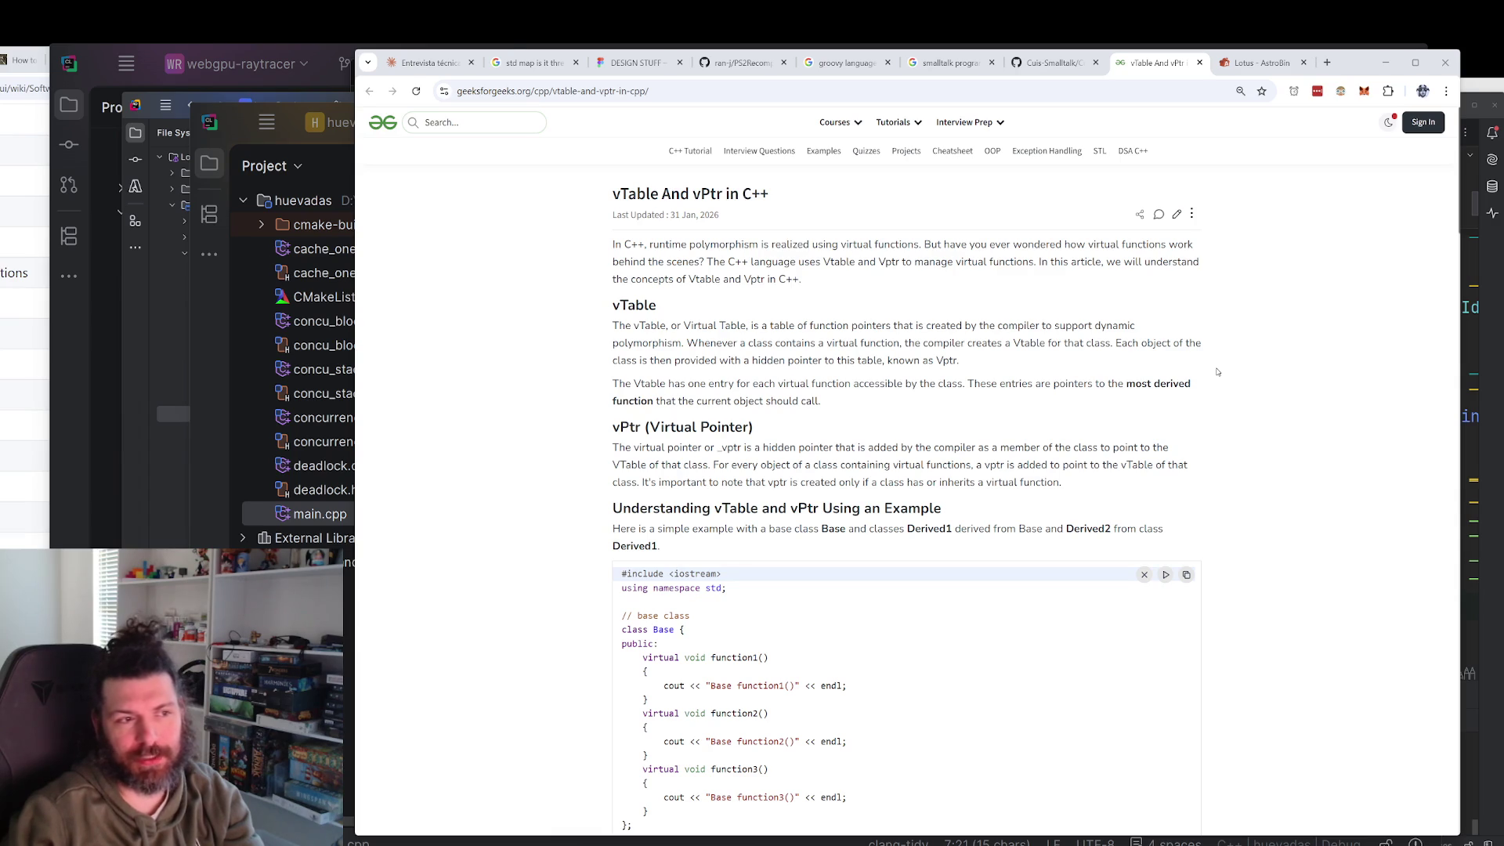
key("ctrl+plus")
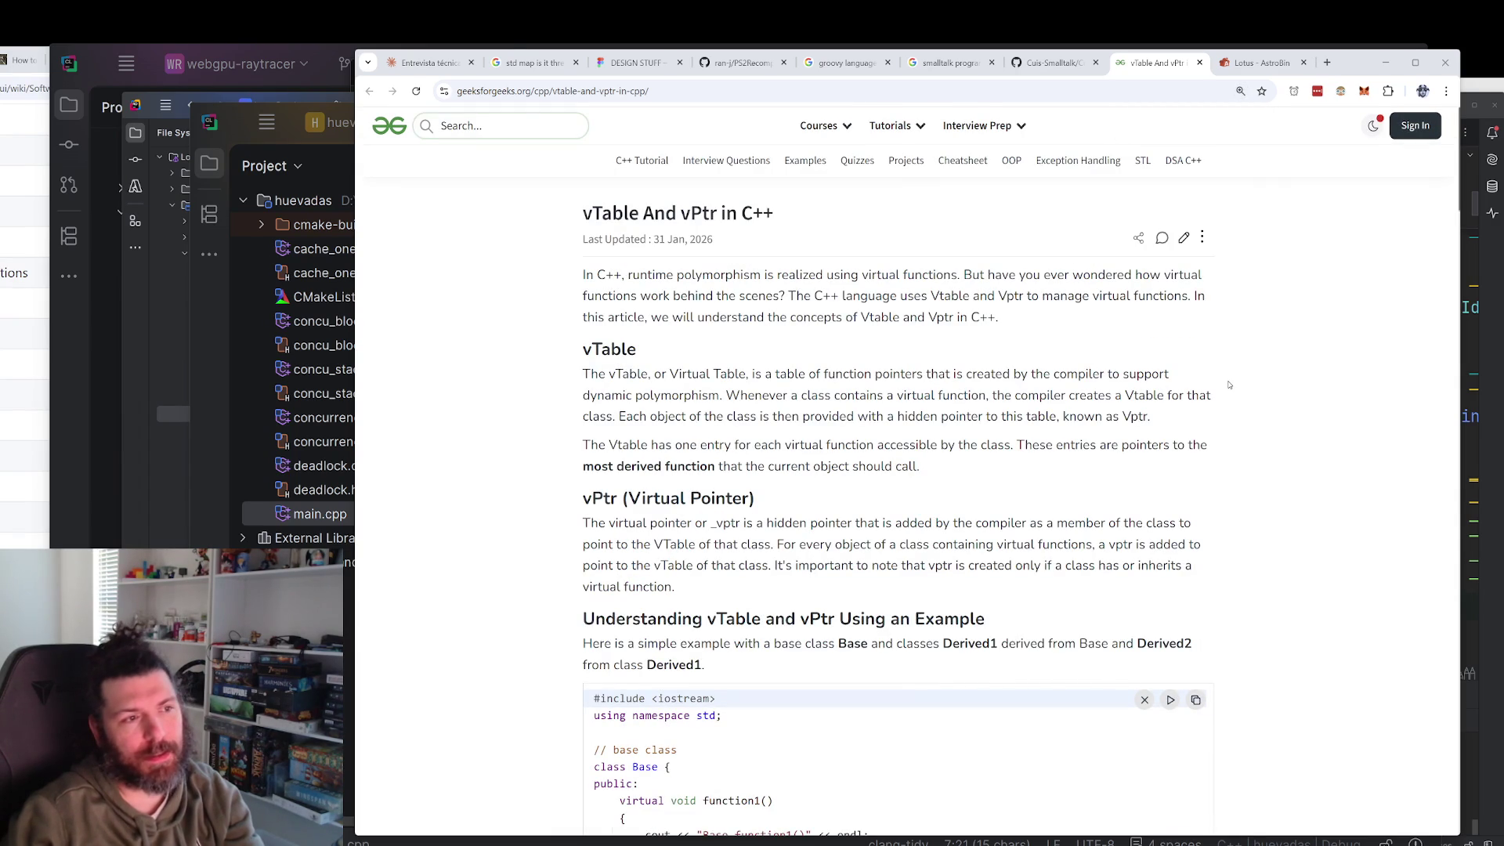
key("ctrl+minus")
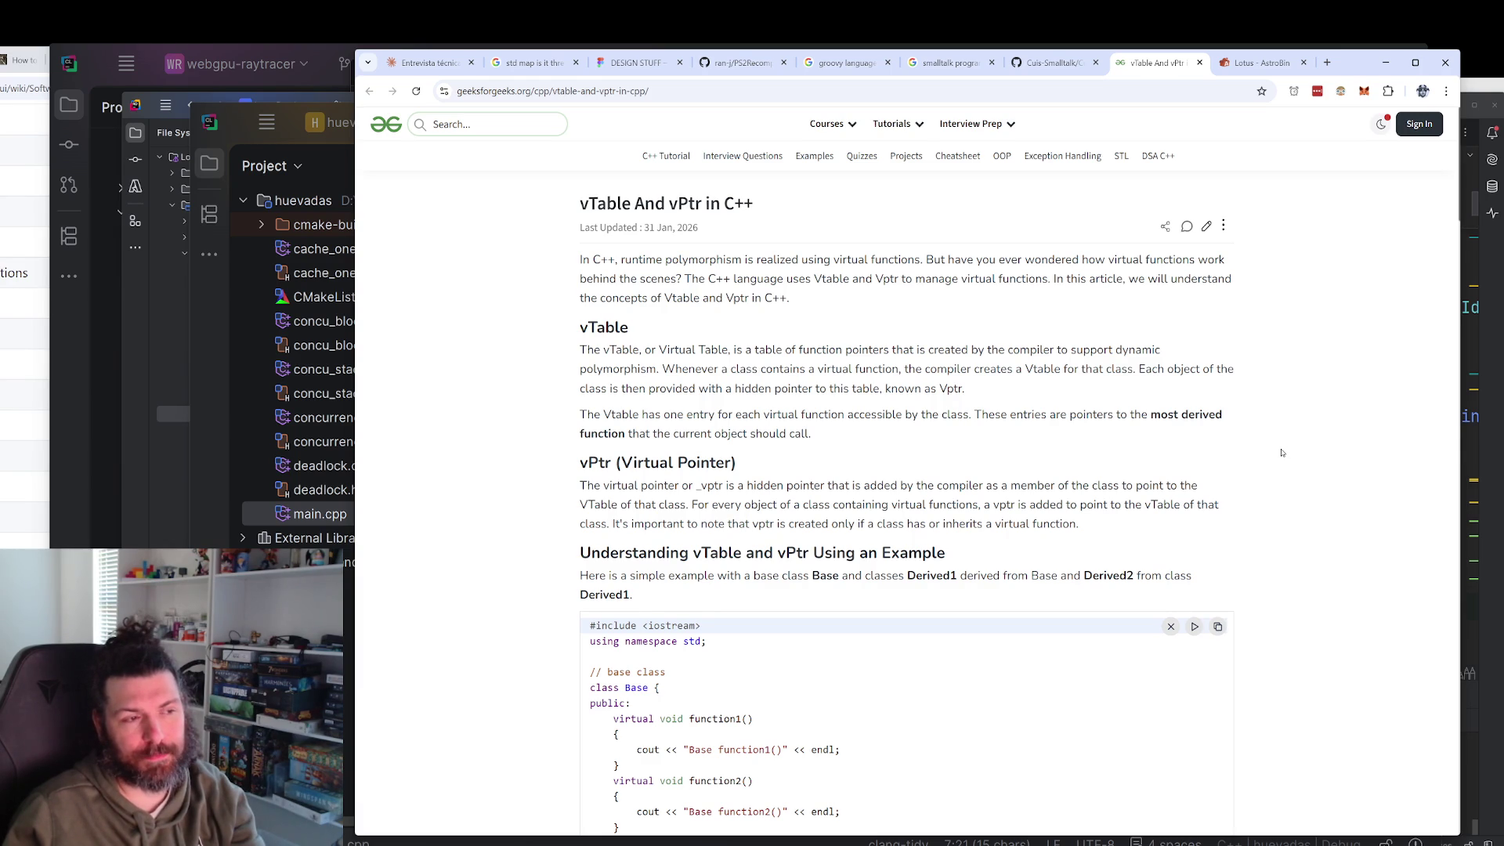
Scroll through the article intro and select the words Vtable and Vptr.
scroll(1281, 453, "down", 3)
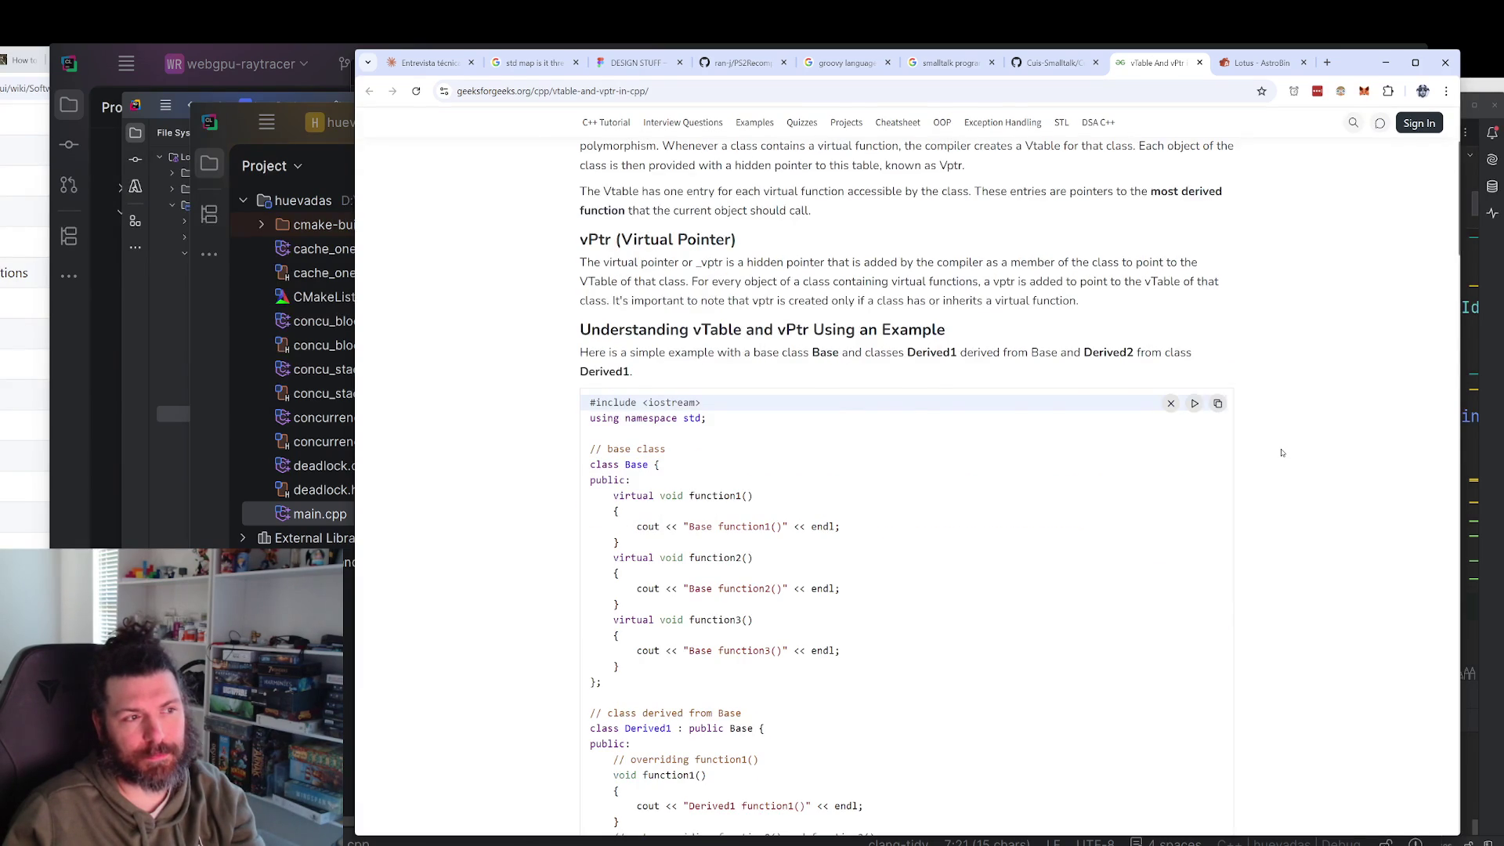
scroll(1281, 453, "up", 3)
scroll(1282, 452, "up", 2, "ctrl")
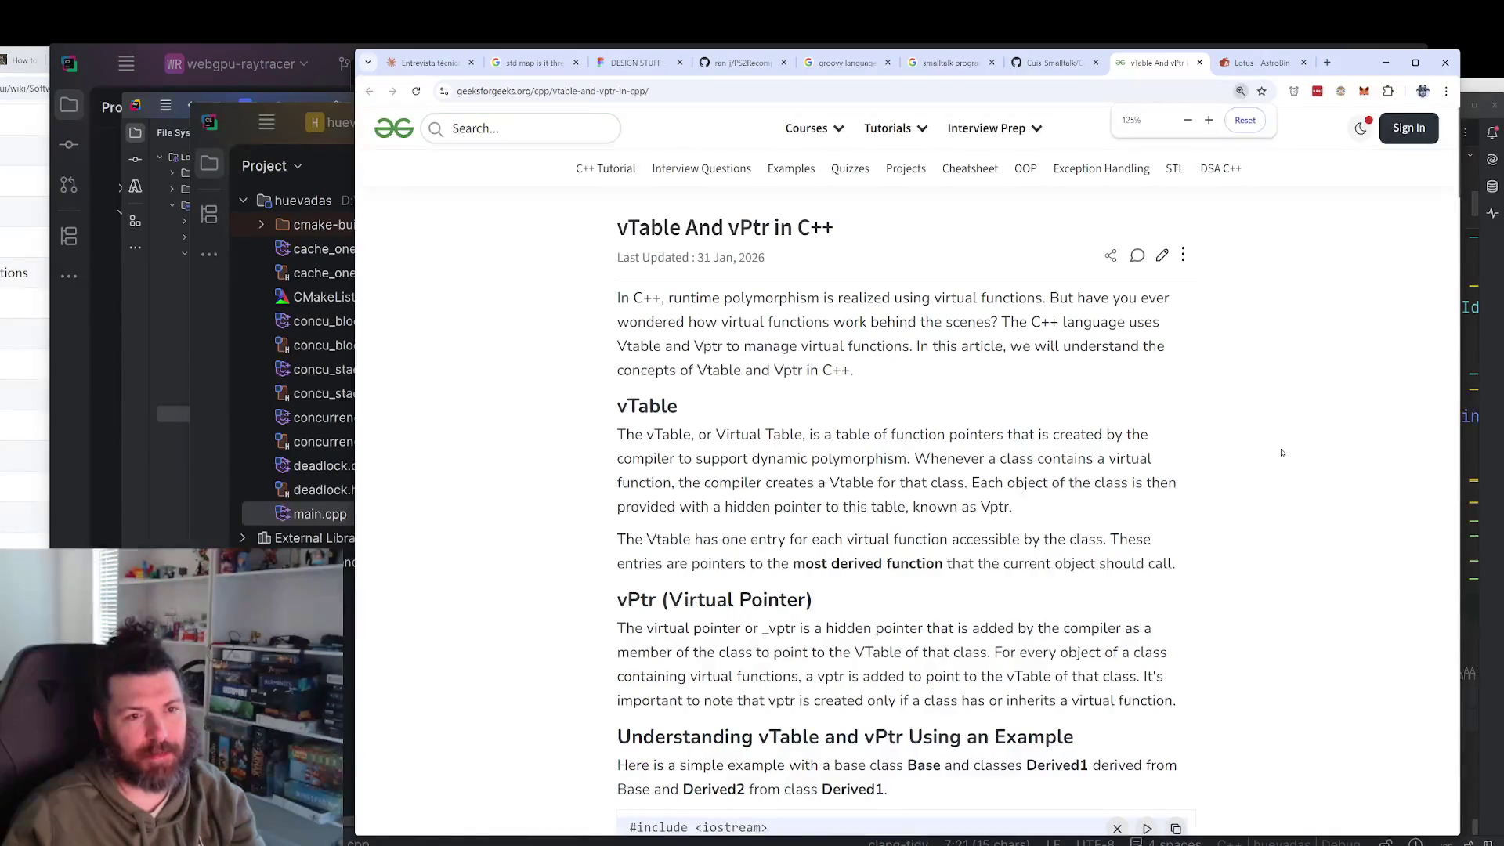
scroll(1281, 452, "down", 10)
scroll(1281, 453, "down", 3)
scroll(1281, 453, "down", 2, "ctrl")
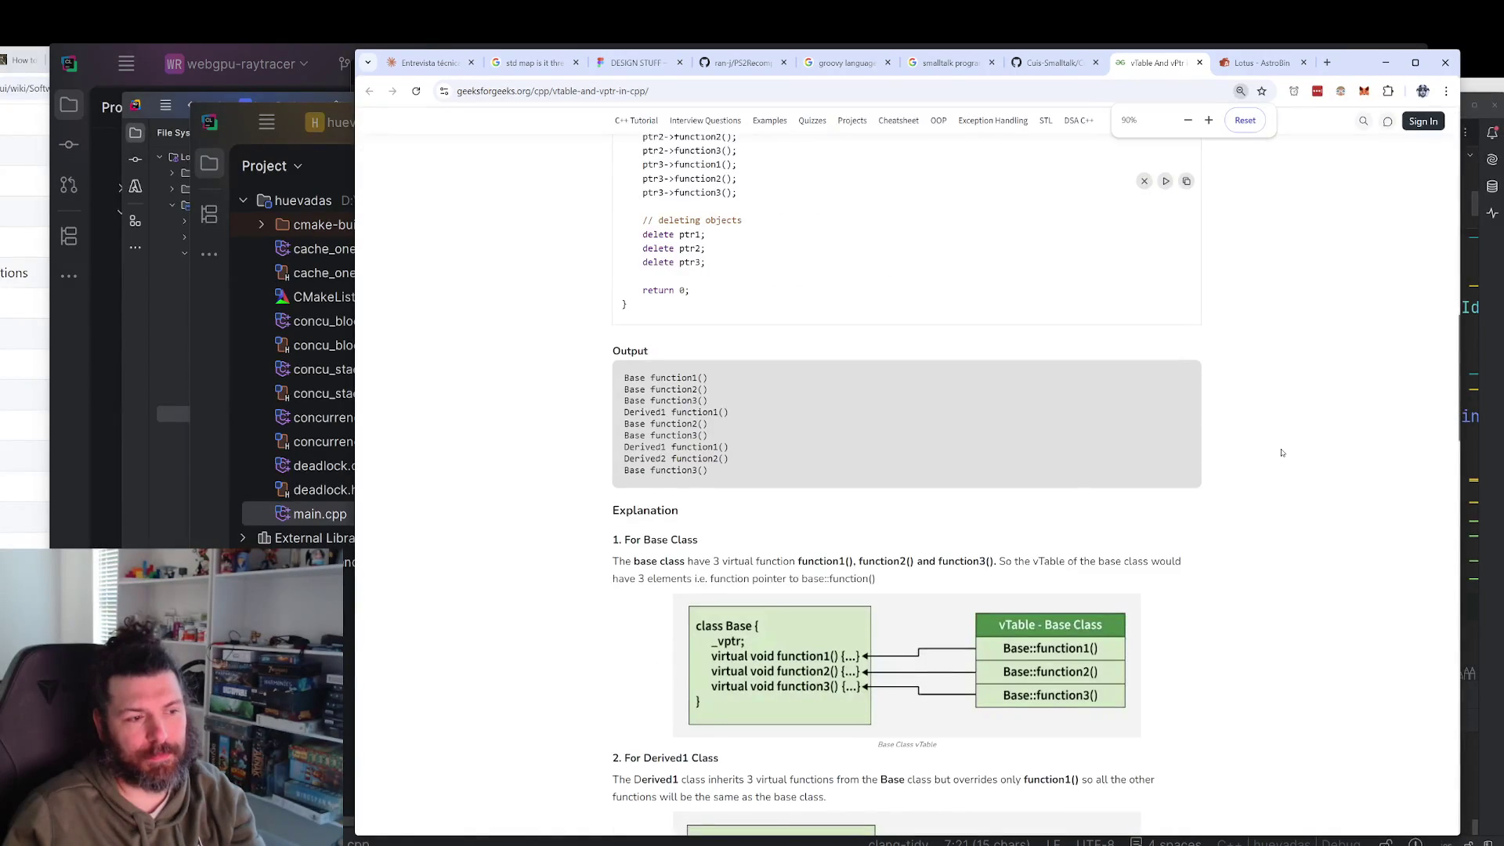
scroll(1281, 453, "up", 15)
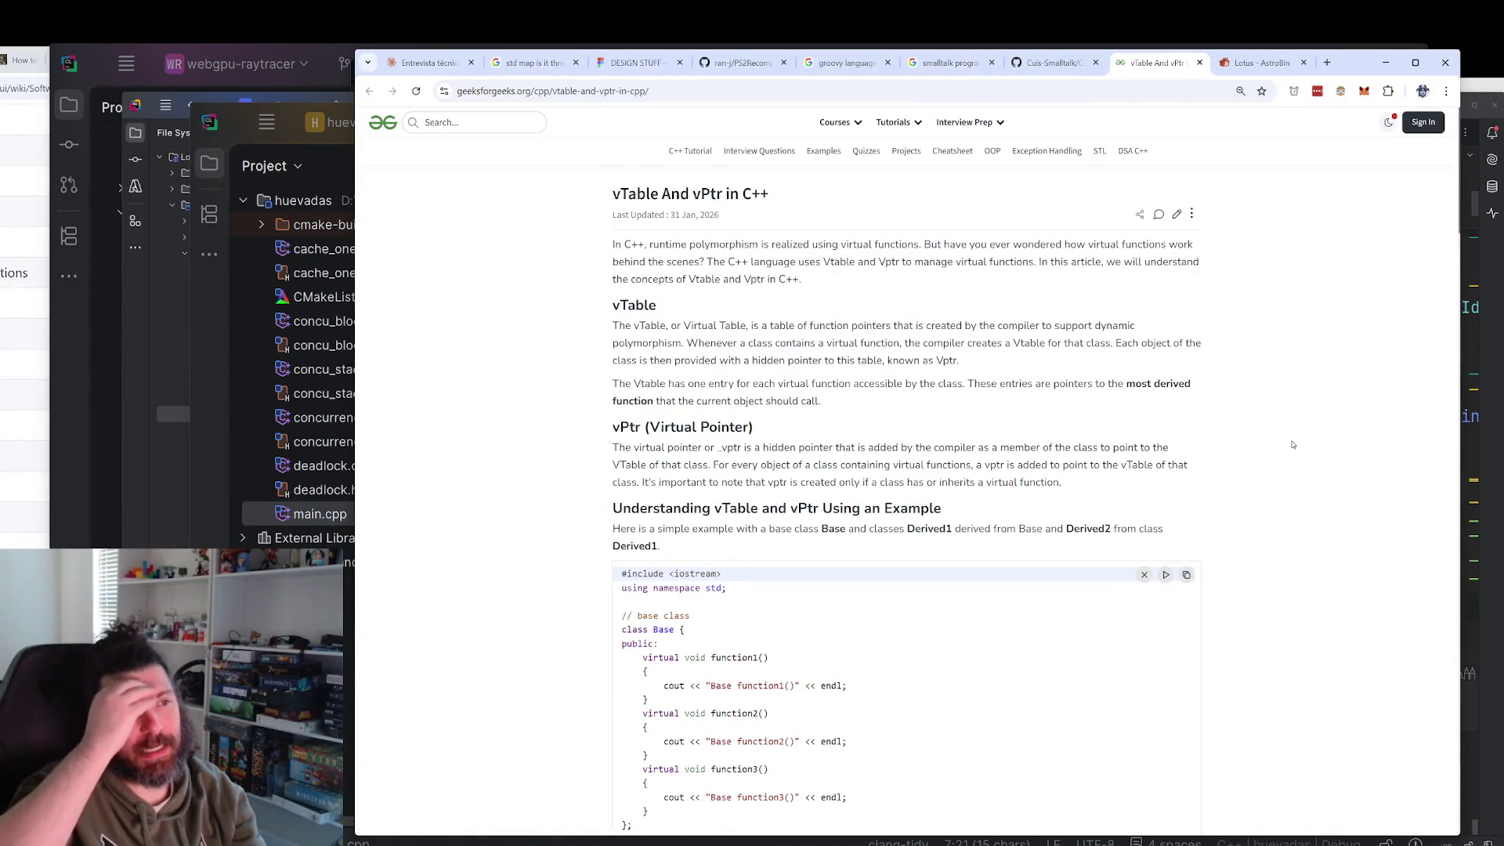
scroll(1292, 444, "up", 1, "ctrl")
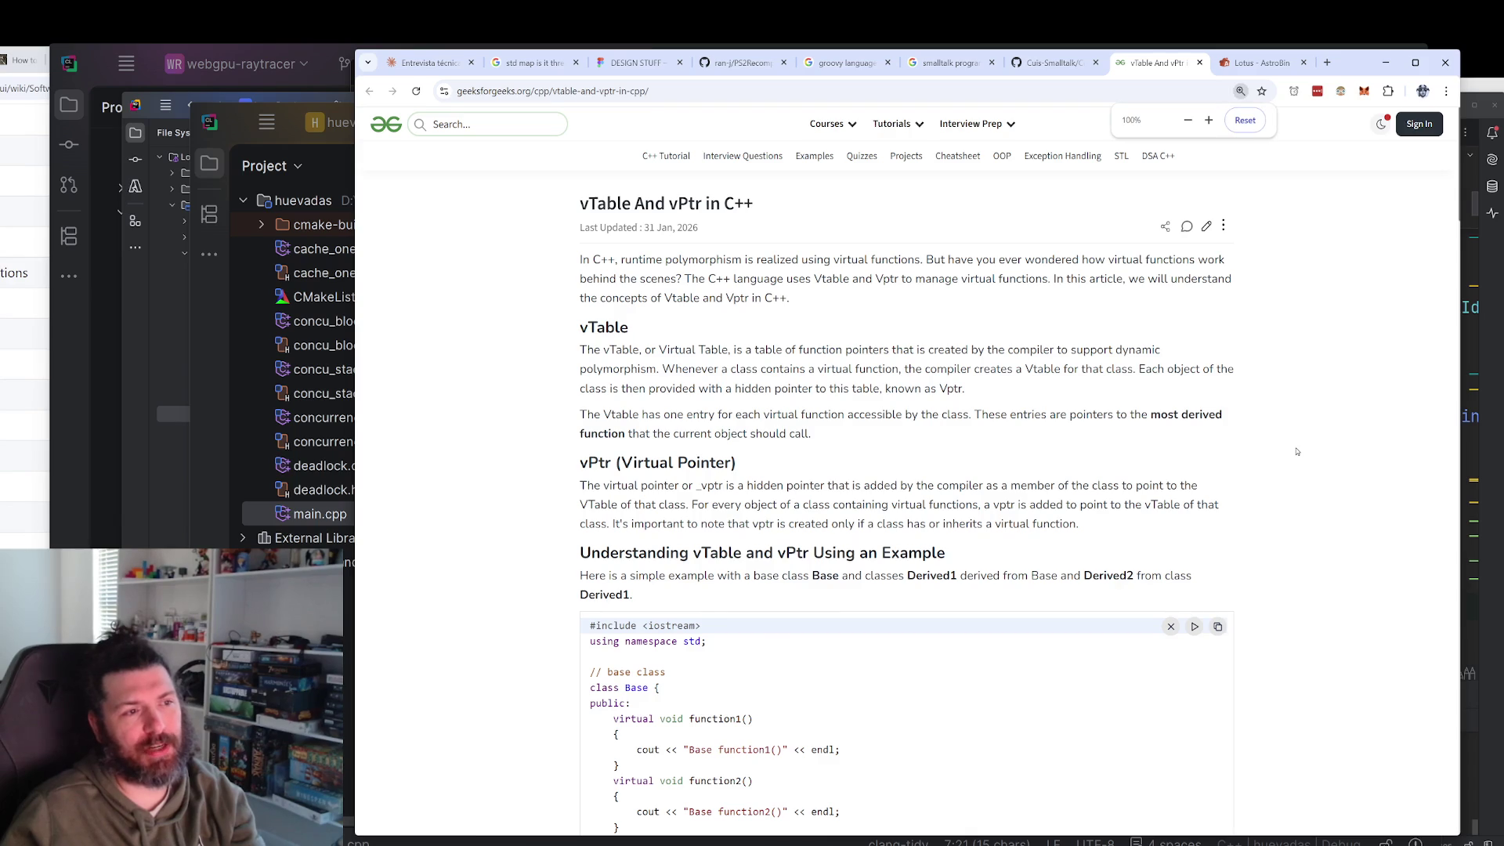
scroll(1313, 443, "up", 1, "ctrl")
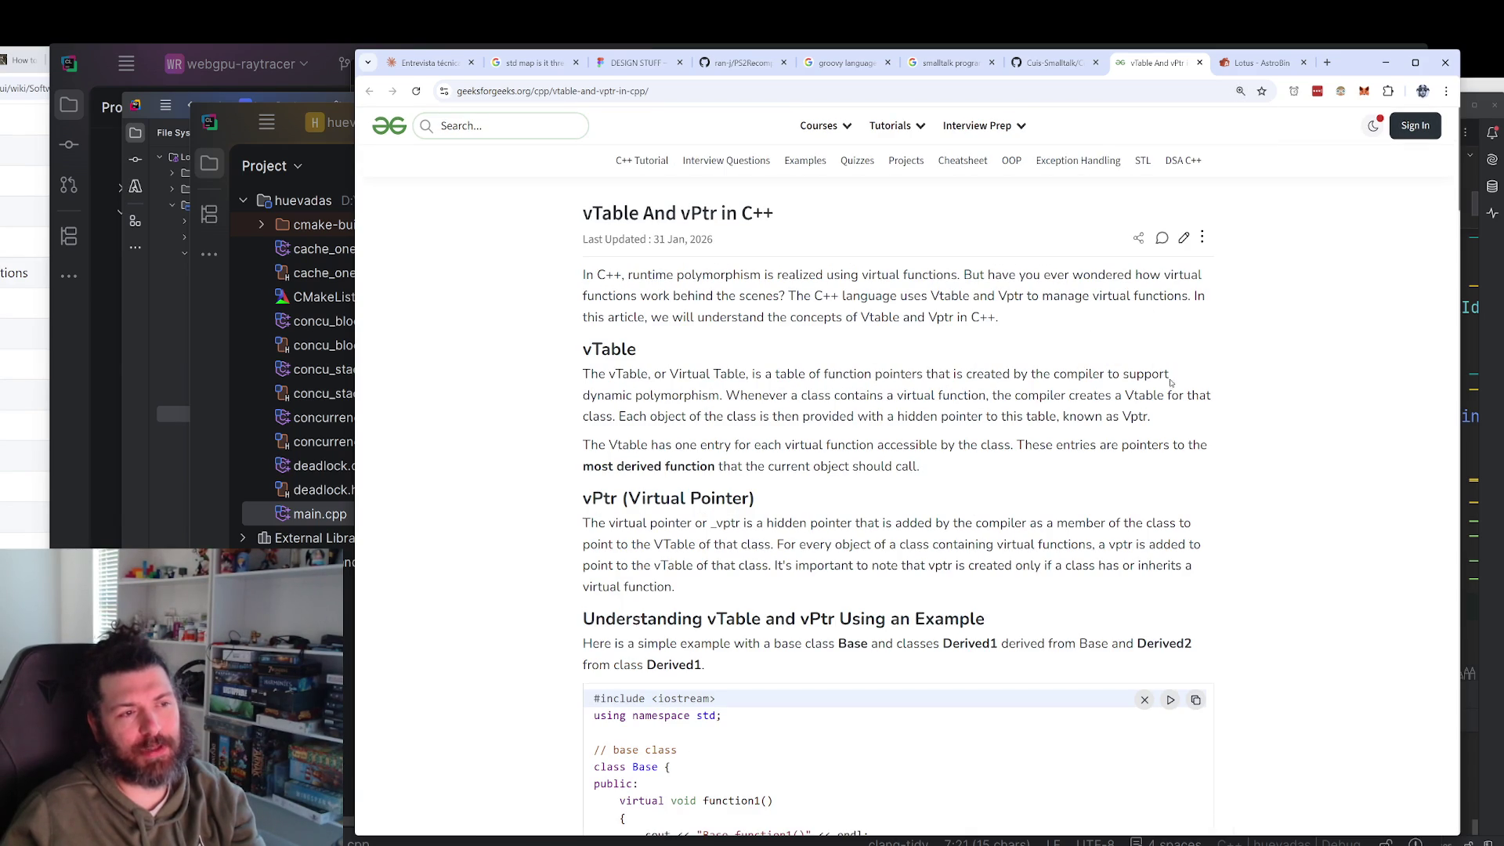
scroll(1172, 374, "down", 1)
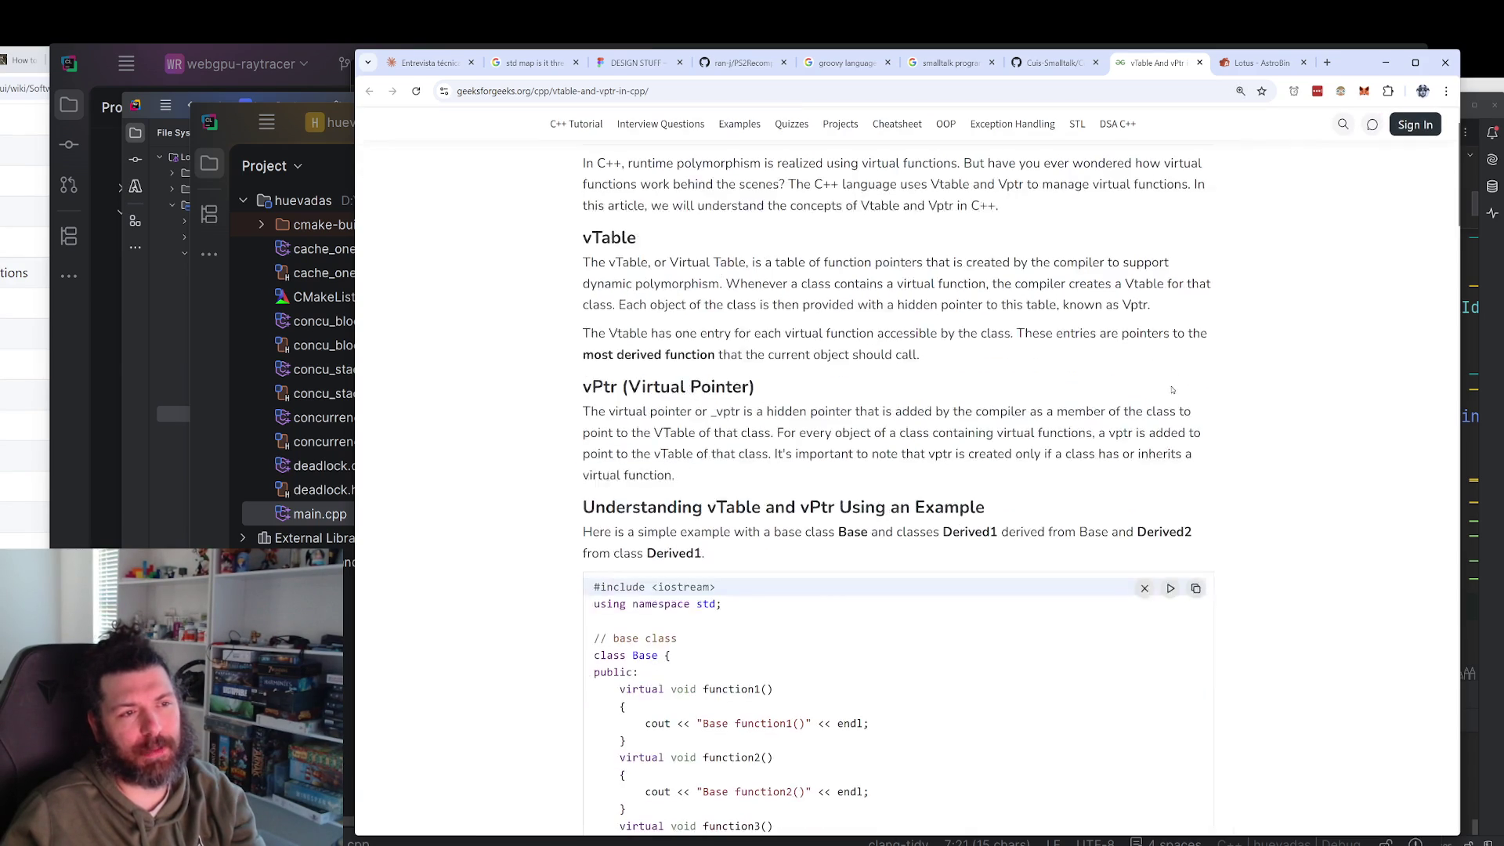
double_click(950, 185)
double_click(1011, 186)
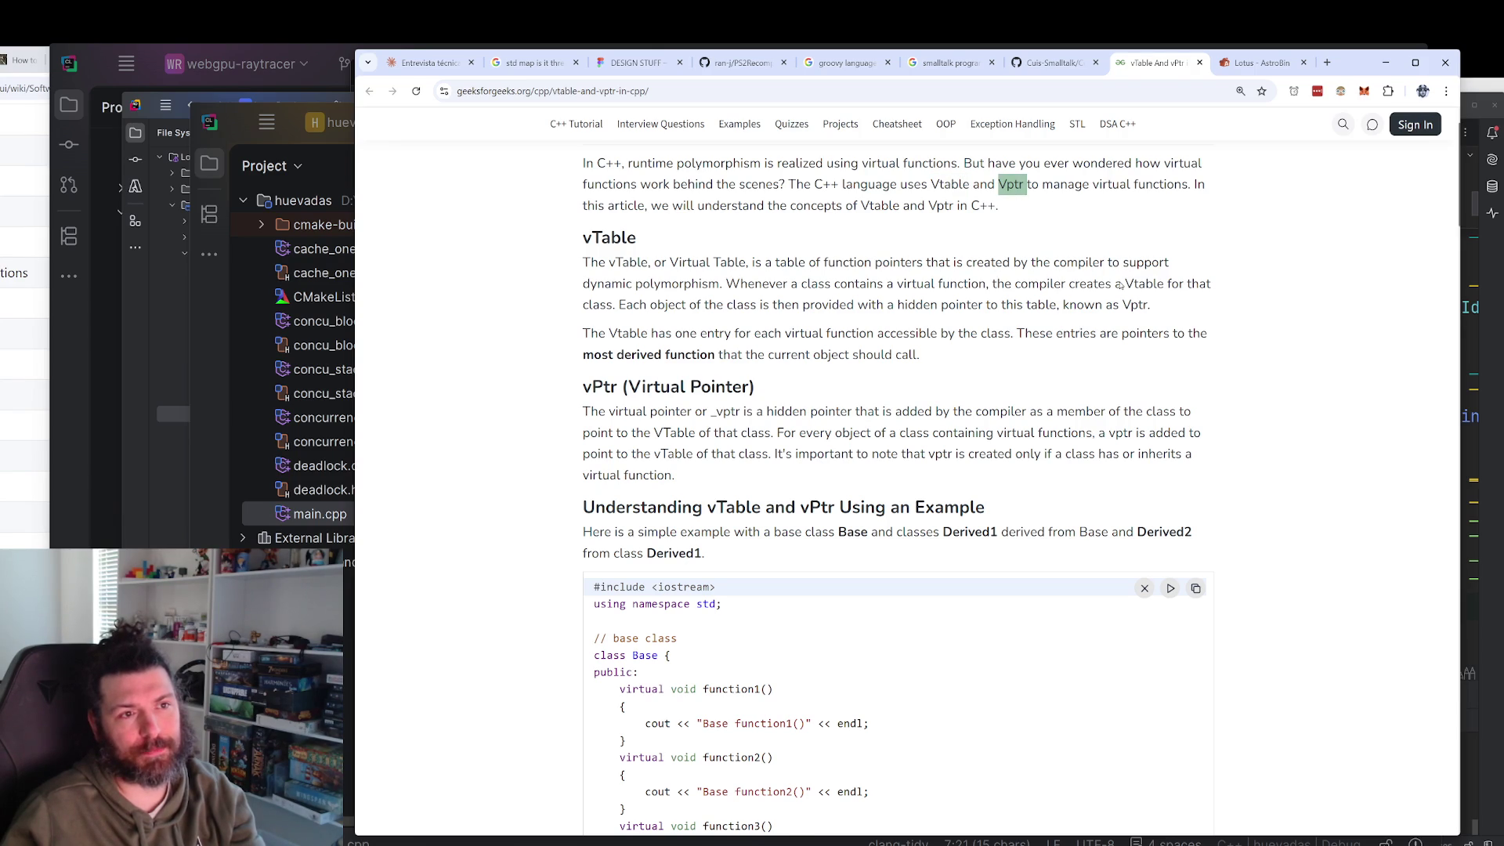
Mark part of the vTable definition and the word compiler.
scroll(1121, 285, "up", 1)
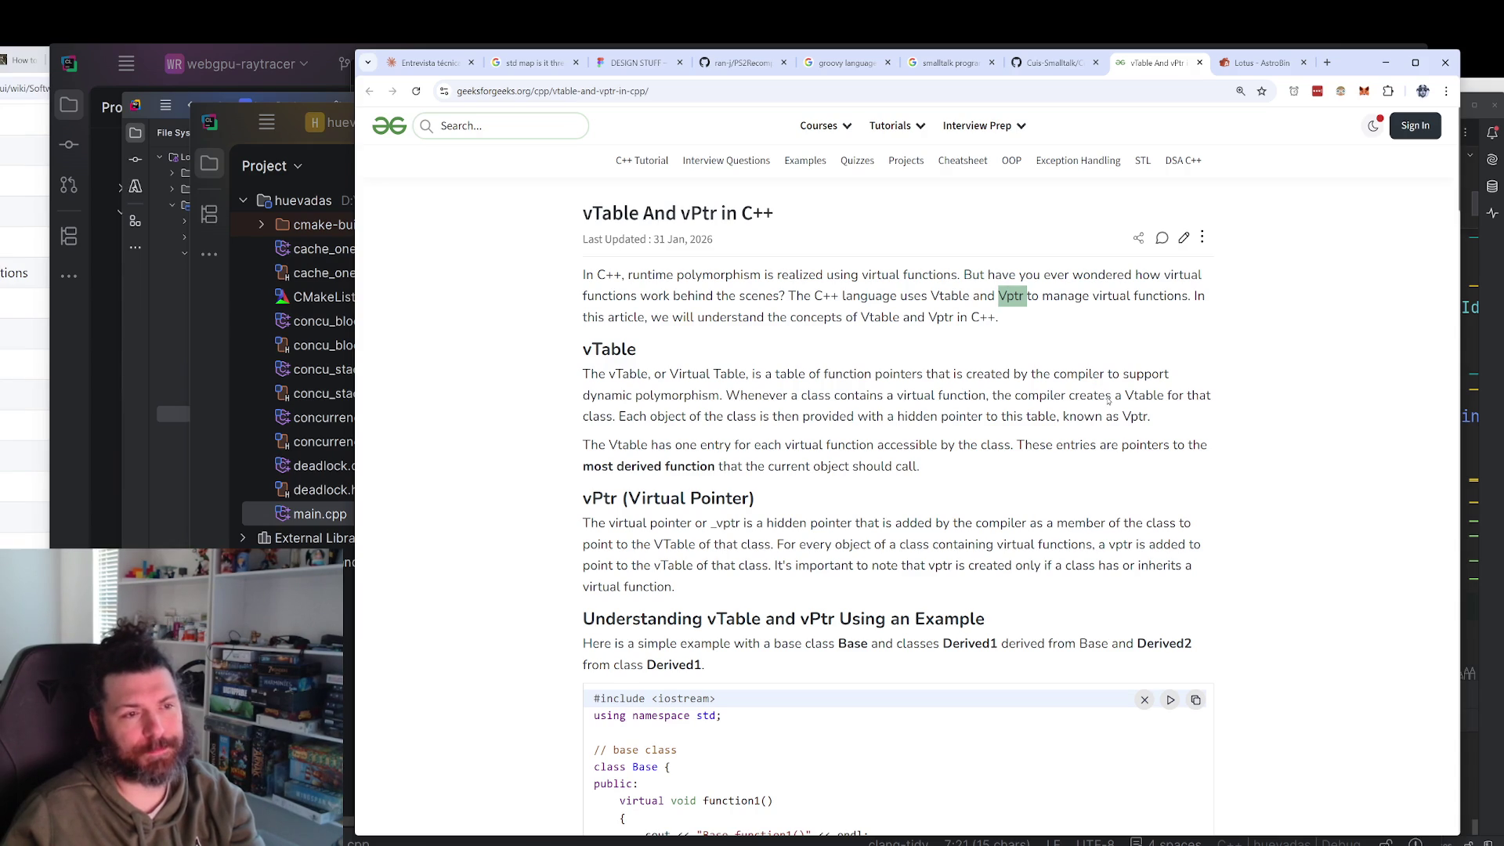
scroll(945, 366, "down", 1)
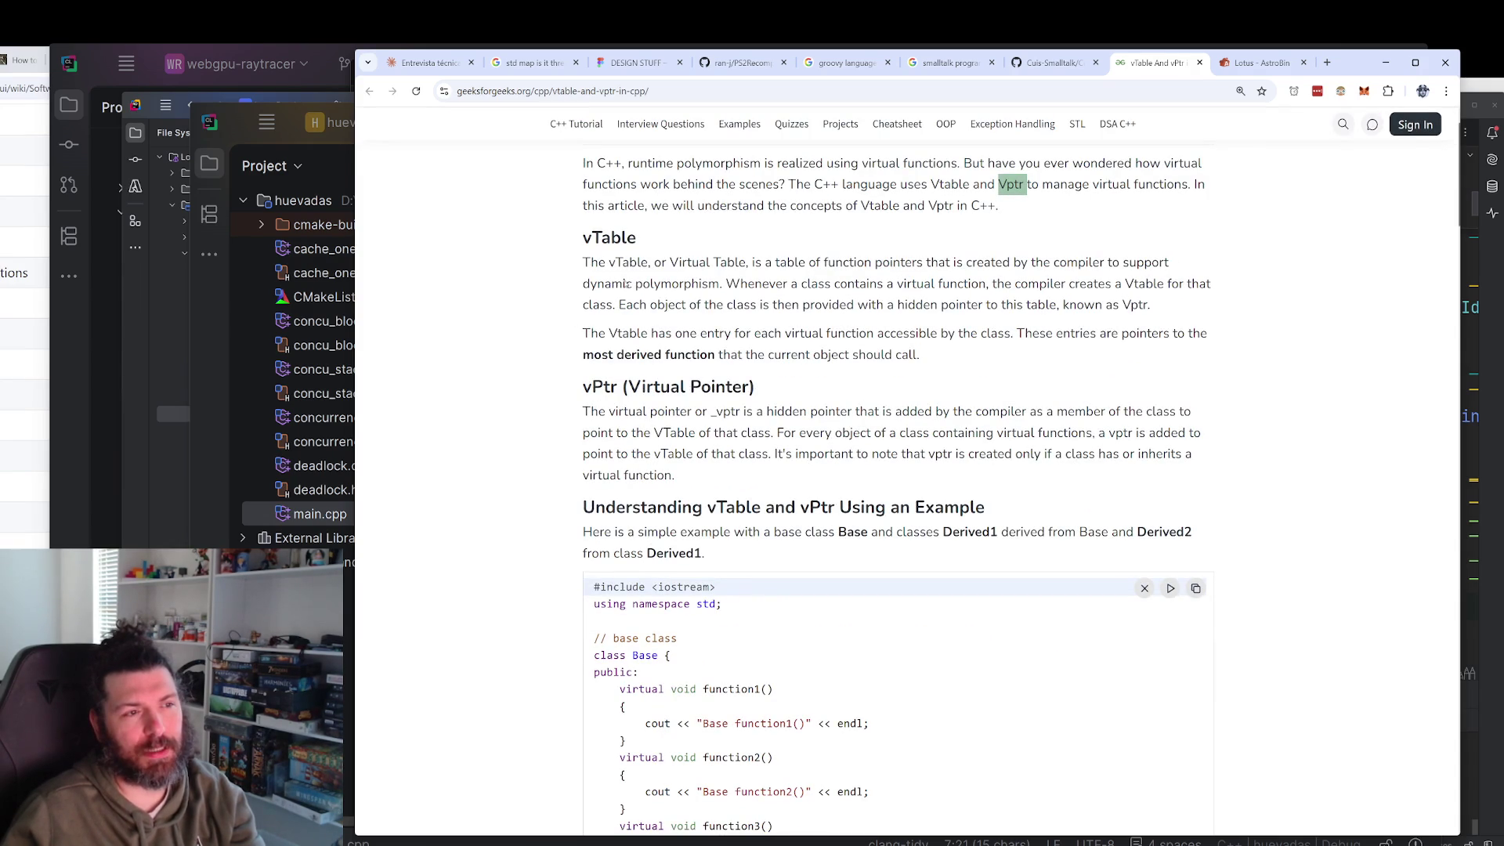
left_click_drag(954, 336, 683, 305)
double_click(1065, 263)
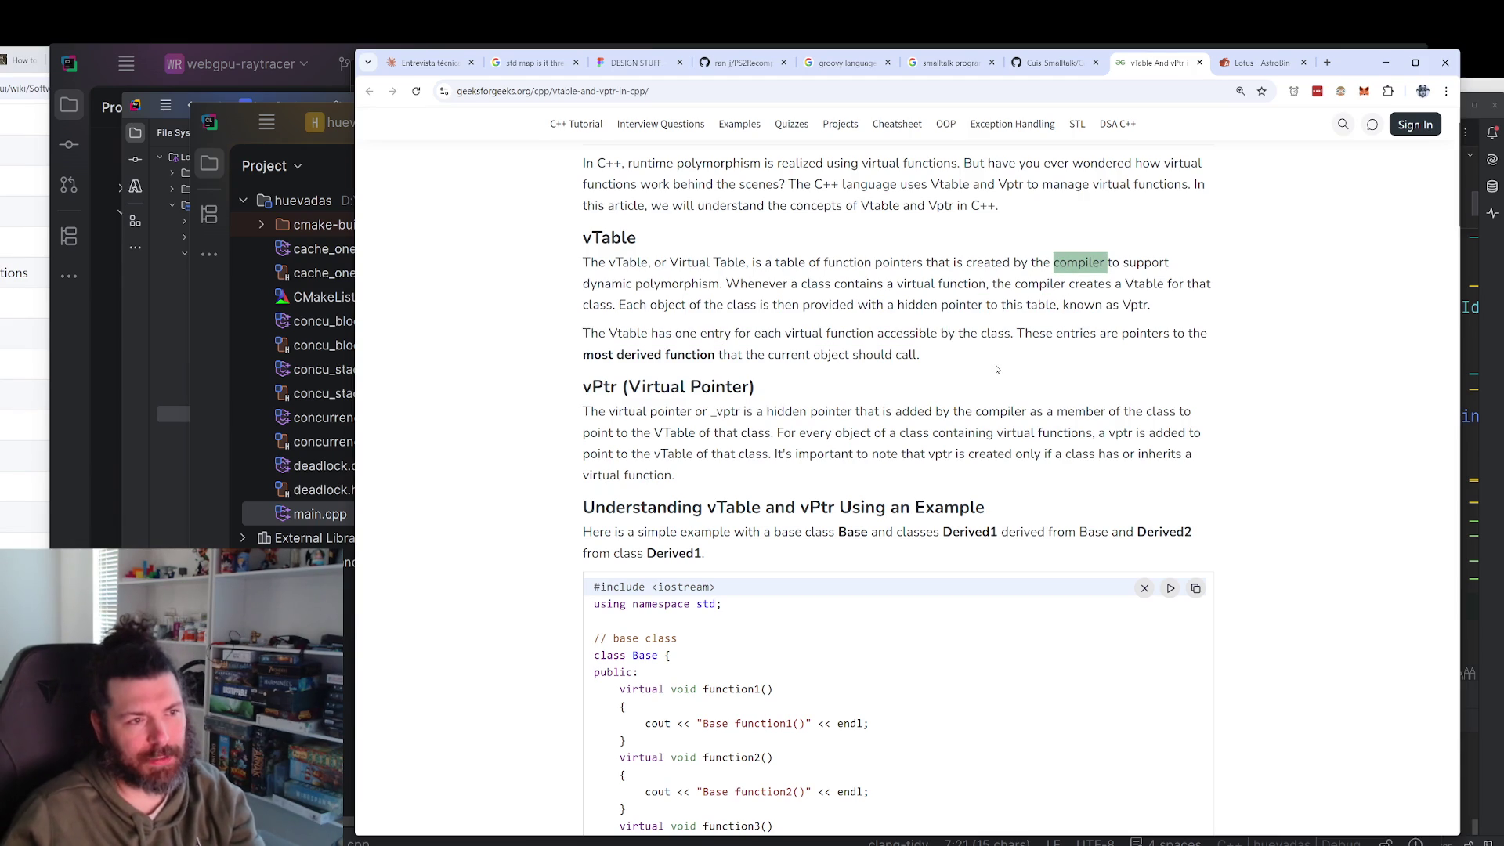
Mark the vPtr definition paragraph and the sentence introducing the example classes.
scroll(1016, 357, "down", 3)
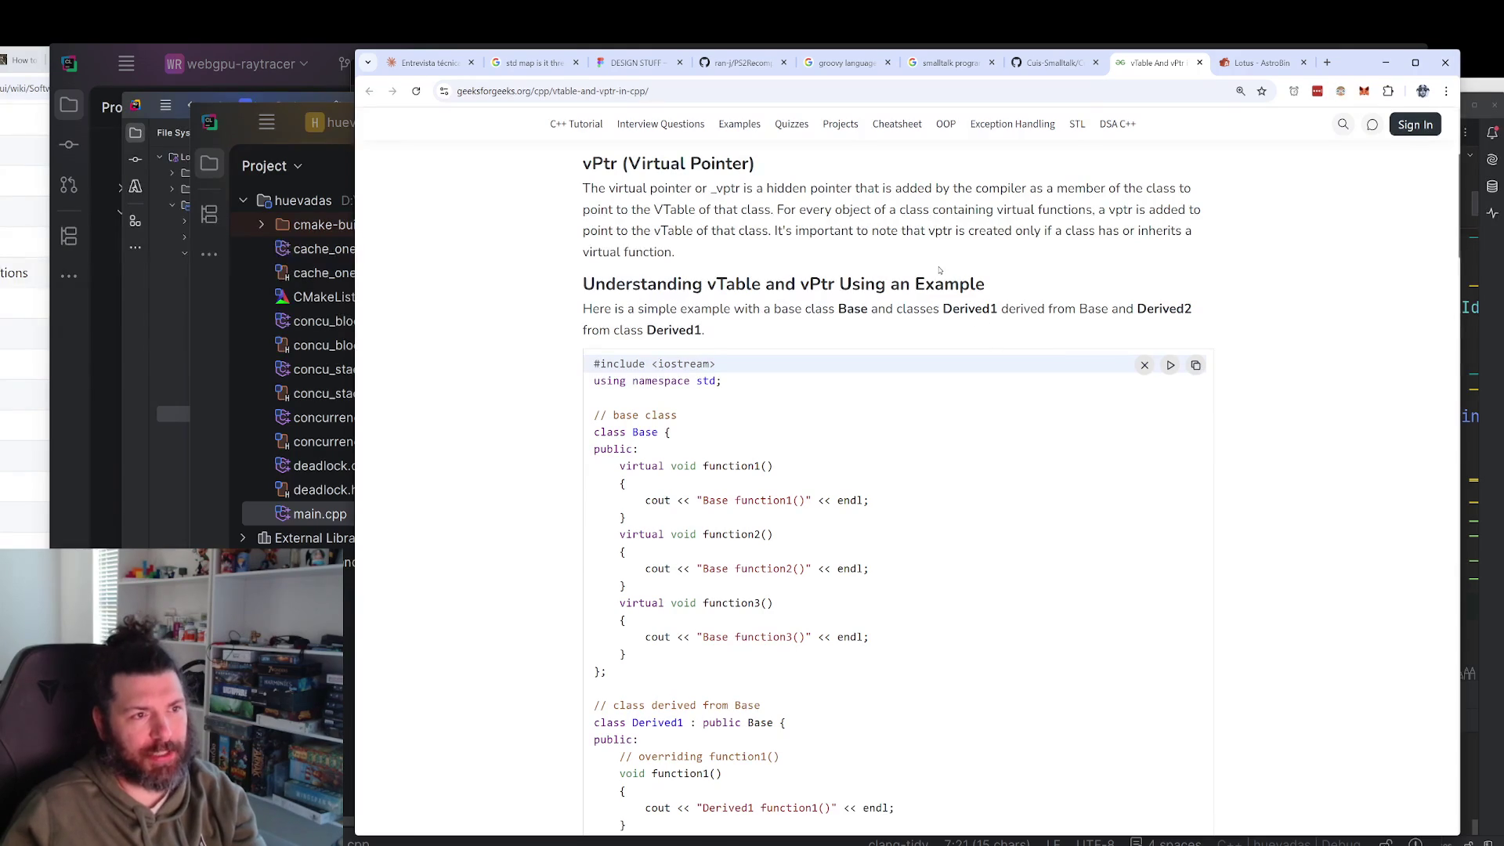
left_click_drag(678, 255, 577, 197)
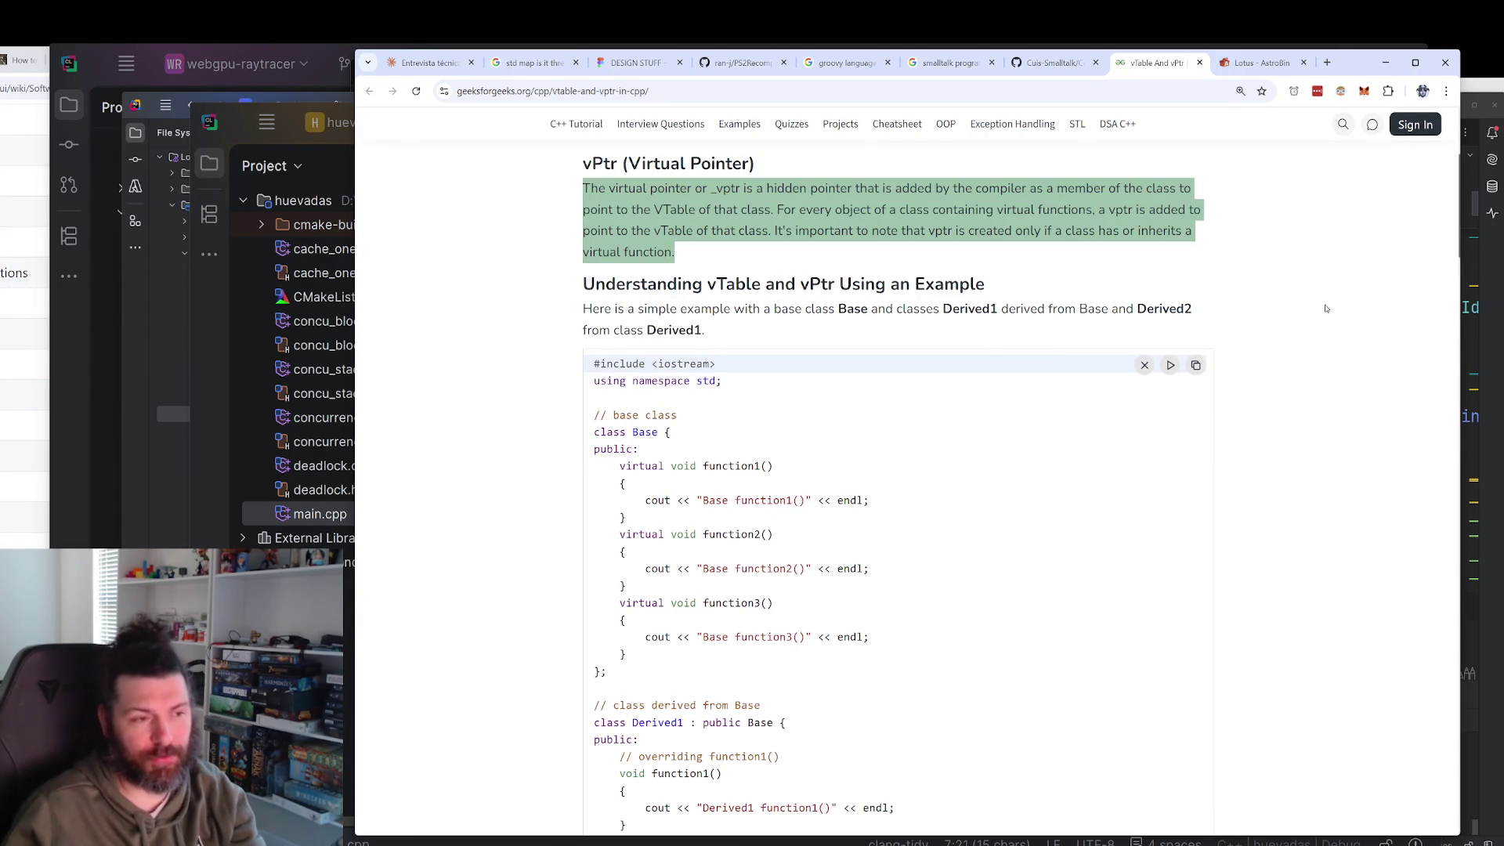
scroll(1321, 307, "down", 1)
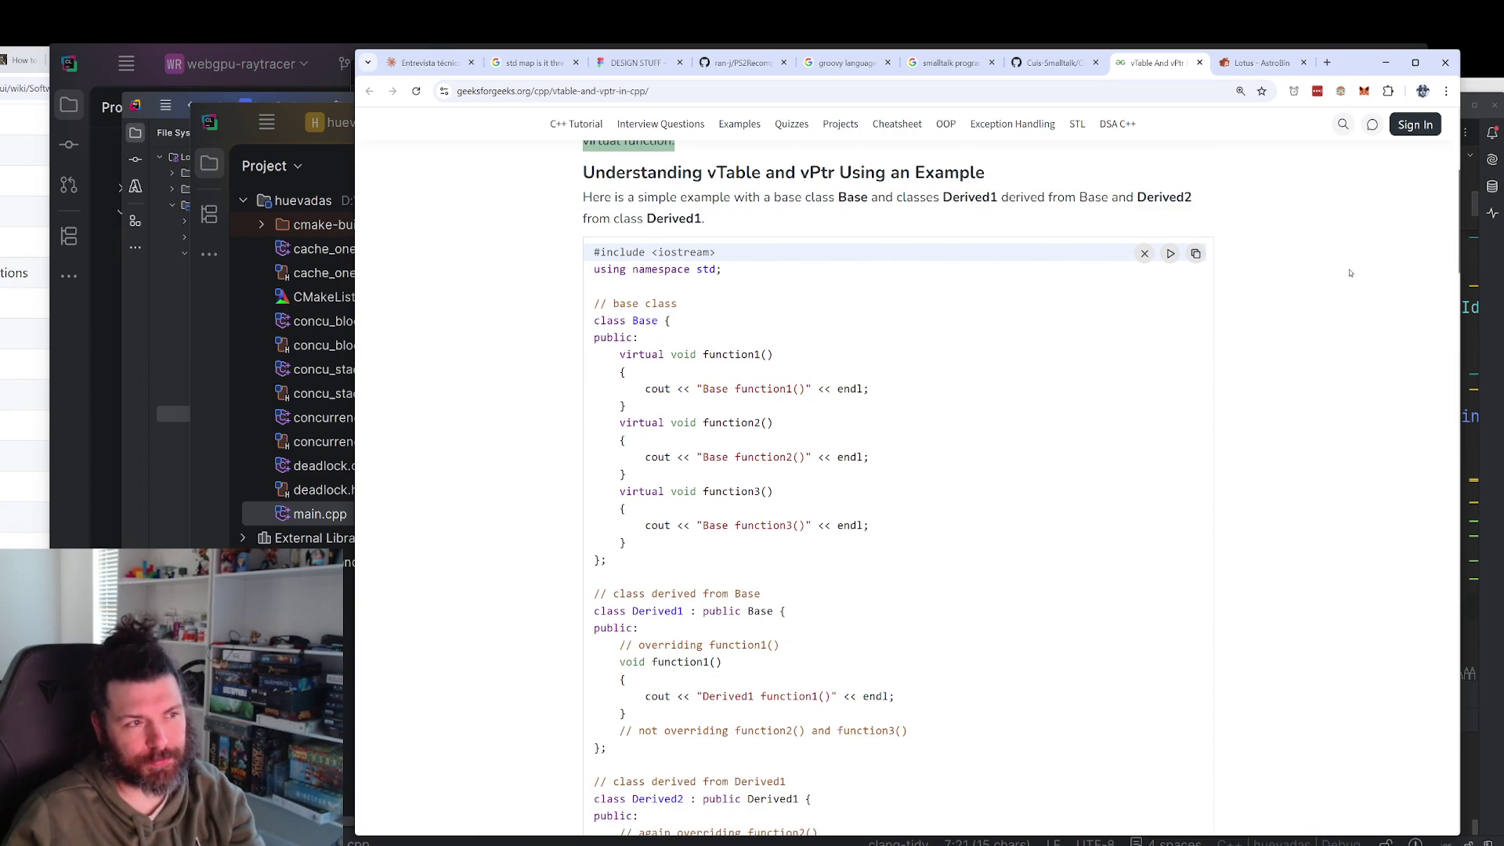
left_click_drag(706, 219, 580, 201)
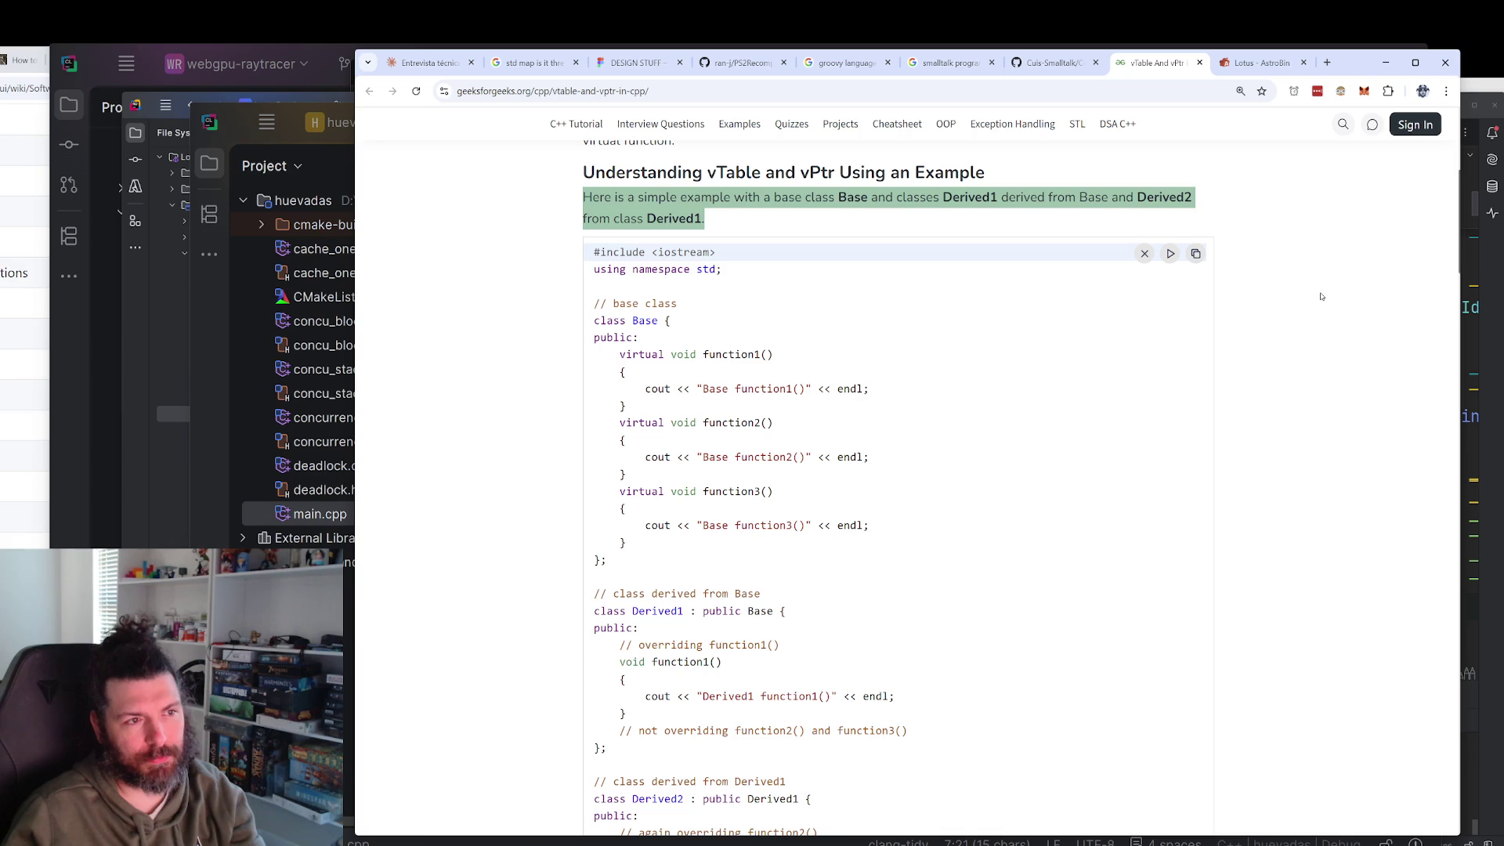
scroll(1322, 305, "down", 12)
Scroll through the Explanation and Virtual Destructor sections to the footer, then move to the AstroBin tab.
scroll(1322, 306, "down", 3)
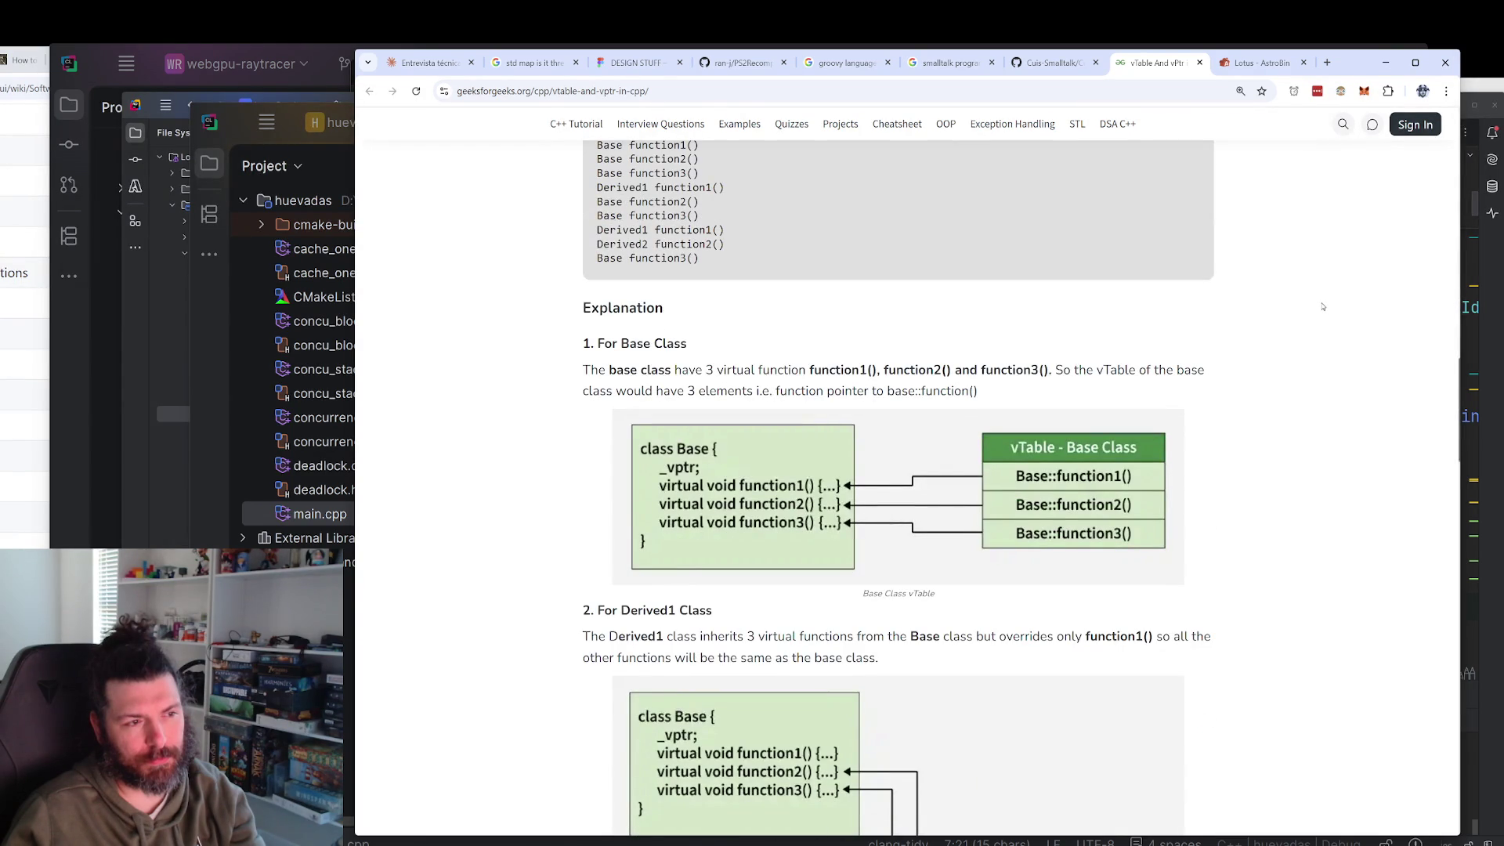
scroll(1322, 307, "down", 1)
scroll(1322, 306, "down", 10)
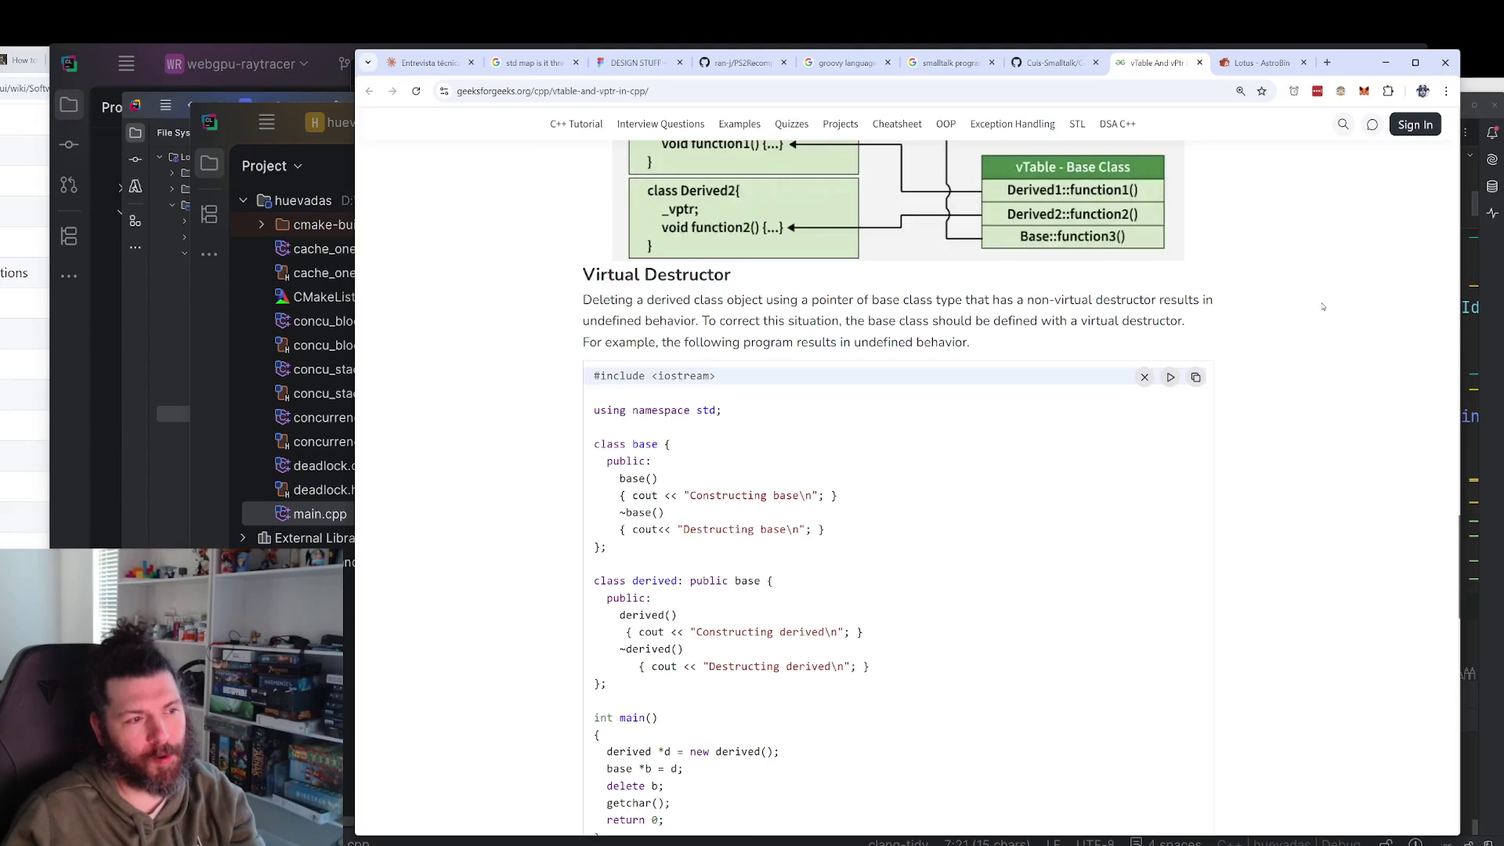
scroll(1321, 306, "down", 10)
scroll(1322, 306, "down", 5)
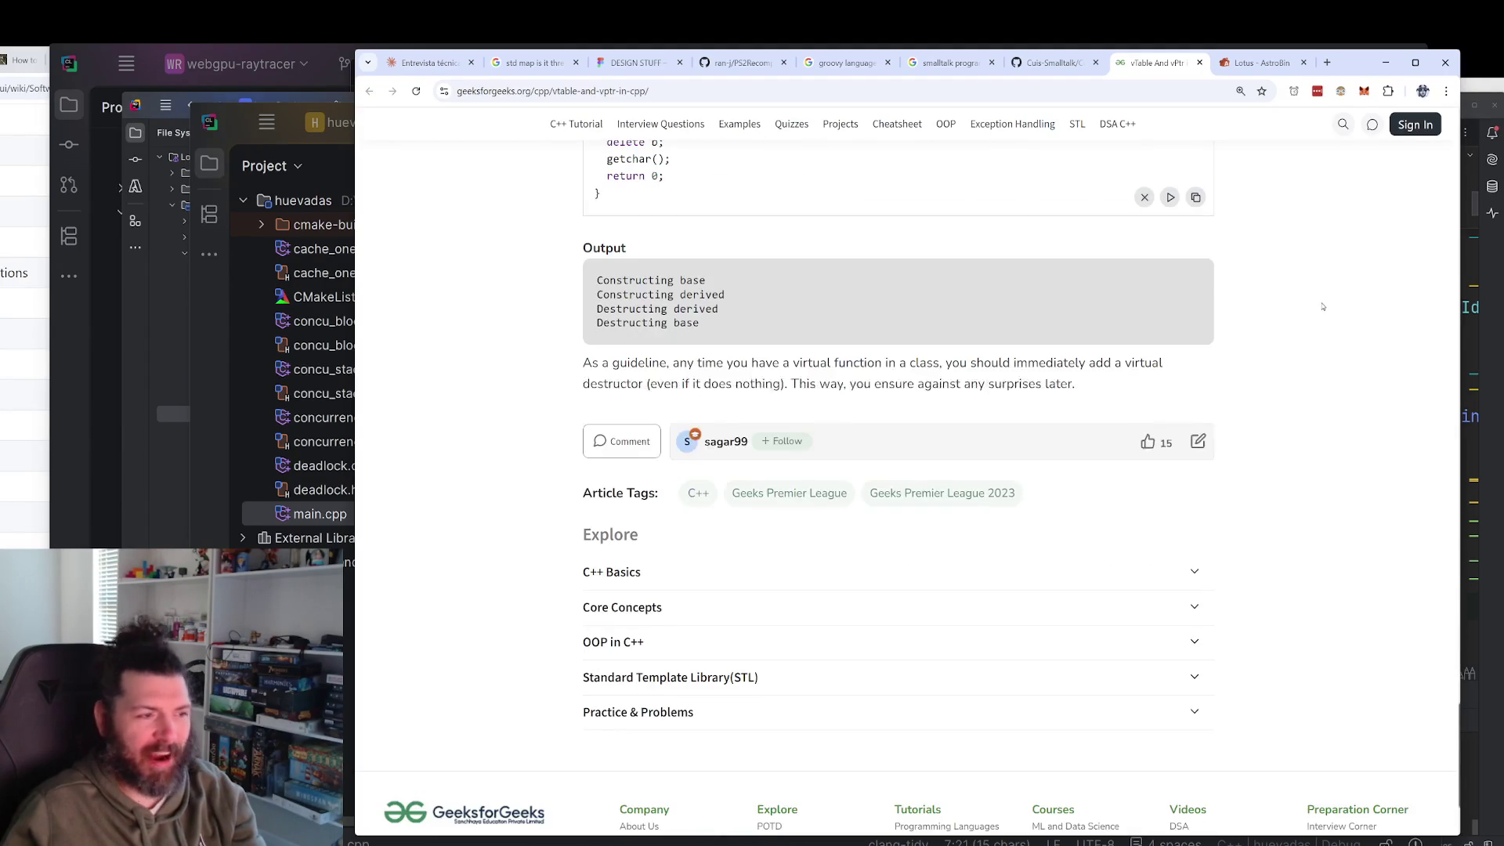
scroll(1319, 290, "up", 7)
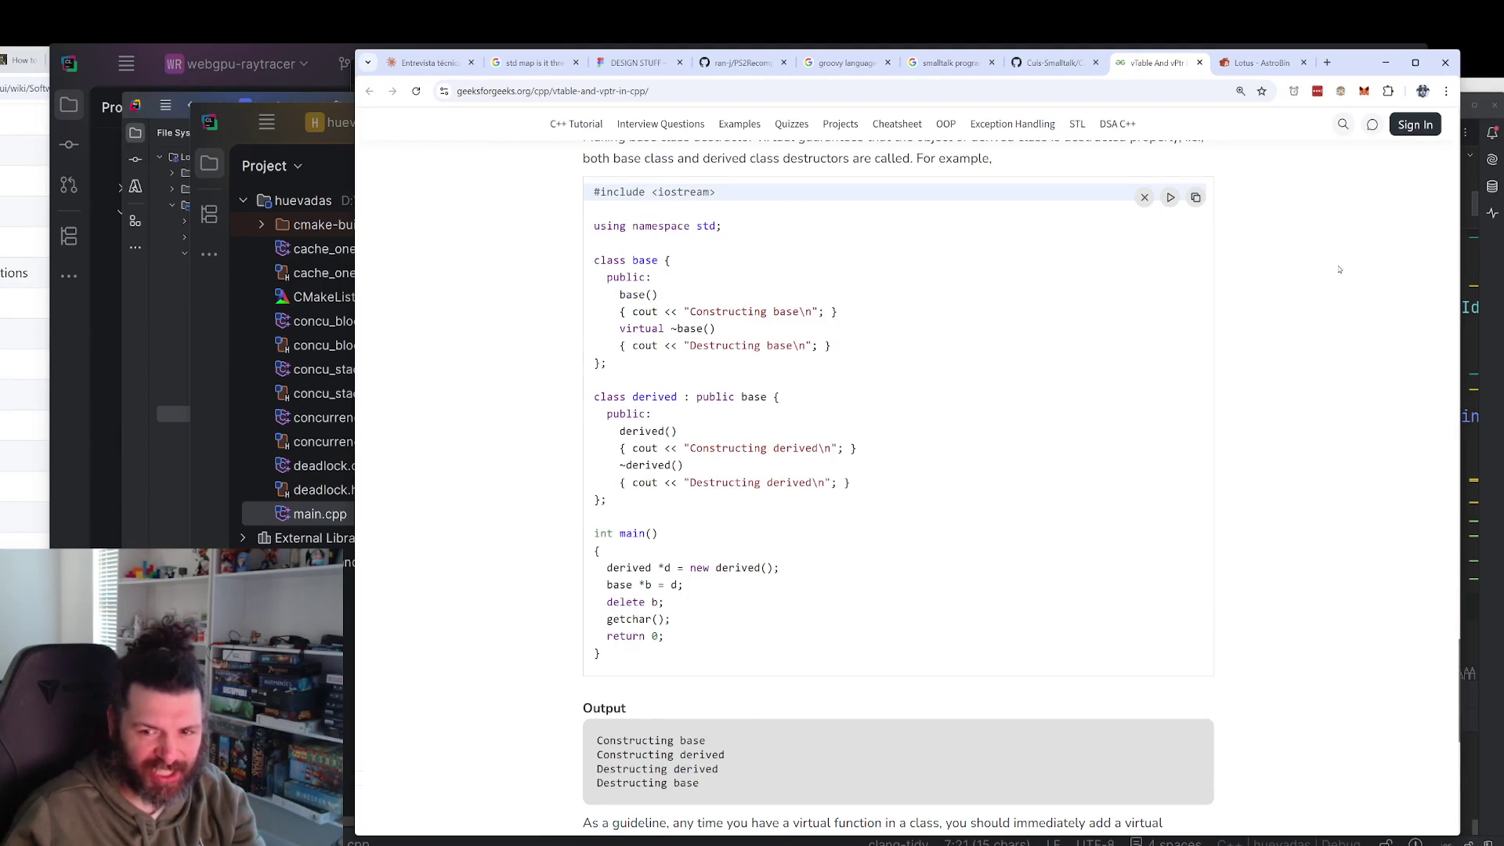
scroll(1319, 290, "up", 9)
key("ctrl+Tab")
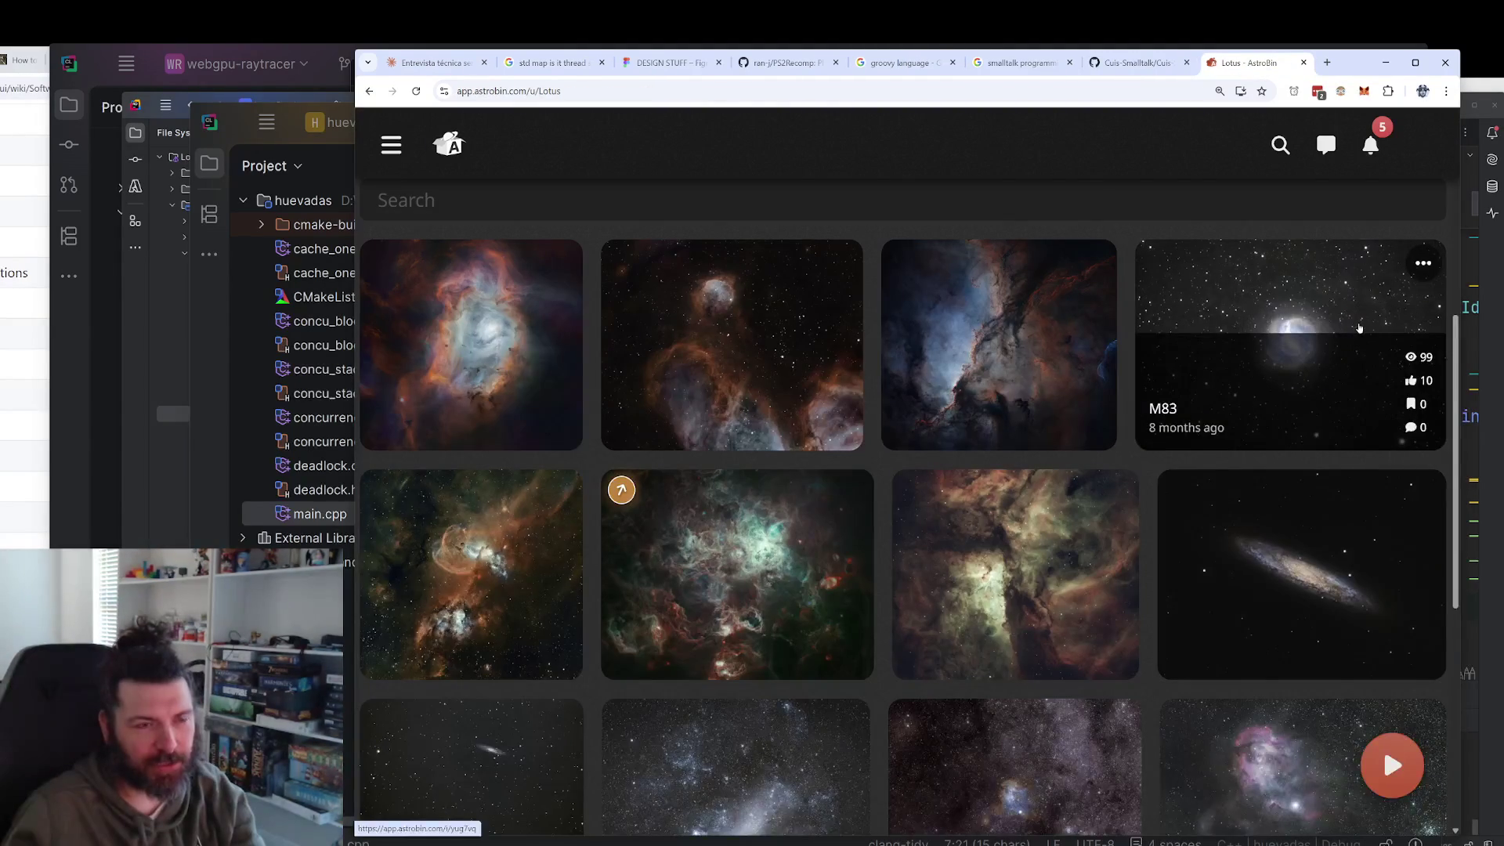
Close the vTable article tab and scroll the Claude chat back up to Pregunta 6.
left_click(1199, 62)
key("ctrl+Tab")
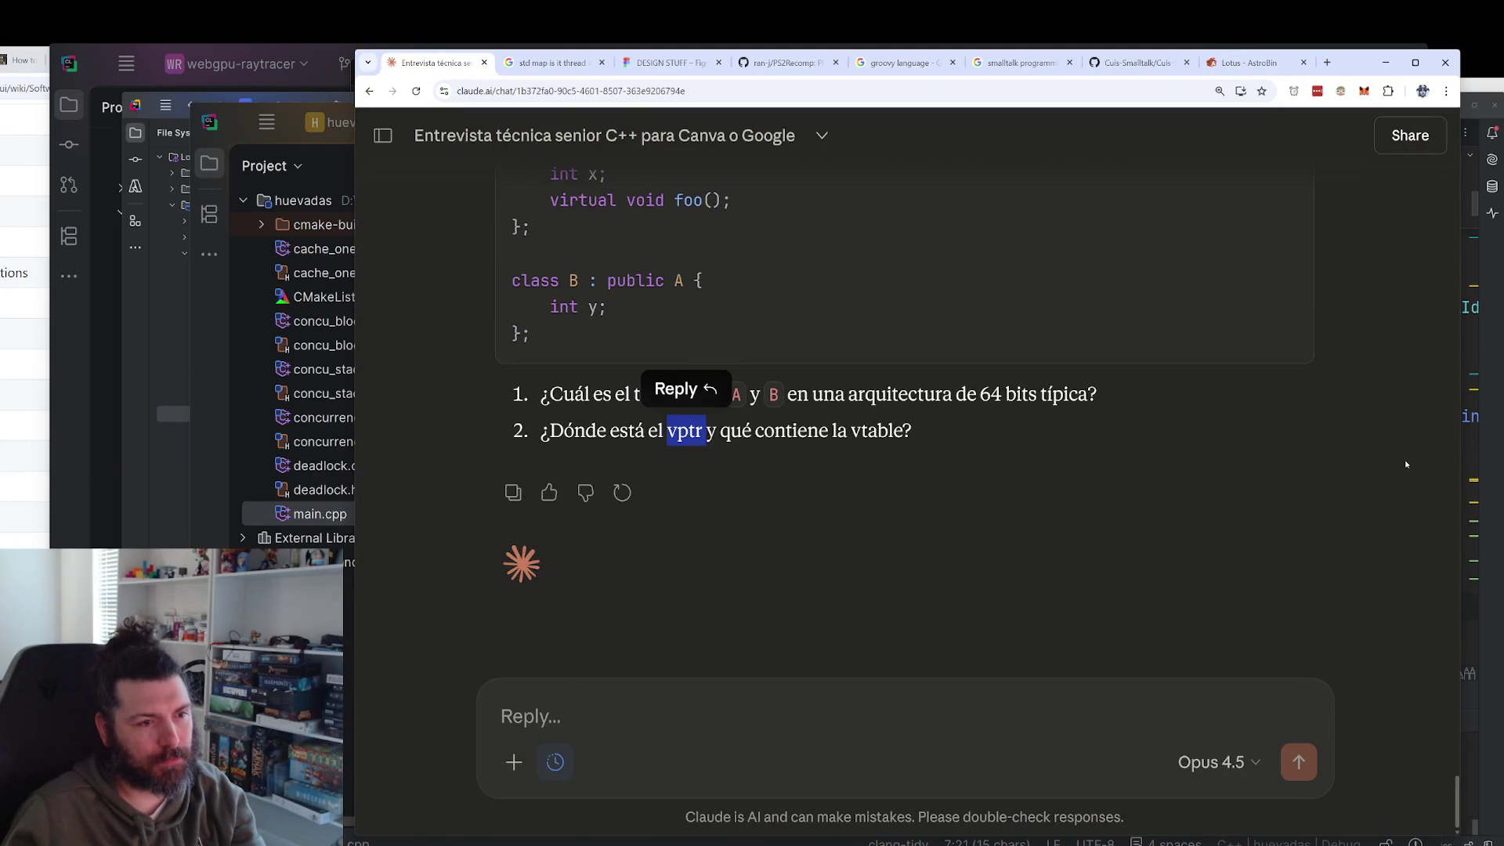
left_click(989, 462)
scroll(1237, 449, "up", 3)
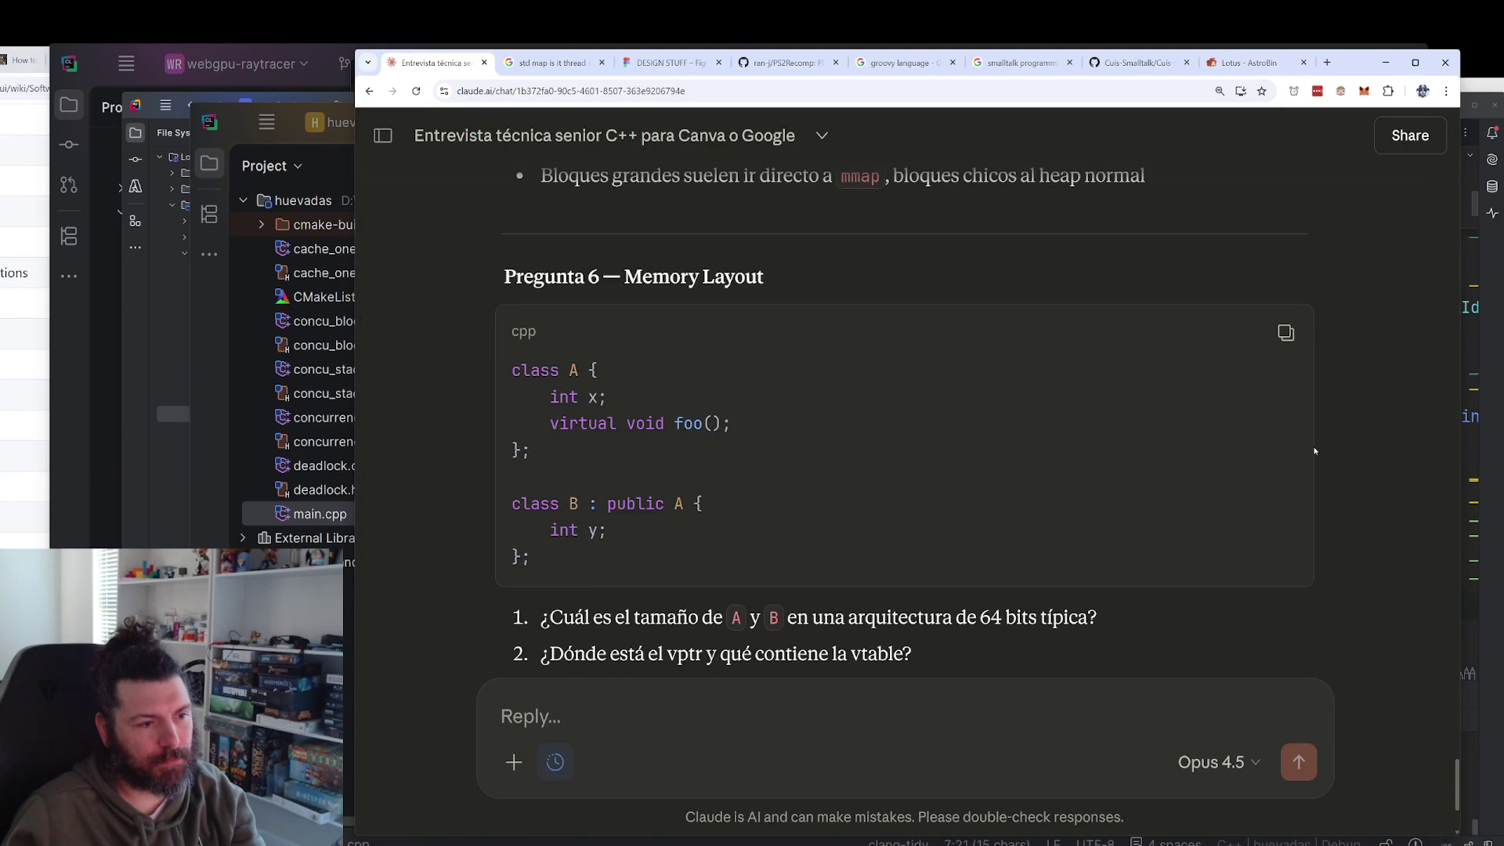